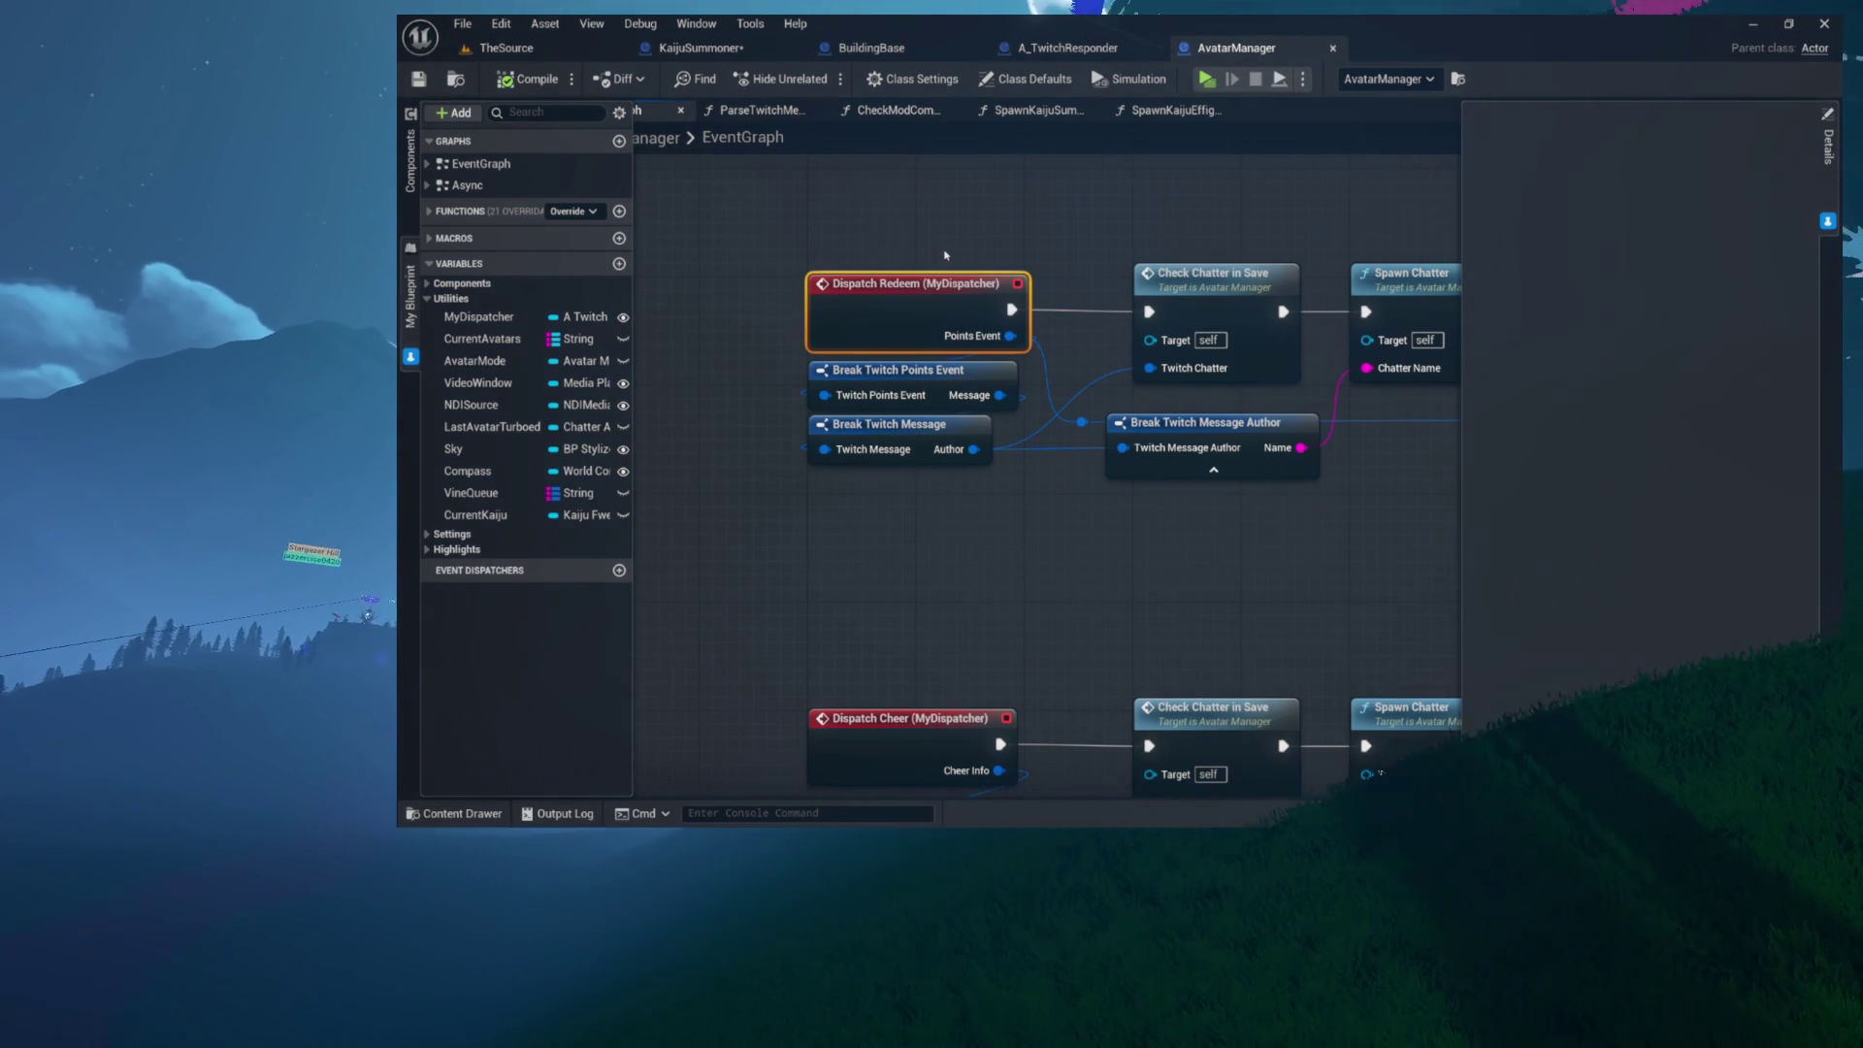
Step: Select the Dispatch Redeem nodes, inspect MyDispatcher, and jump to the Dispatch Cheer chain
{"action": "mouse_move", "coordinate": [966, 293]}
{"action": "left_mouse_down"}
{"action": "mouse_move", "coordinate": [1029, 393]}
{"action": "mouse_move", "coordinate": [1038, 473]}
{"action": "left_mouse_up"}
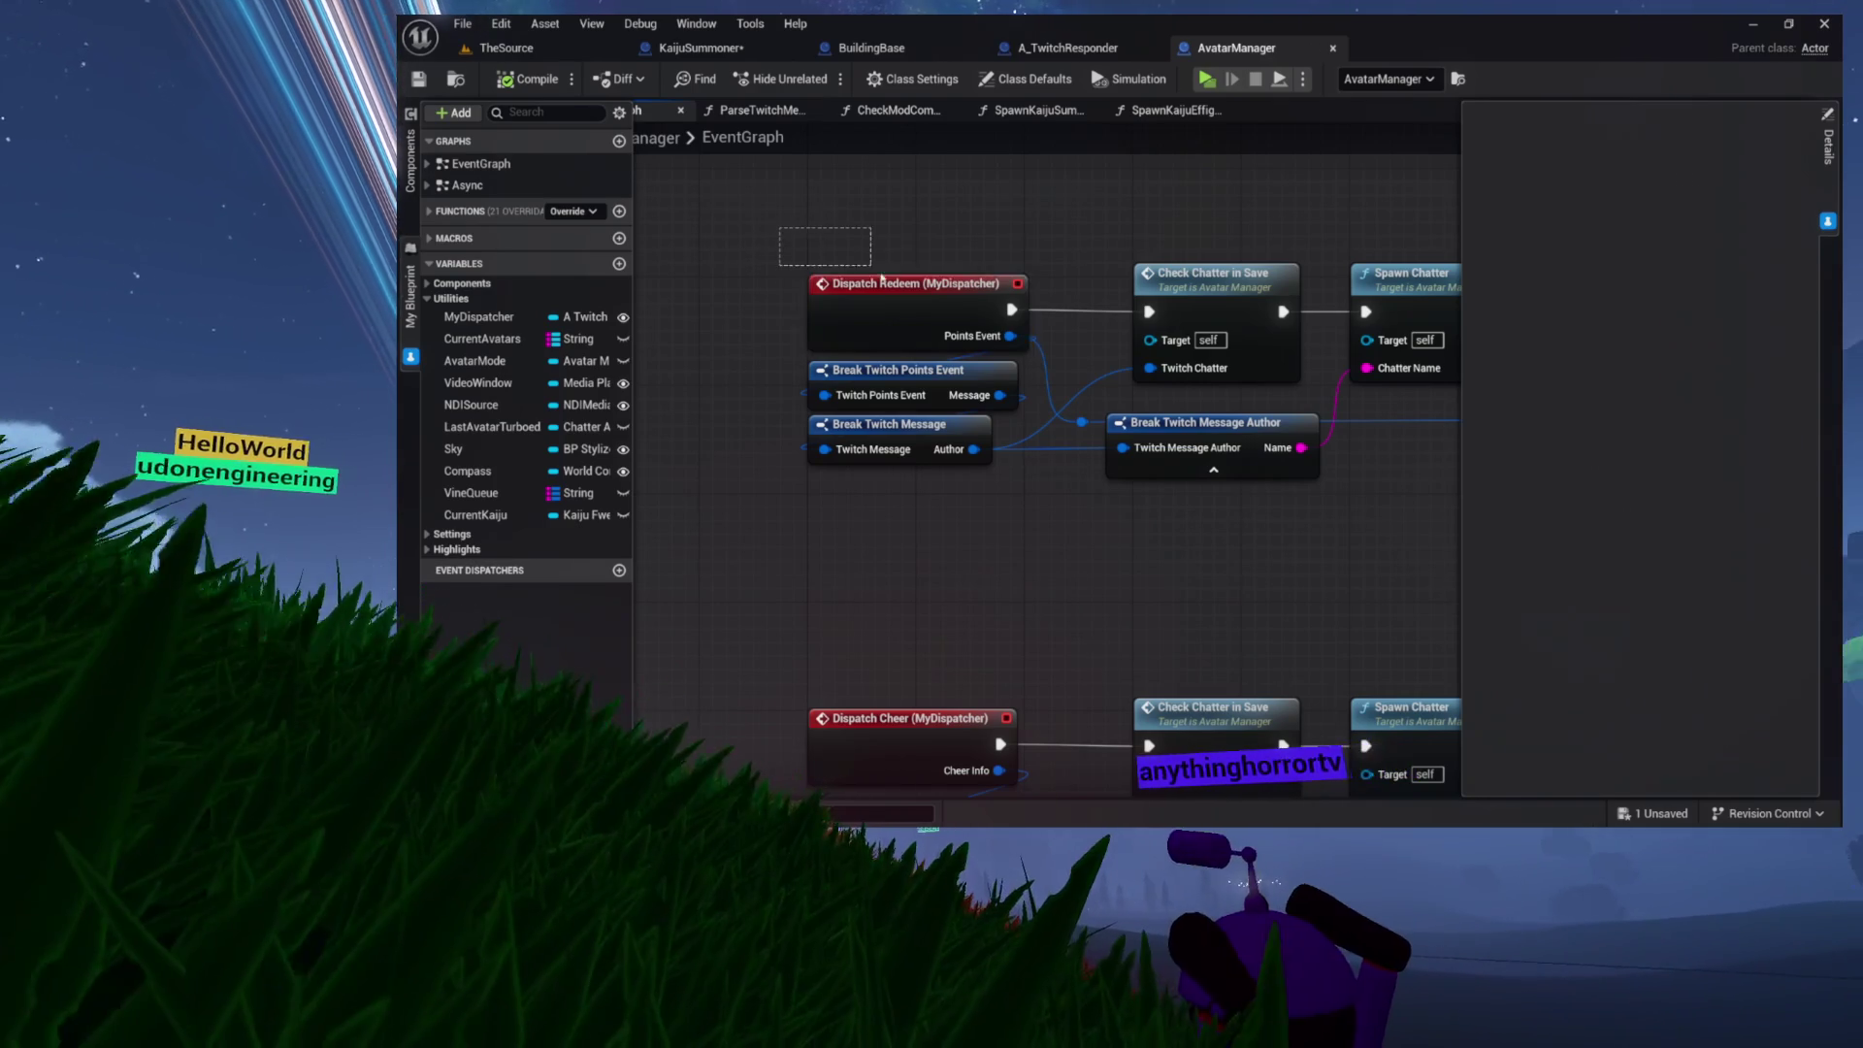
{"action": "left_click_drag", "start_coordinate": [842, 253], "coordinate": [1033, 354]}
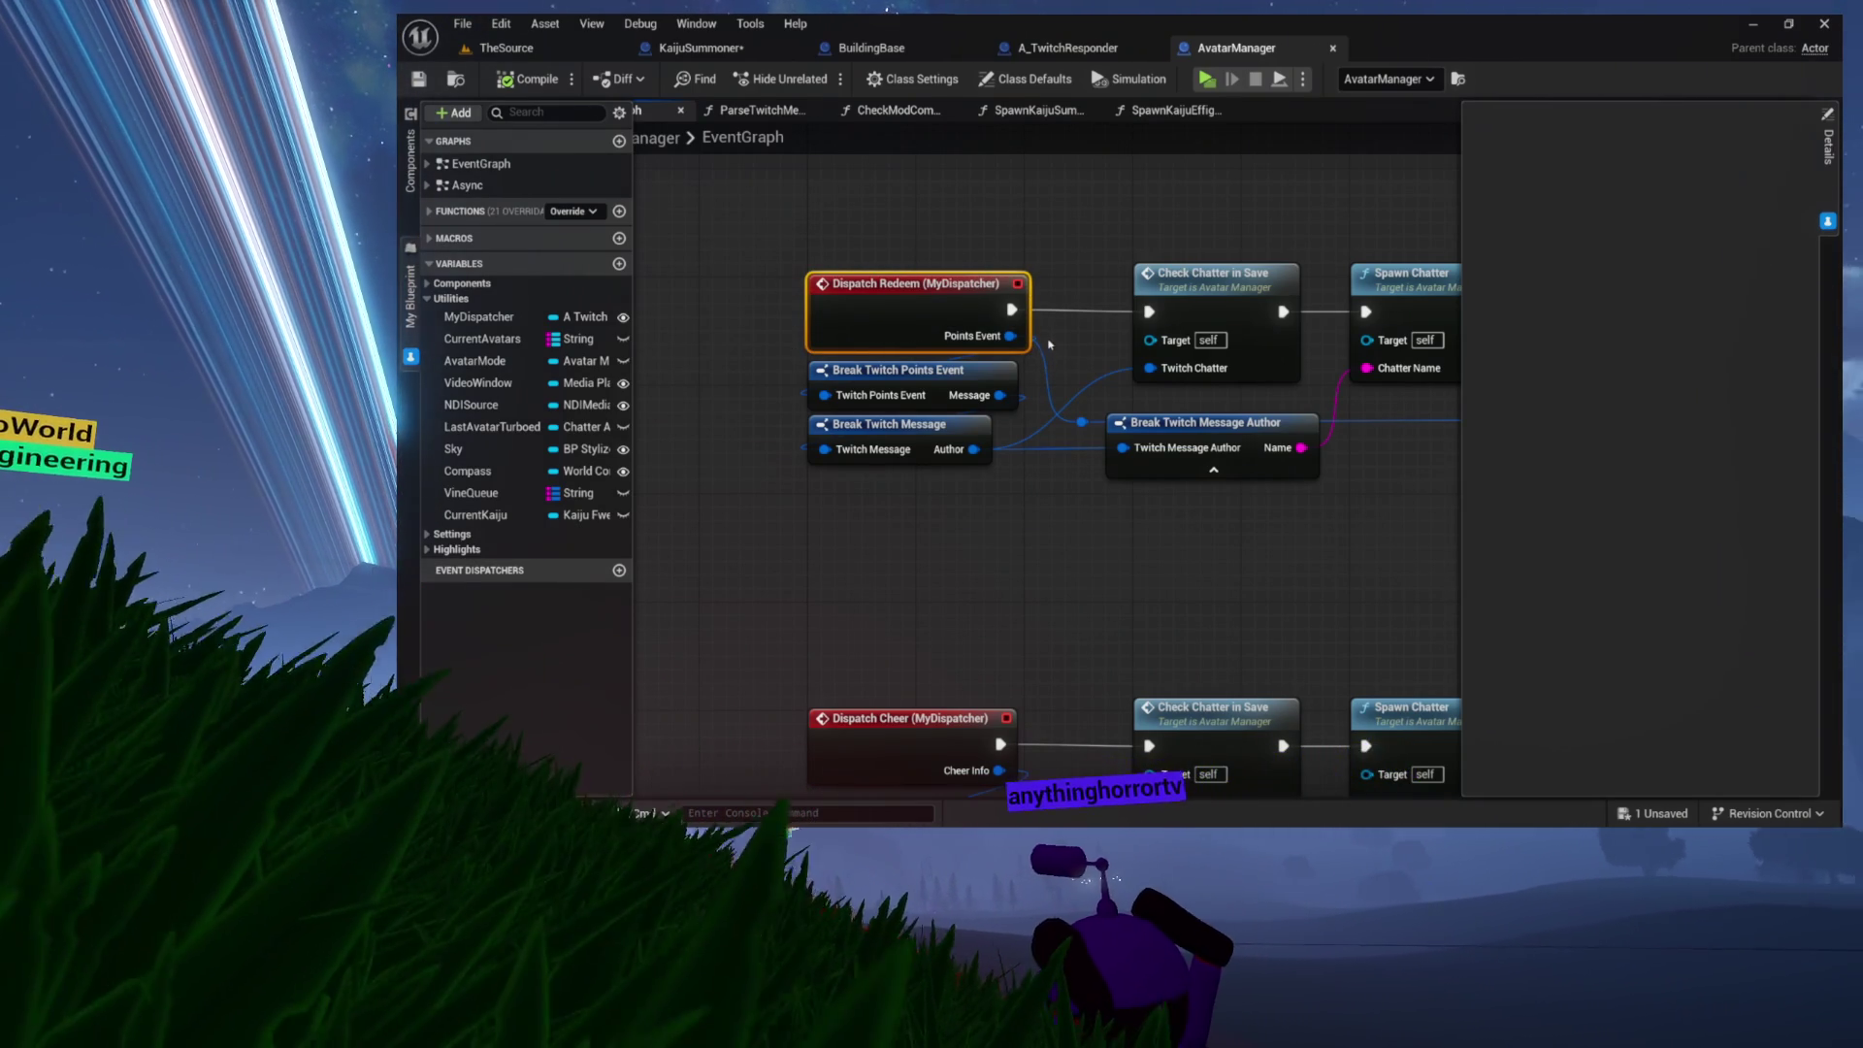
{"action": "left_click", "coordinate": [481, 317]}
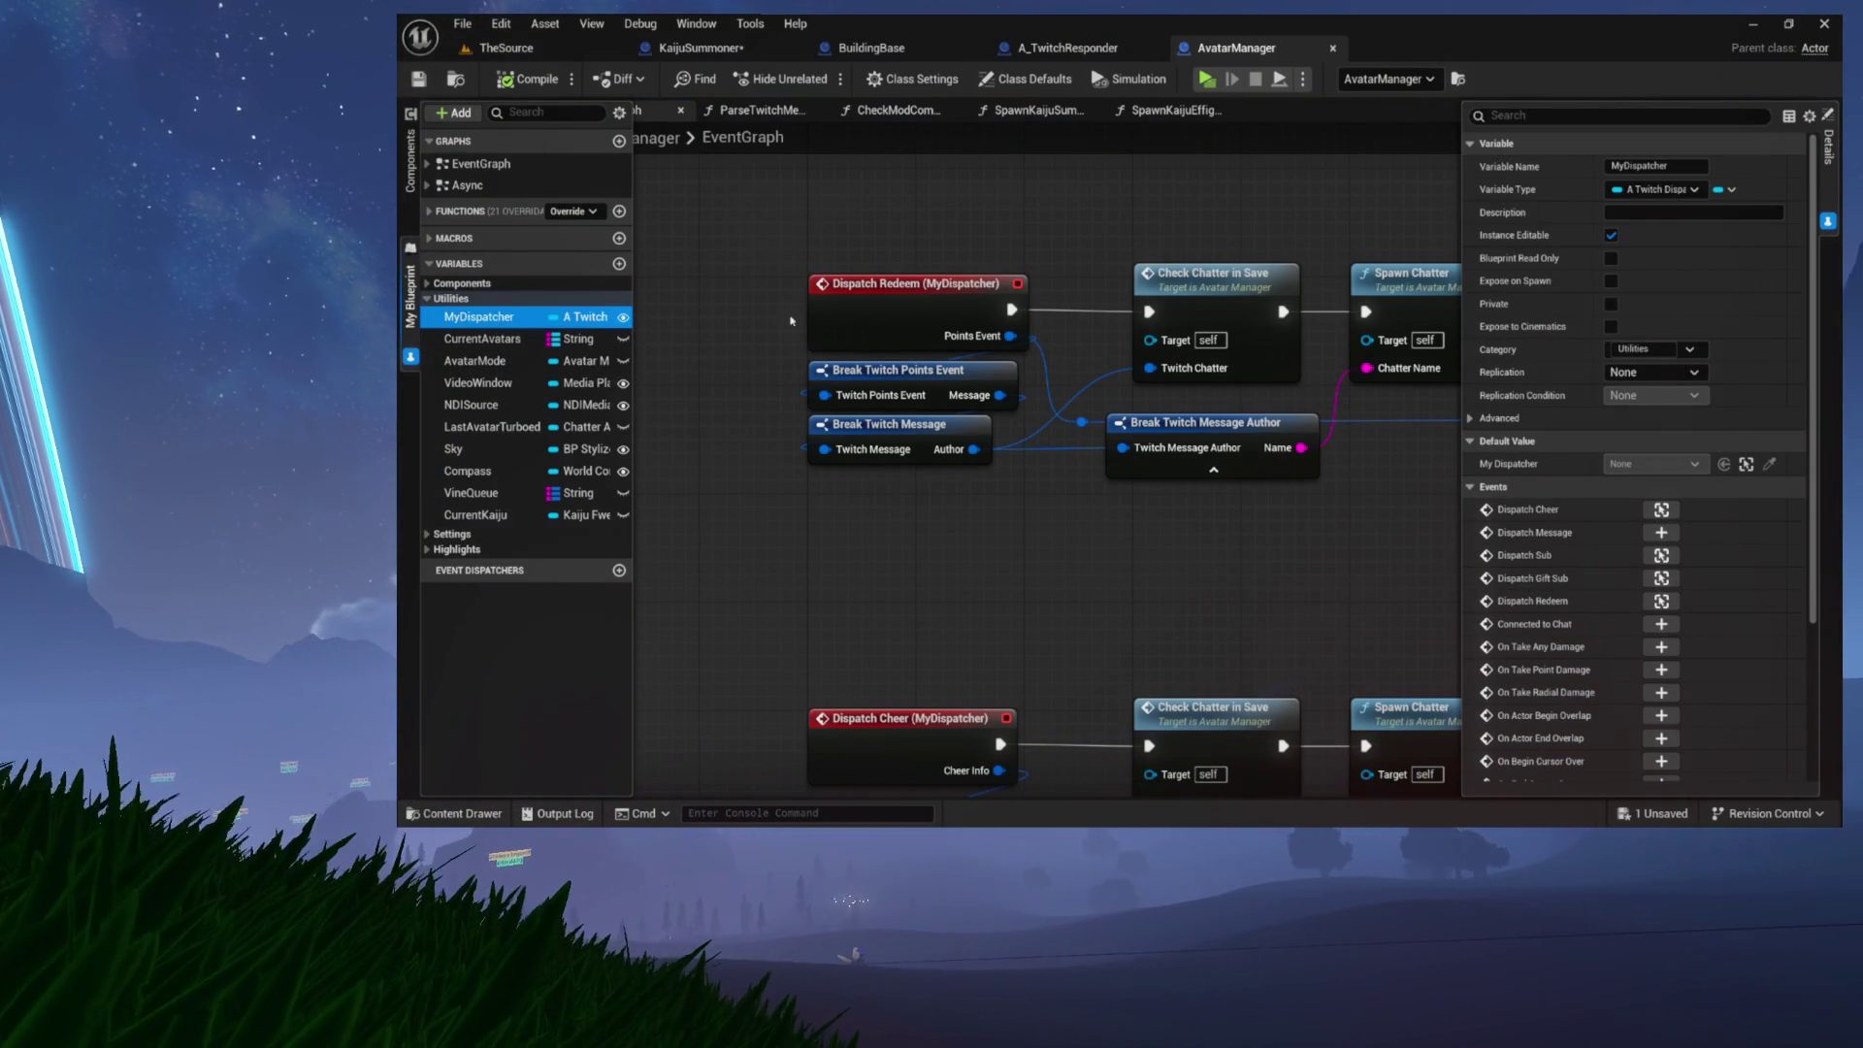
{"action": "scroll", "coordinate": [1551, 486], "scroll_direction": "down", "scroll_amount": 1}
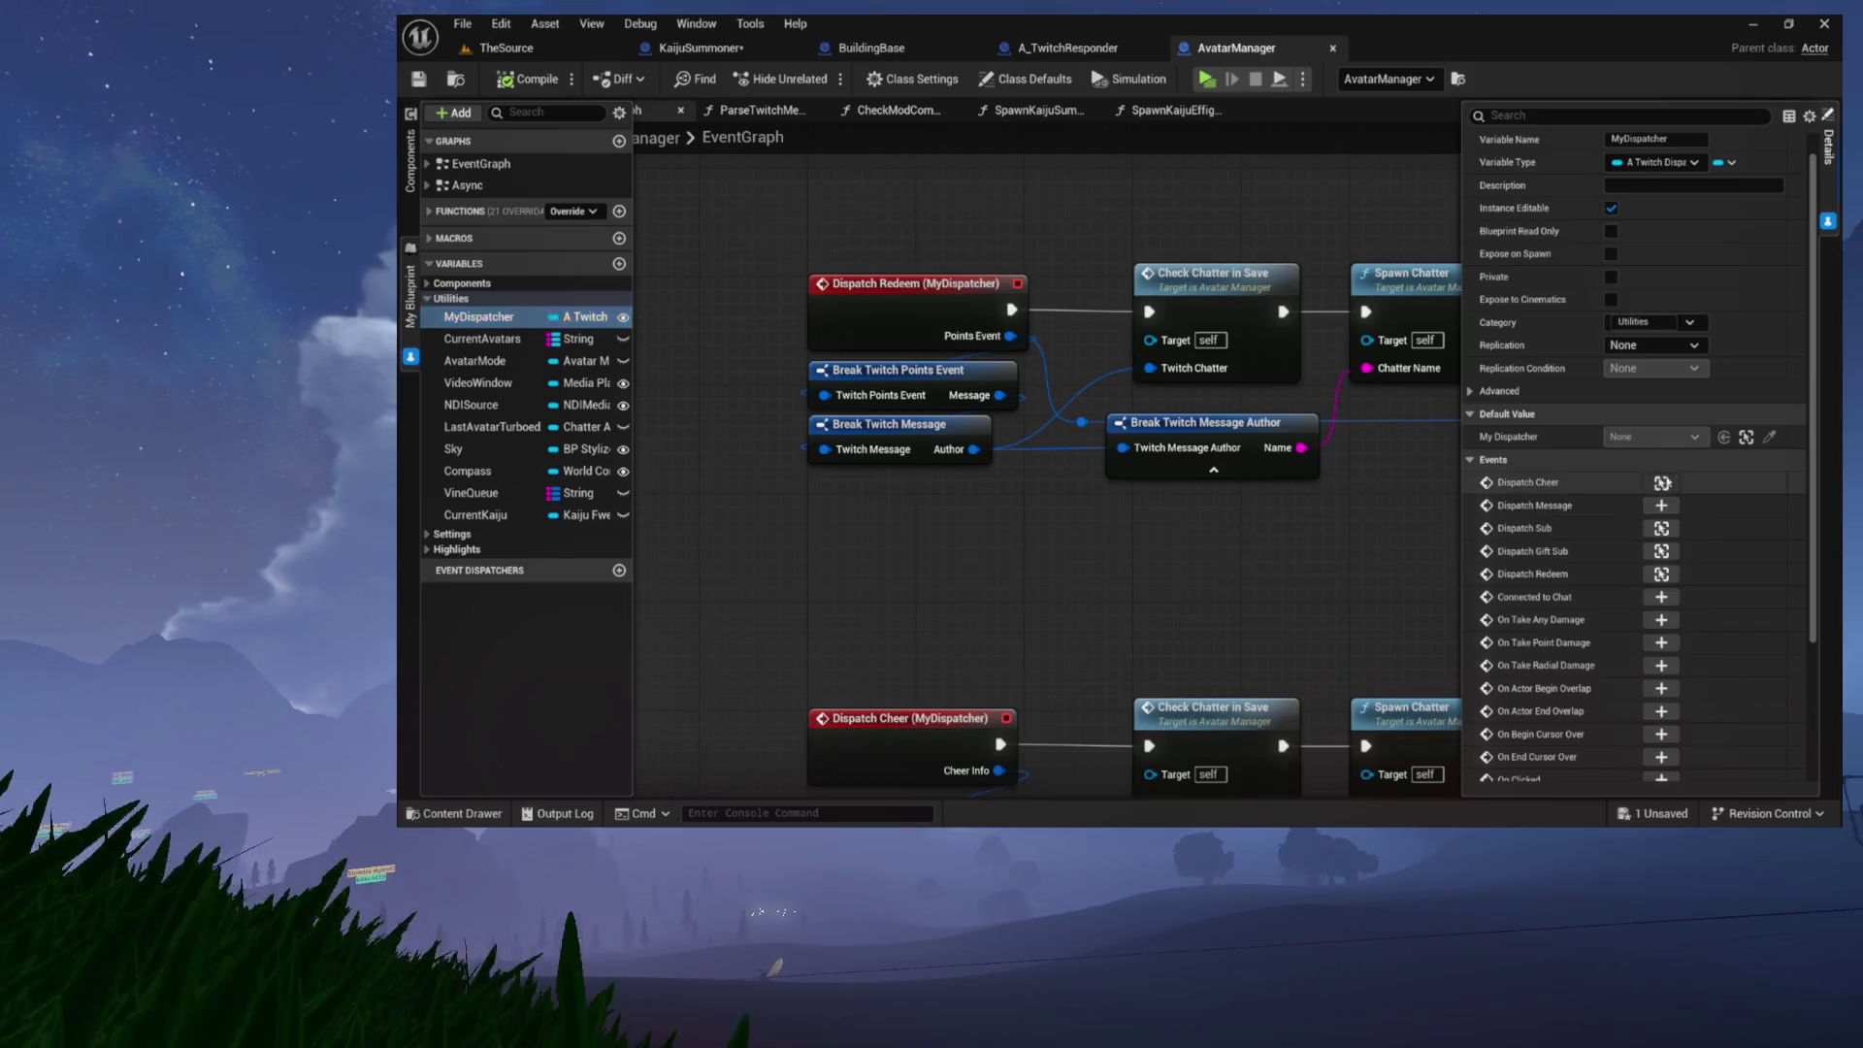
{"action": "left_click", "coordinate": [1663, 483]}
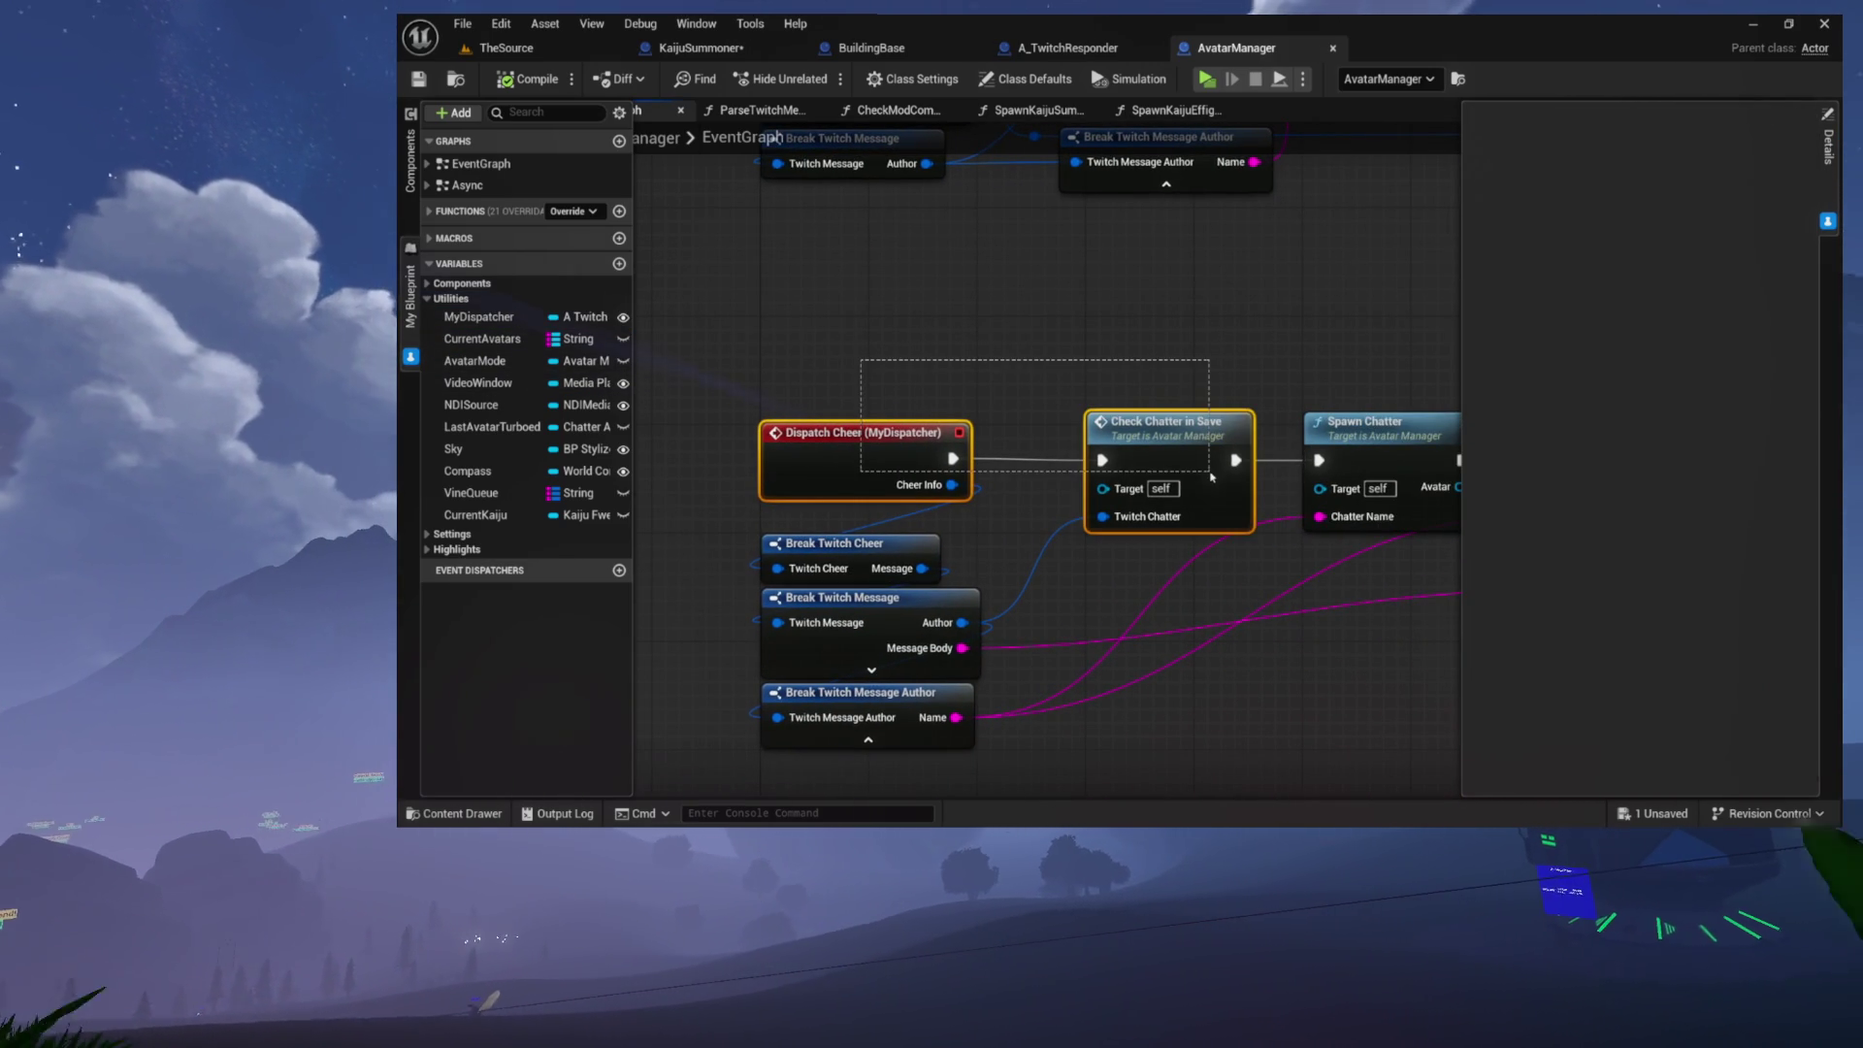
{"action": "left_click_drag", "start_coordinate": [1211, 476], "coordinate": [1209, 474]}
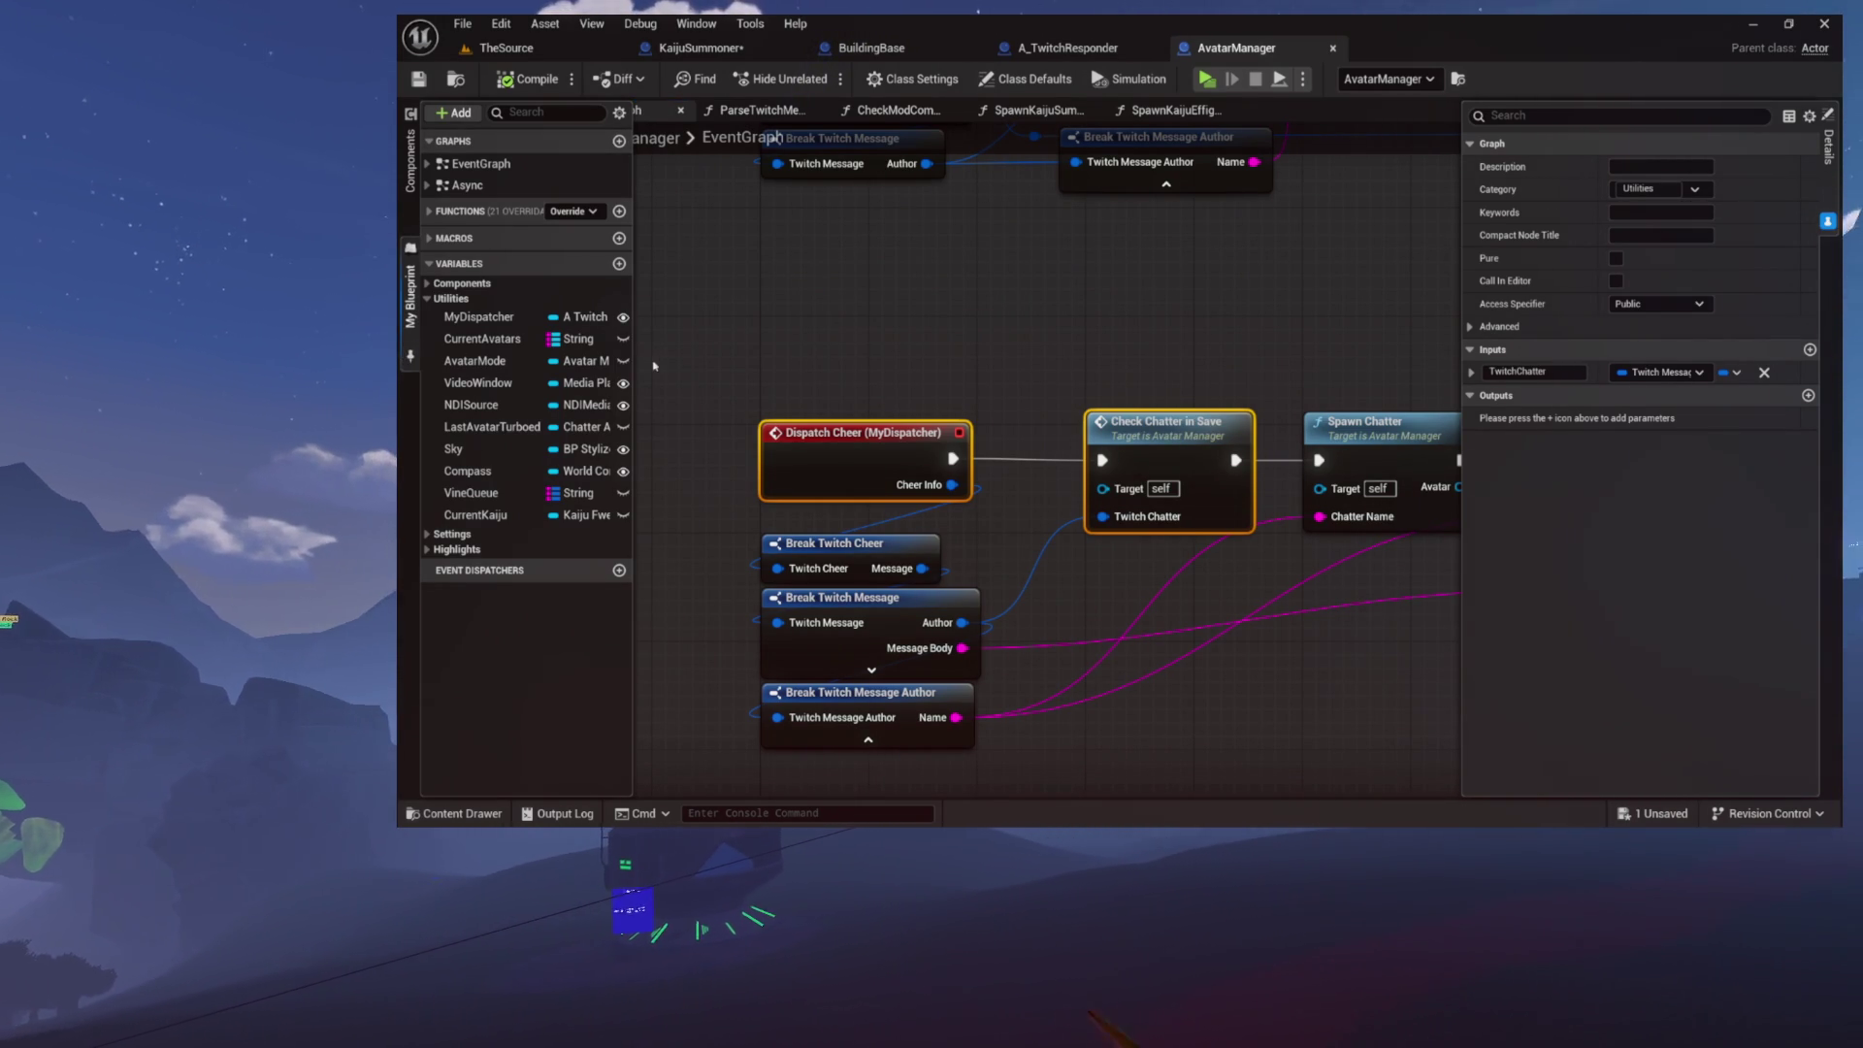
Step: Collapse the My Blueprint and Details drawers and pan the graph past the dispatch rows
{"action": "left_click", "coordinate": [653, 366]}
{"action": "left_click", "coordinate": [936, 333]}
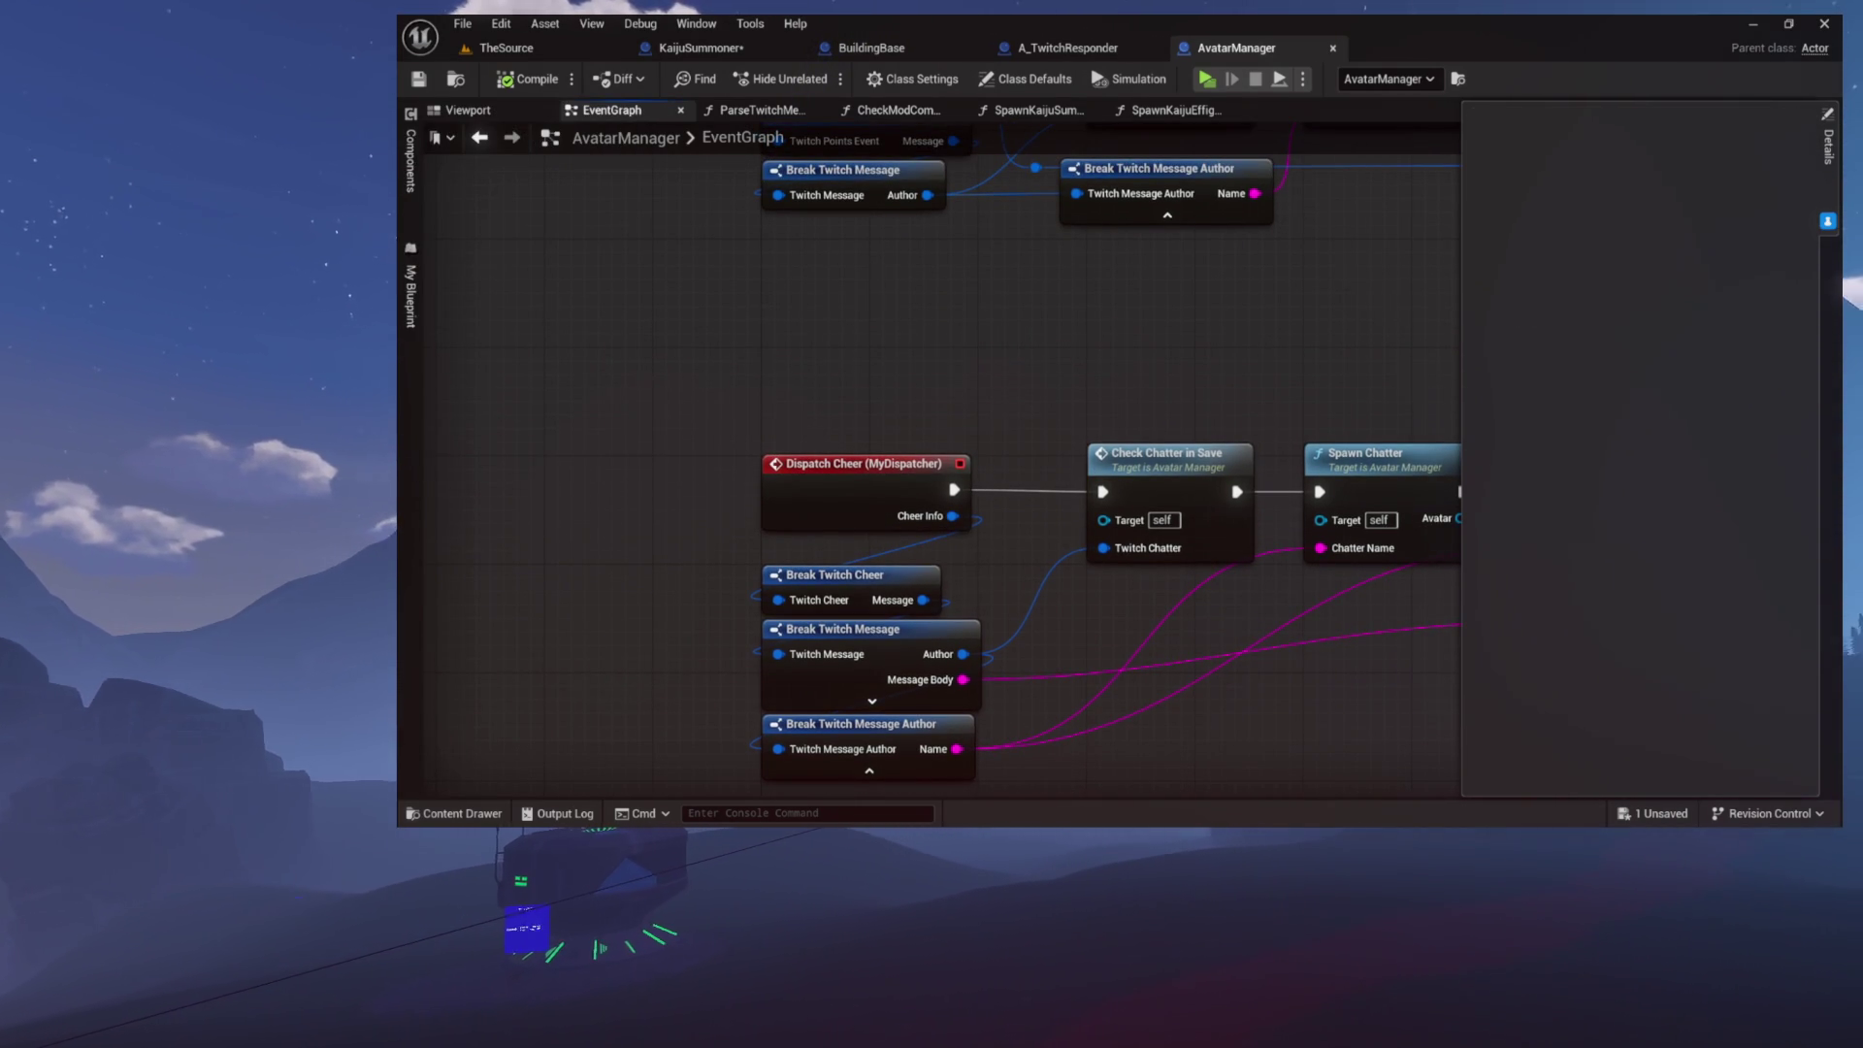
{"action": "left_click", "coordinate": [1373, 274]}
{"action": "mouse_move", "coordinate": [1095, 350]}
{"action": "left_mouse_down"}
{"action": "mouse_move", "coordinate": [806, 453]}
{"action": "mouse_move", "coordinate": [810, 568]}
{"action": "left_mouse_up"}
{"action": "mouse_move", "coordinate": [662, 507]}
{"action": "left_mouse_down"}
{"action": "mouse_move", "coordinate": [861, 541]}
{"action": "mouse_move", "coordinate": [895, 495]}
{"action": "mouse_move", "coordinate": [918, 592]}
{"action": "left_mouse_up"}
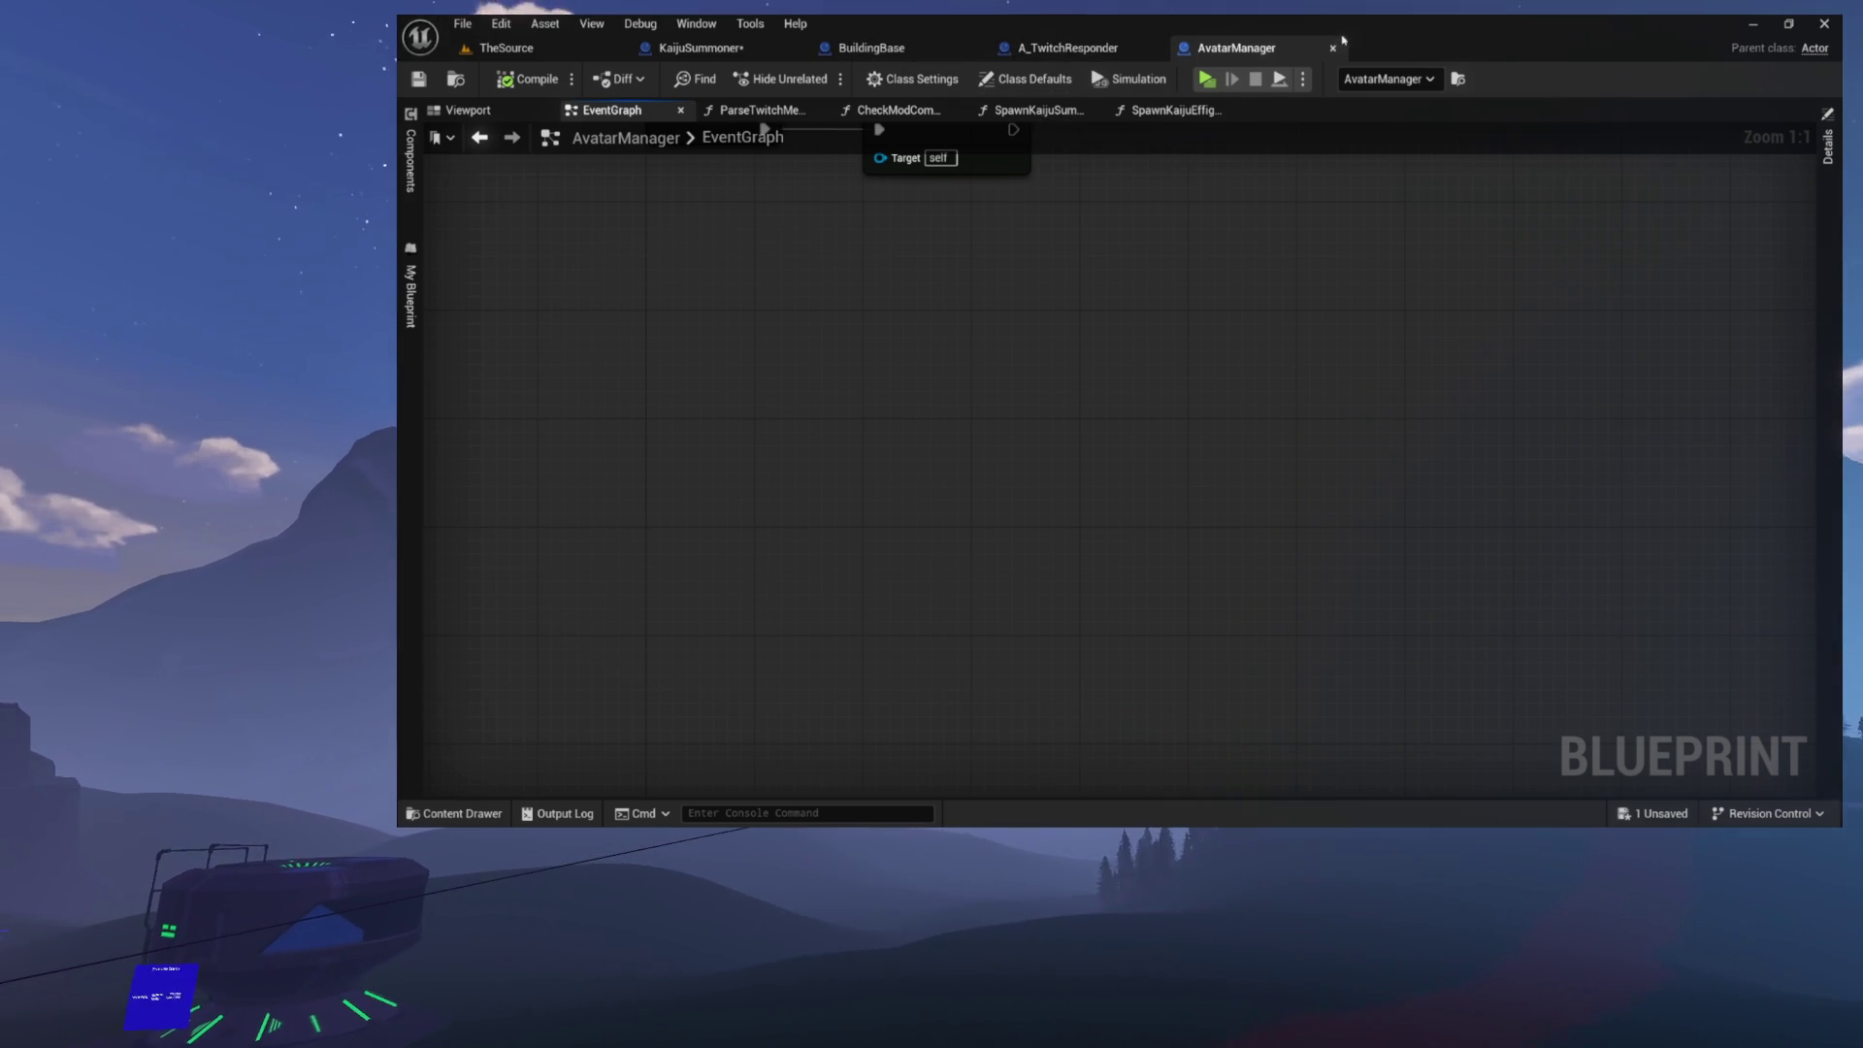
Step: Cycle through the BuildingBase and A_TwitchResponder tabs and select InitializeInLevel's dispatcher binding nodes
{"action": "key", "text": "ctrl+Tab"}
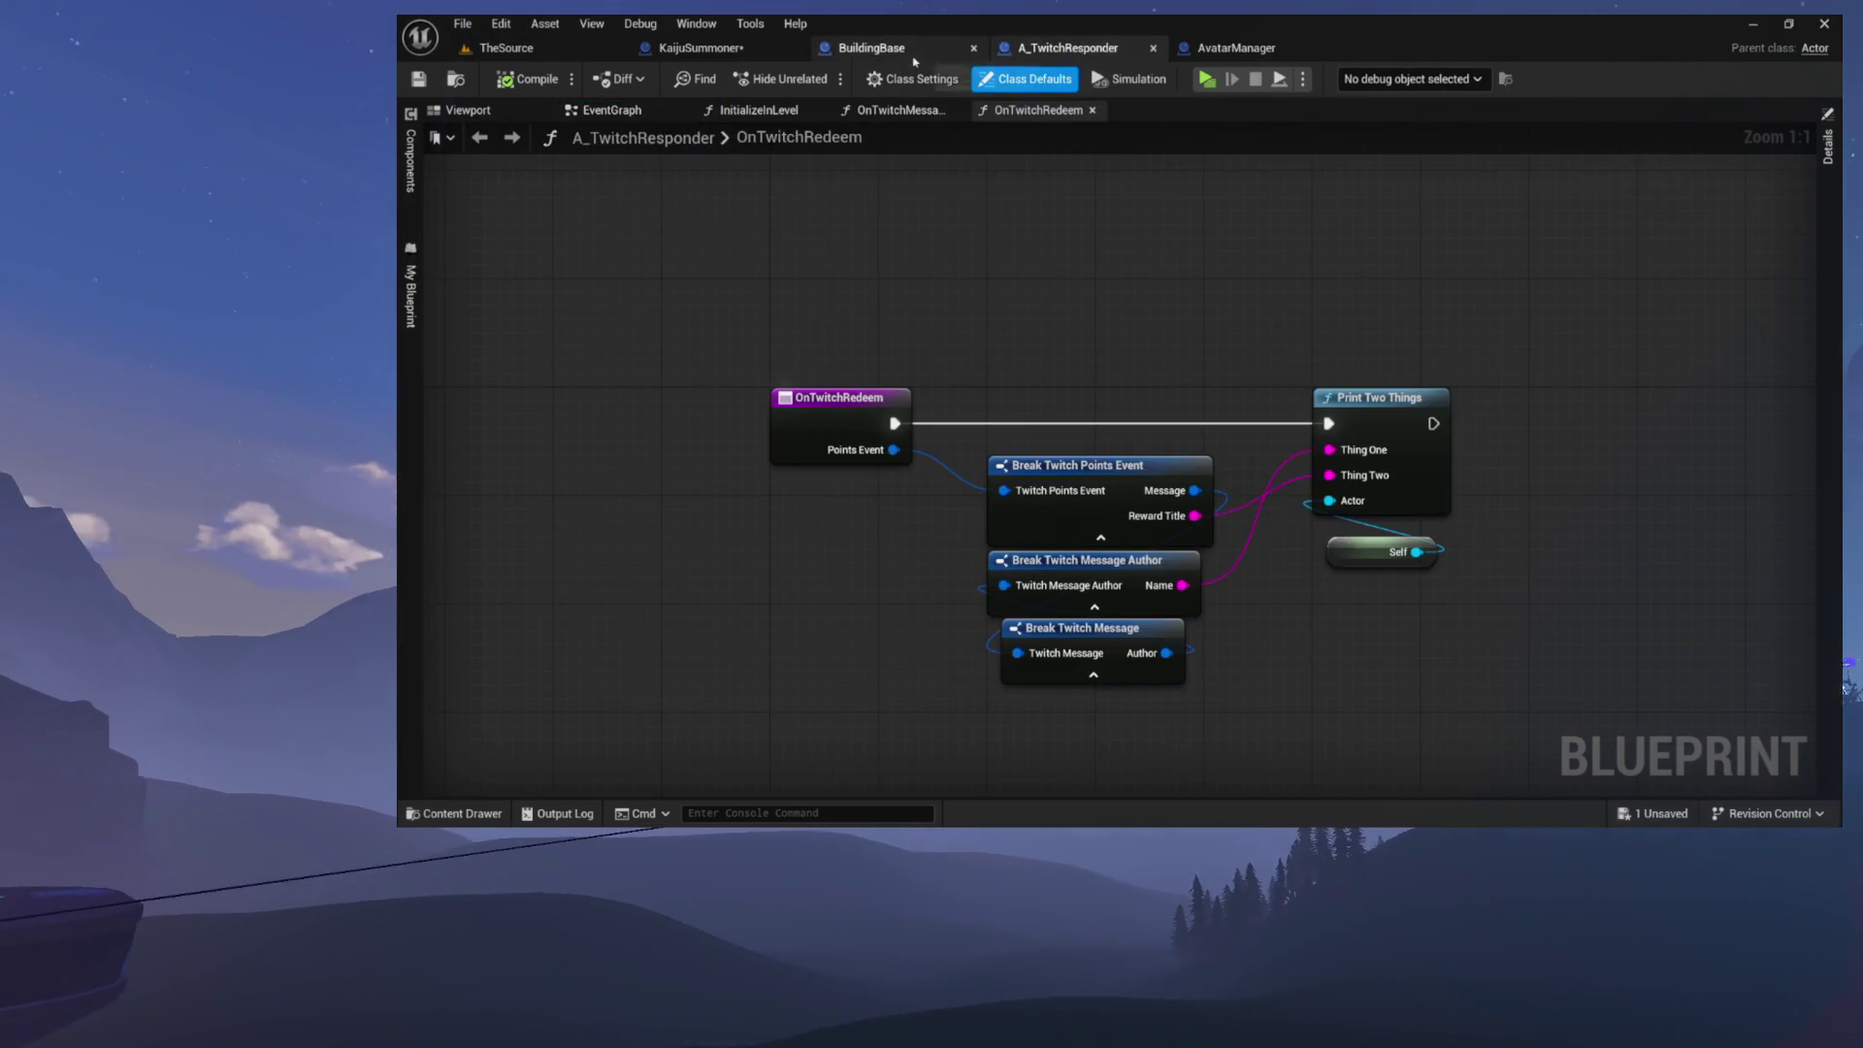
{"action": "key", "text": "ctrl+Tab"}
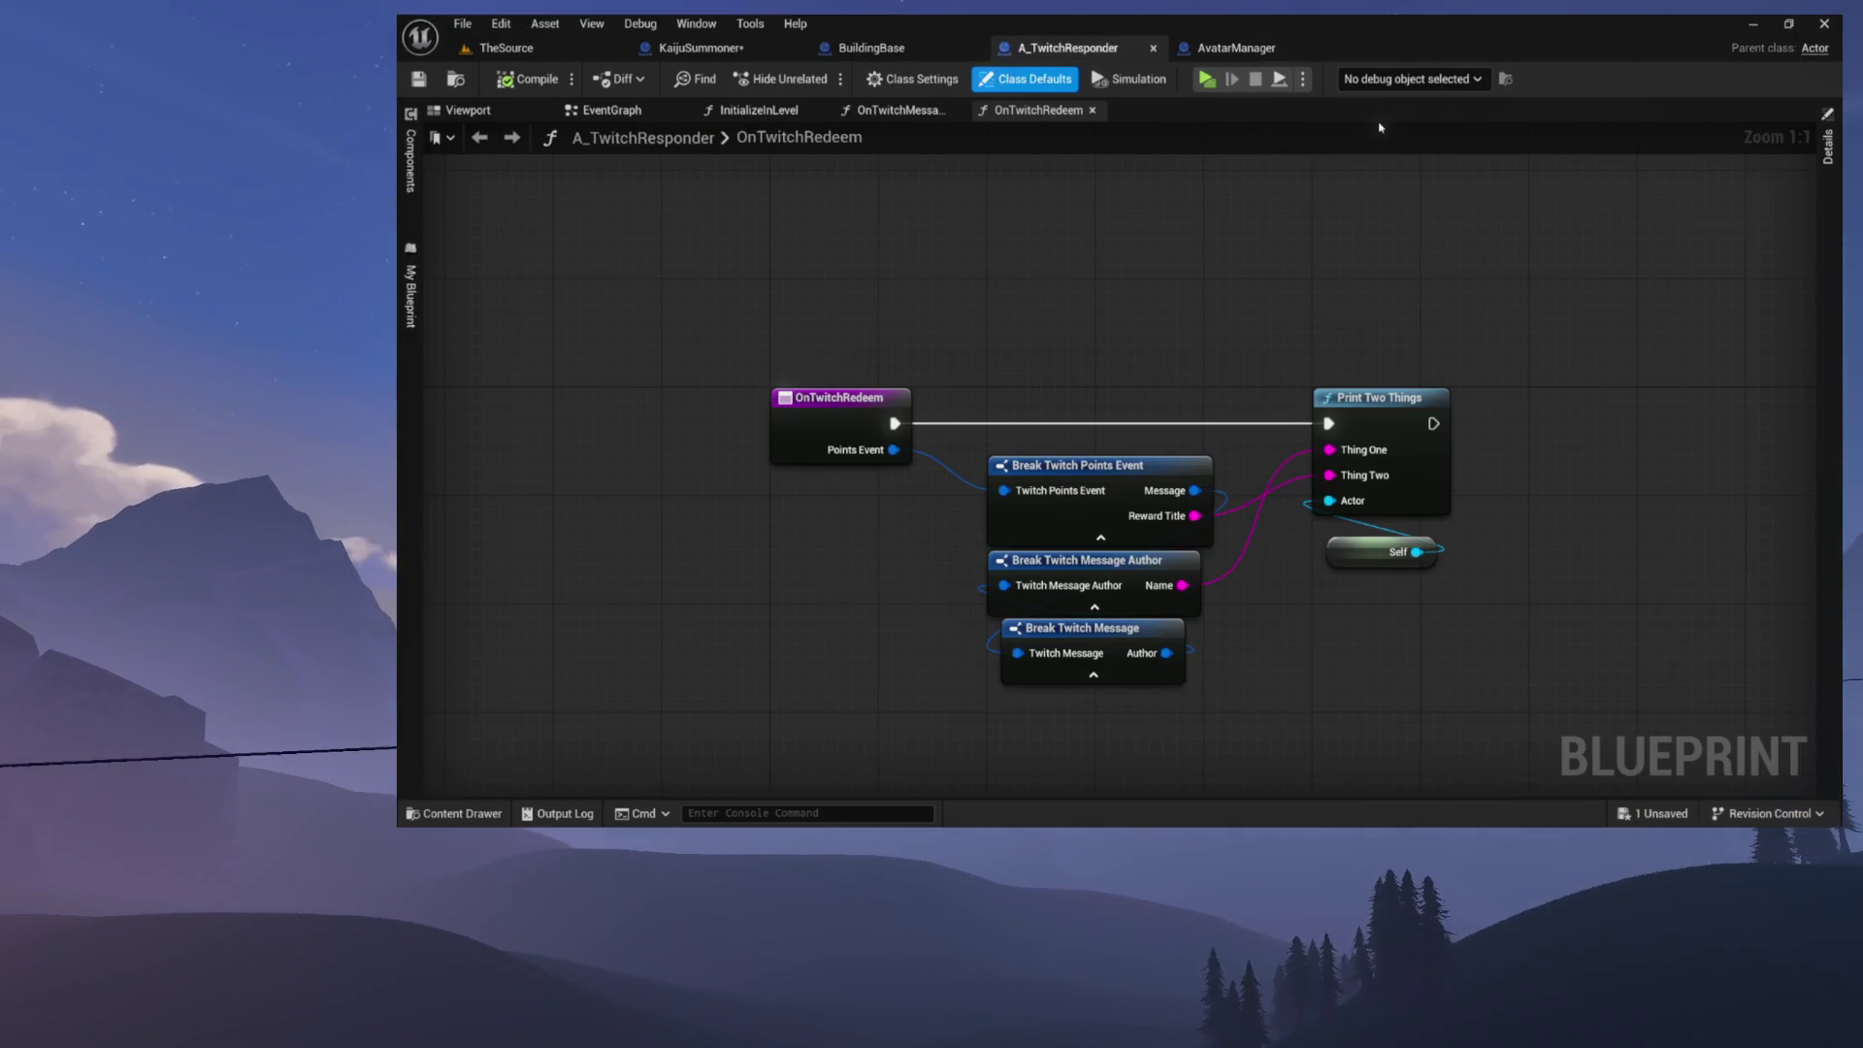
{"action": "key", "text": "ctrl+Tab"}
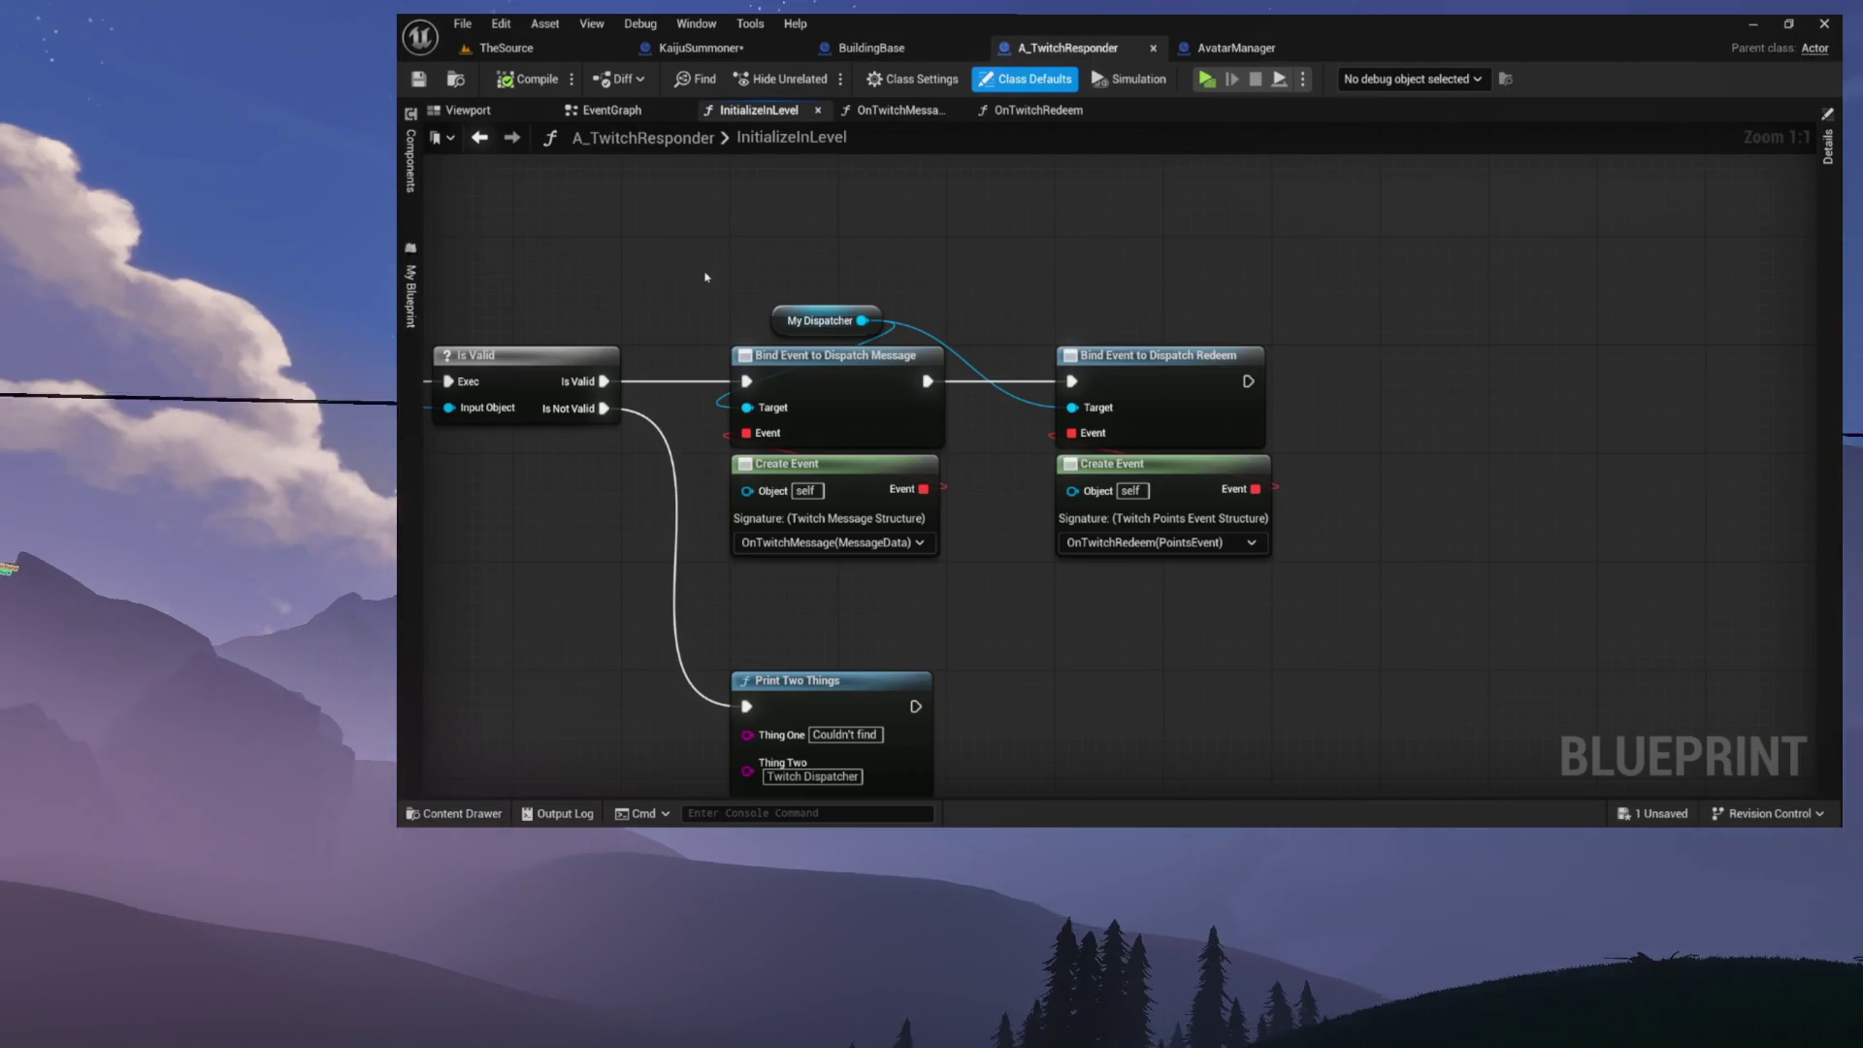
{"action": "left_click_drag", "start_coordinate": [752, 260], "coordinate": [1388, 614]}
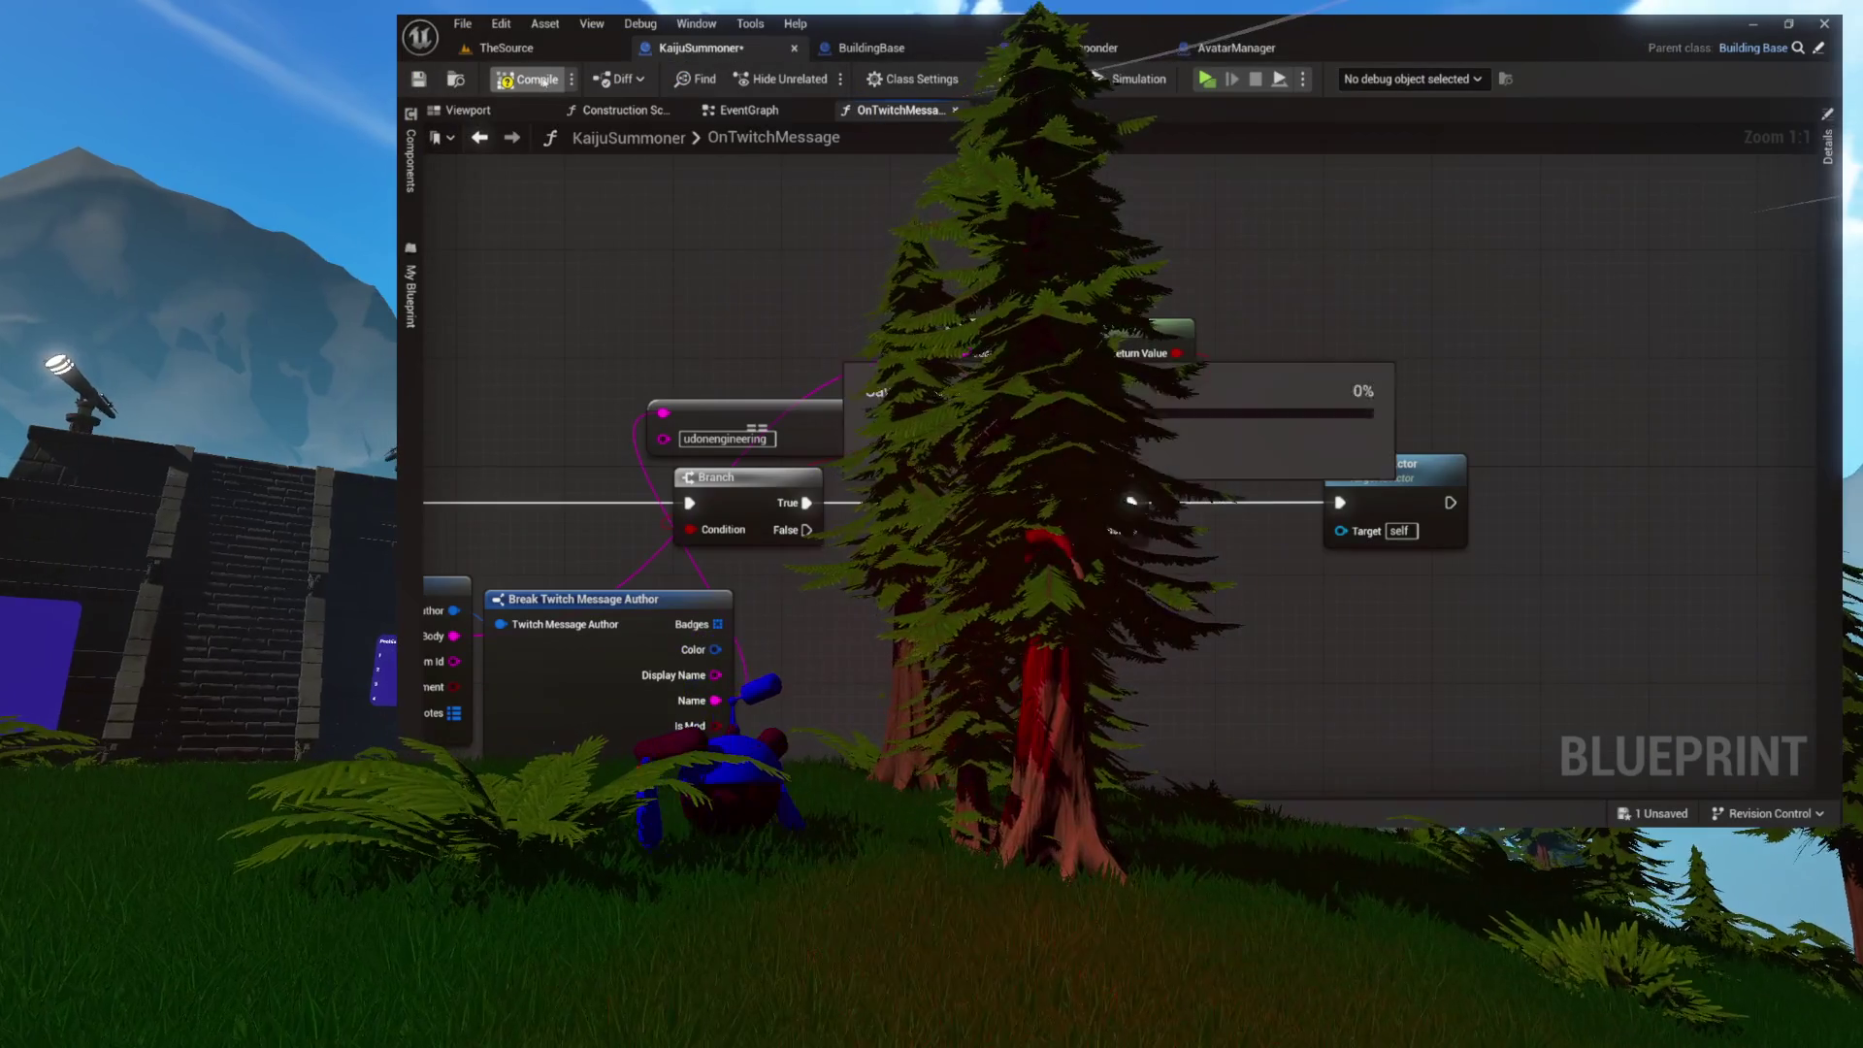
Step: Pan across OnTwitchMessage's Branch and author nodes and close the Construction Script tab
{"action": "left_click_drag", "start_coordinate": [873, 437], "coordinate": [1614, 509]}
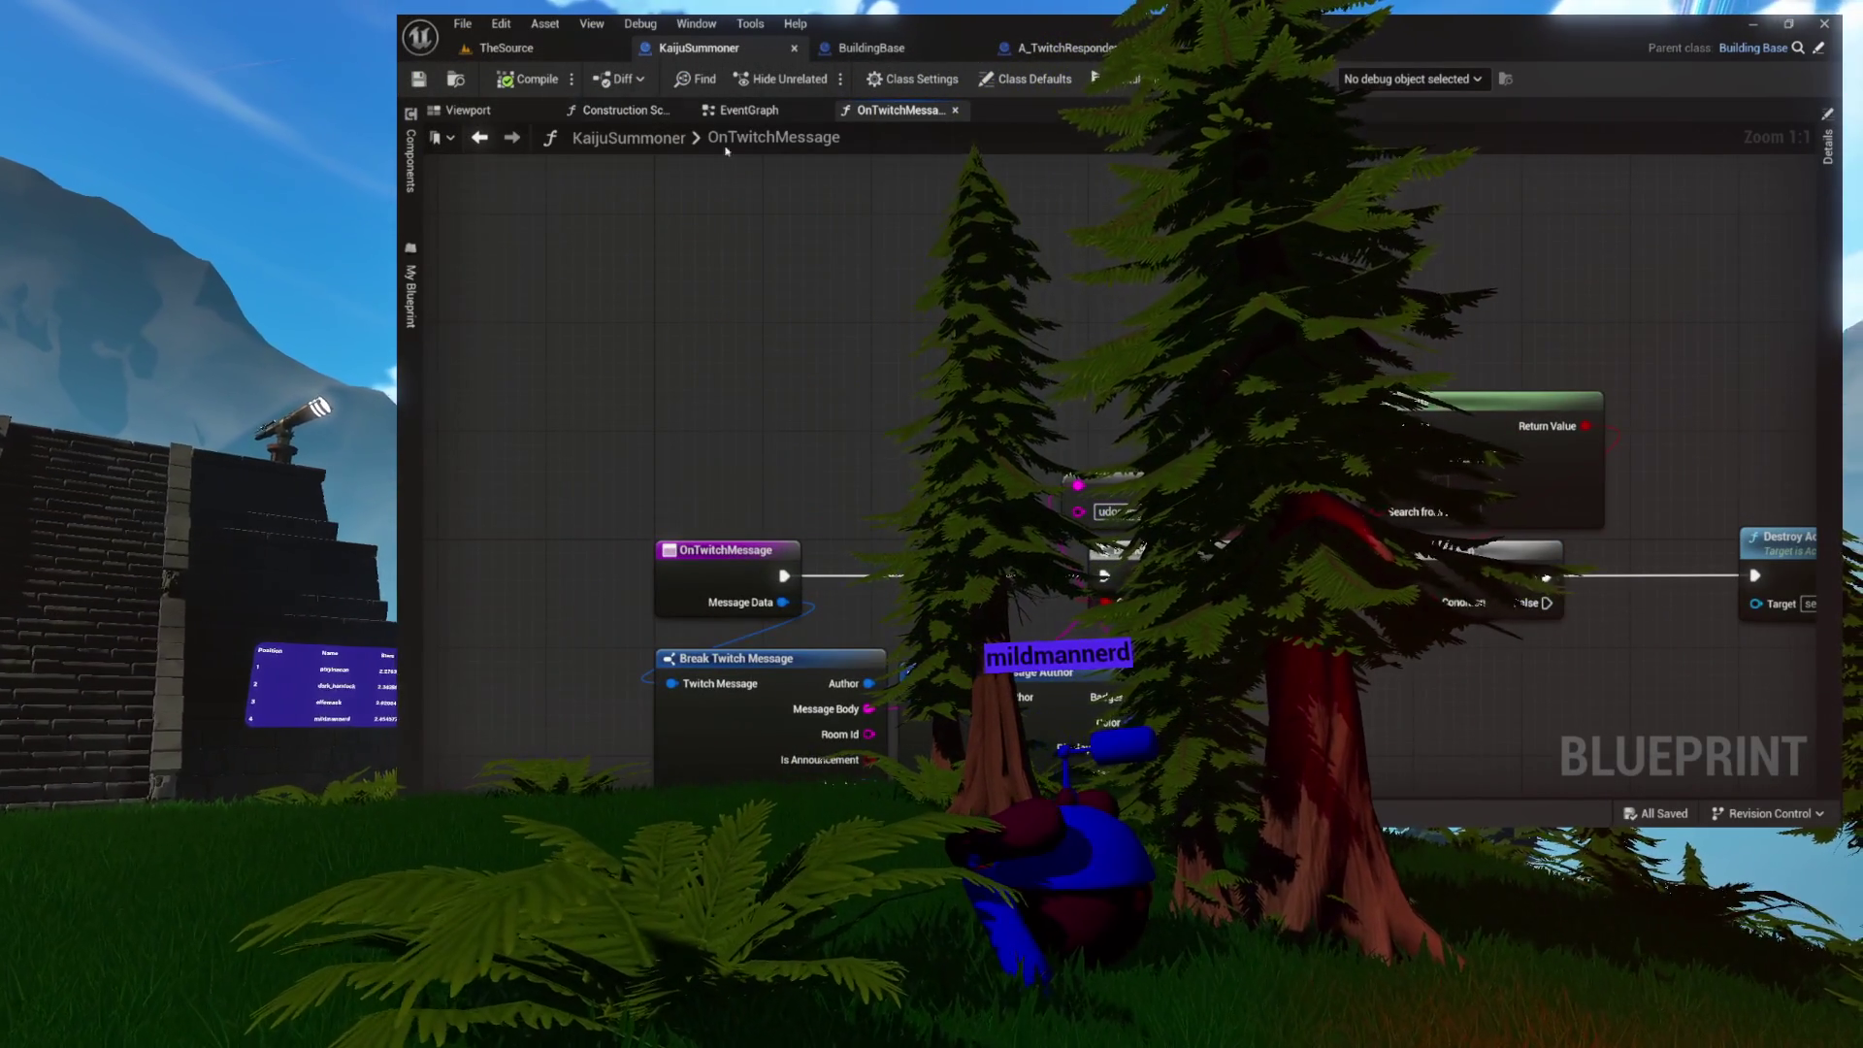
{"action": "left_click_drag", "start_coordinate": [1084, 327], "coordinate": [760, 277]}
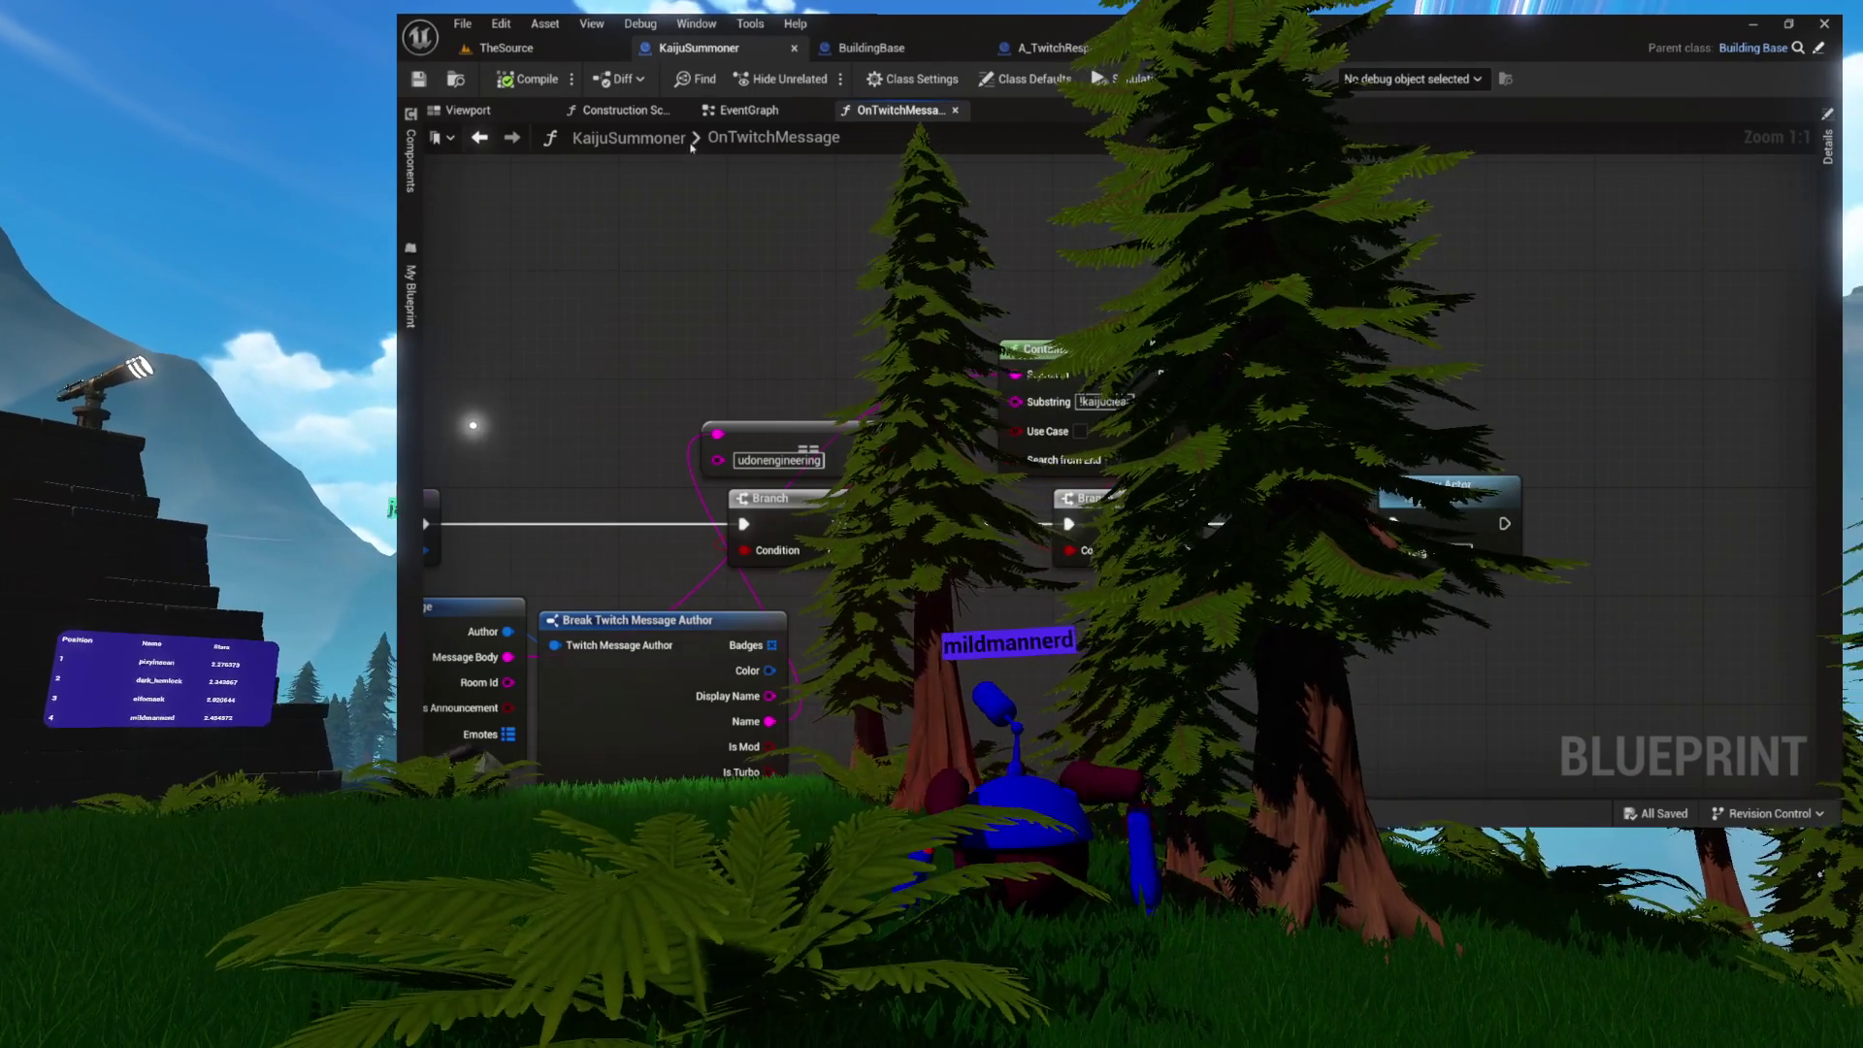
{"action": "left_click", "coordinate": [621, 109]}
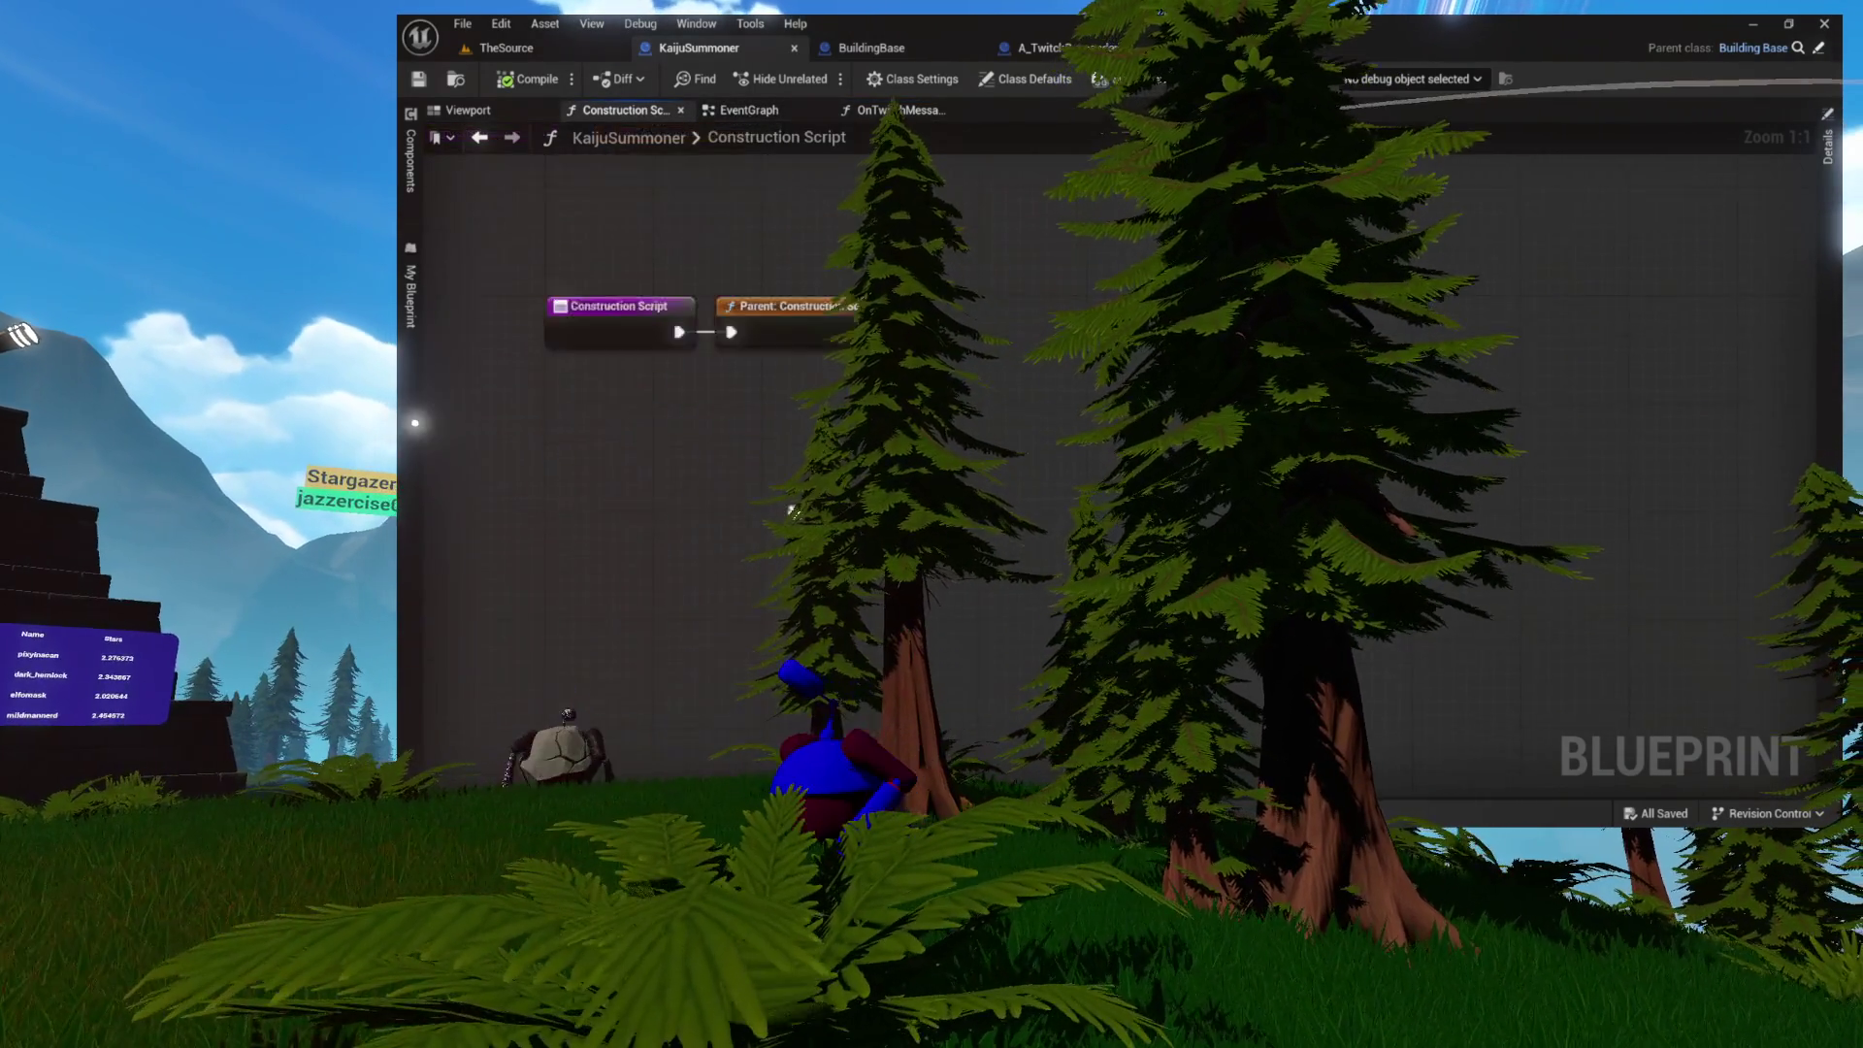
{"action": "left_click", "coordinate": [682, 110]}
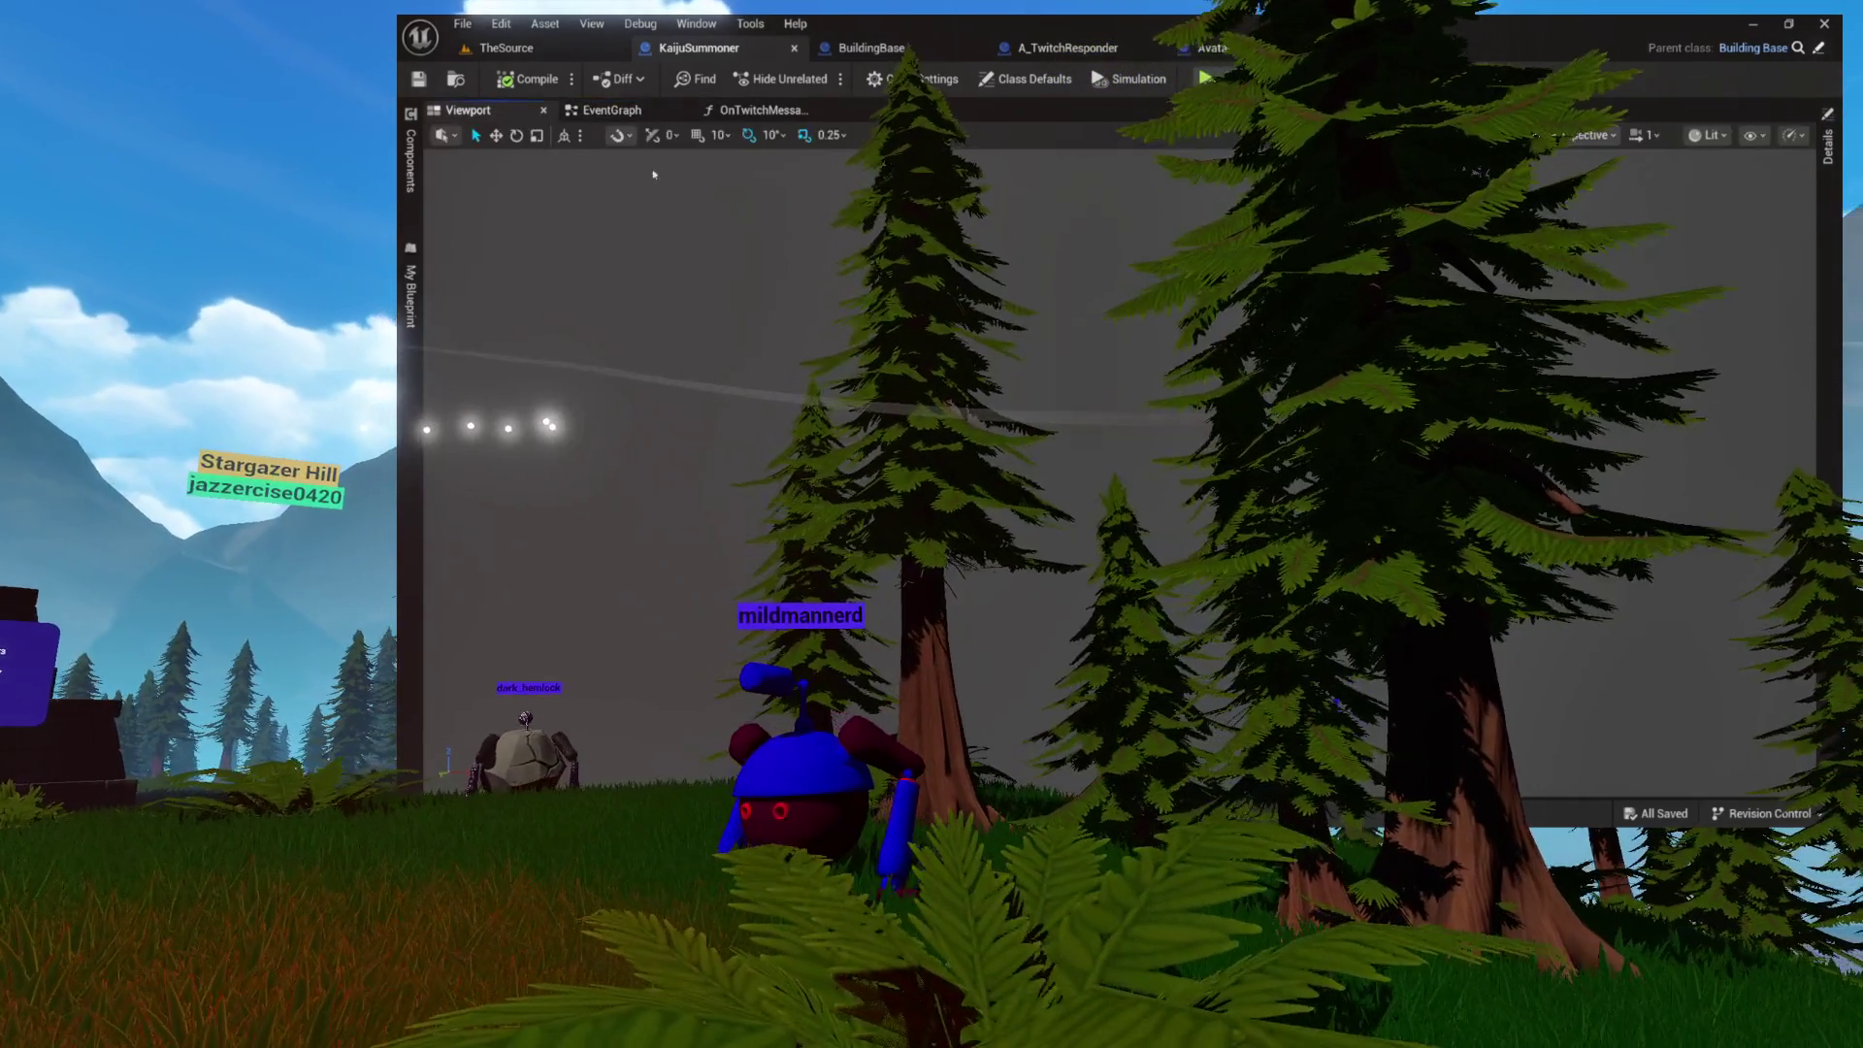
{"action": "left_click", "coordinate": [758, 110]}
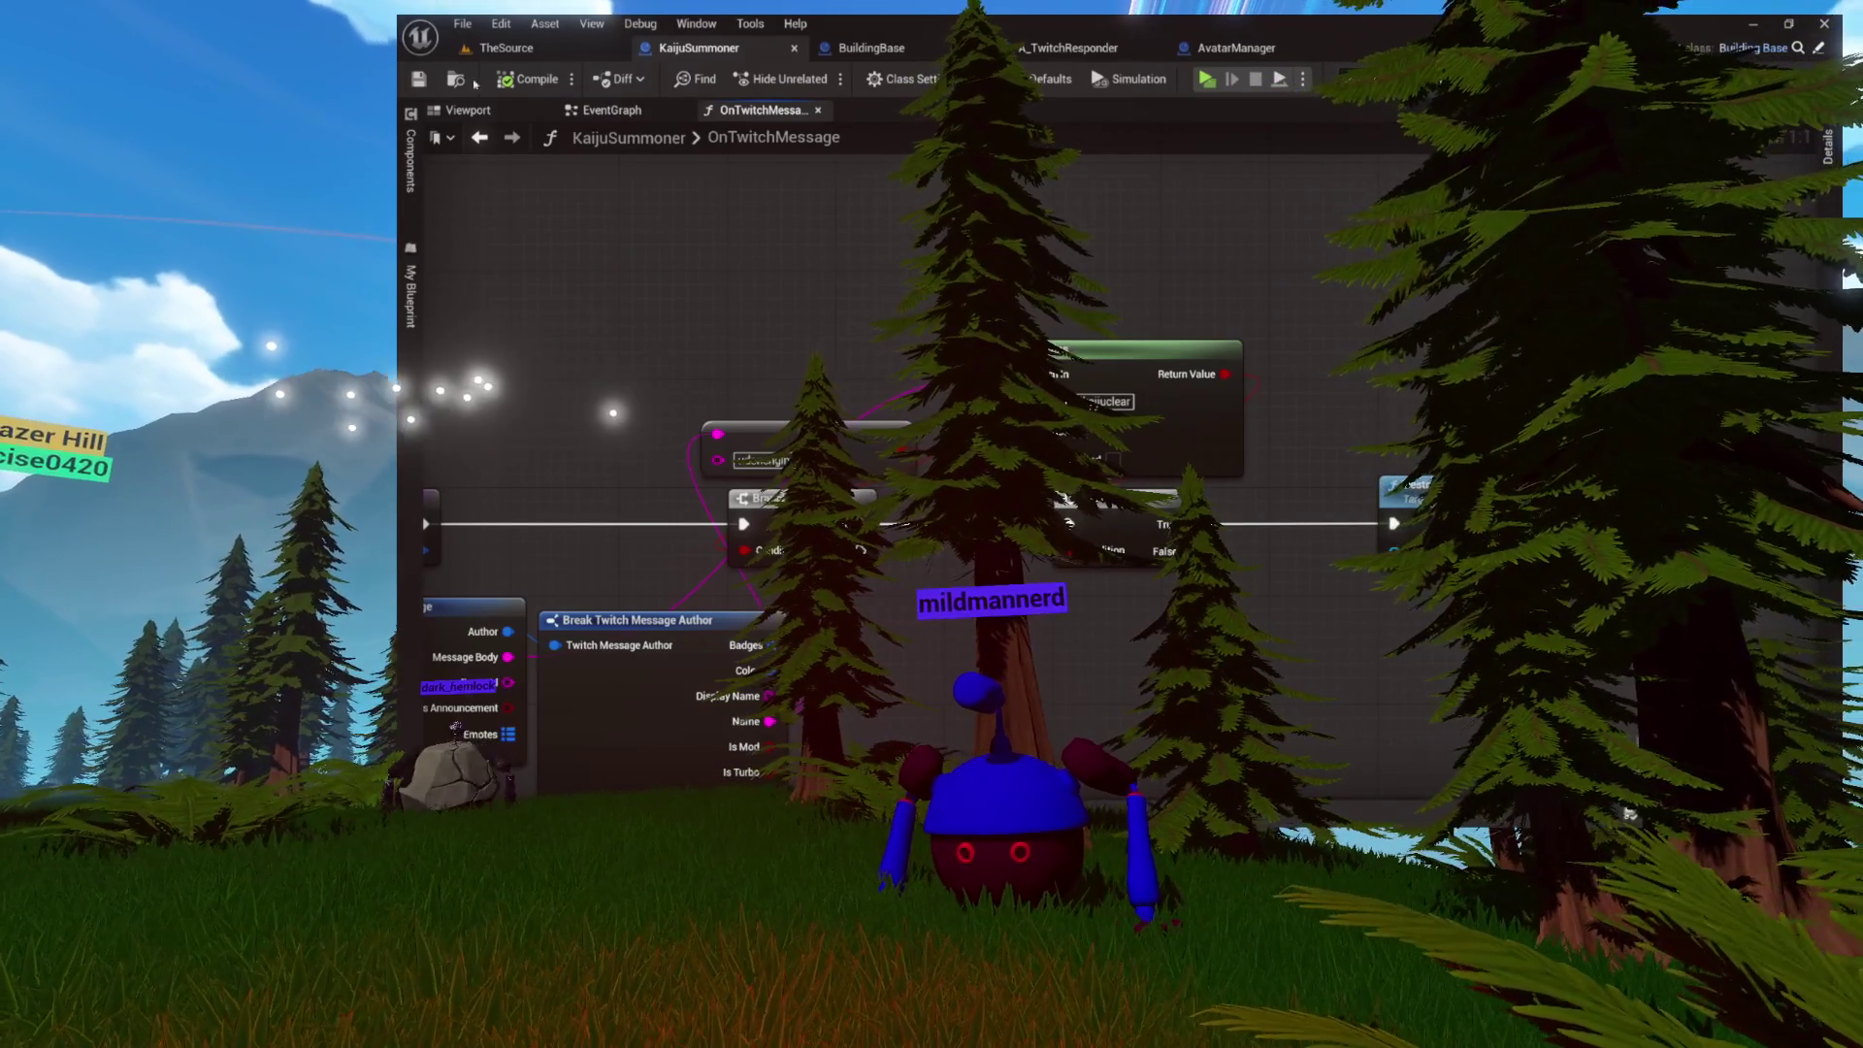
Step: Open KaijuSummoner's Viewport and focus the camera on the ResourceContainer component
{"action": "left_click", "coordinate": [519, 112]}
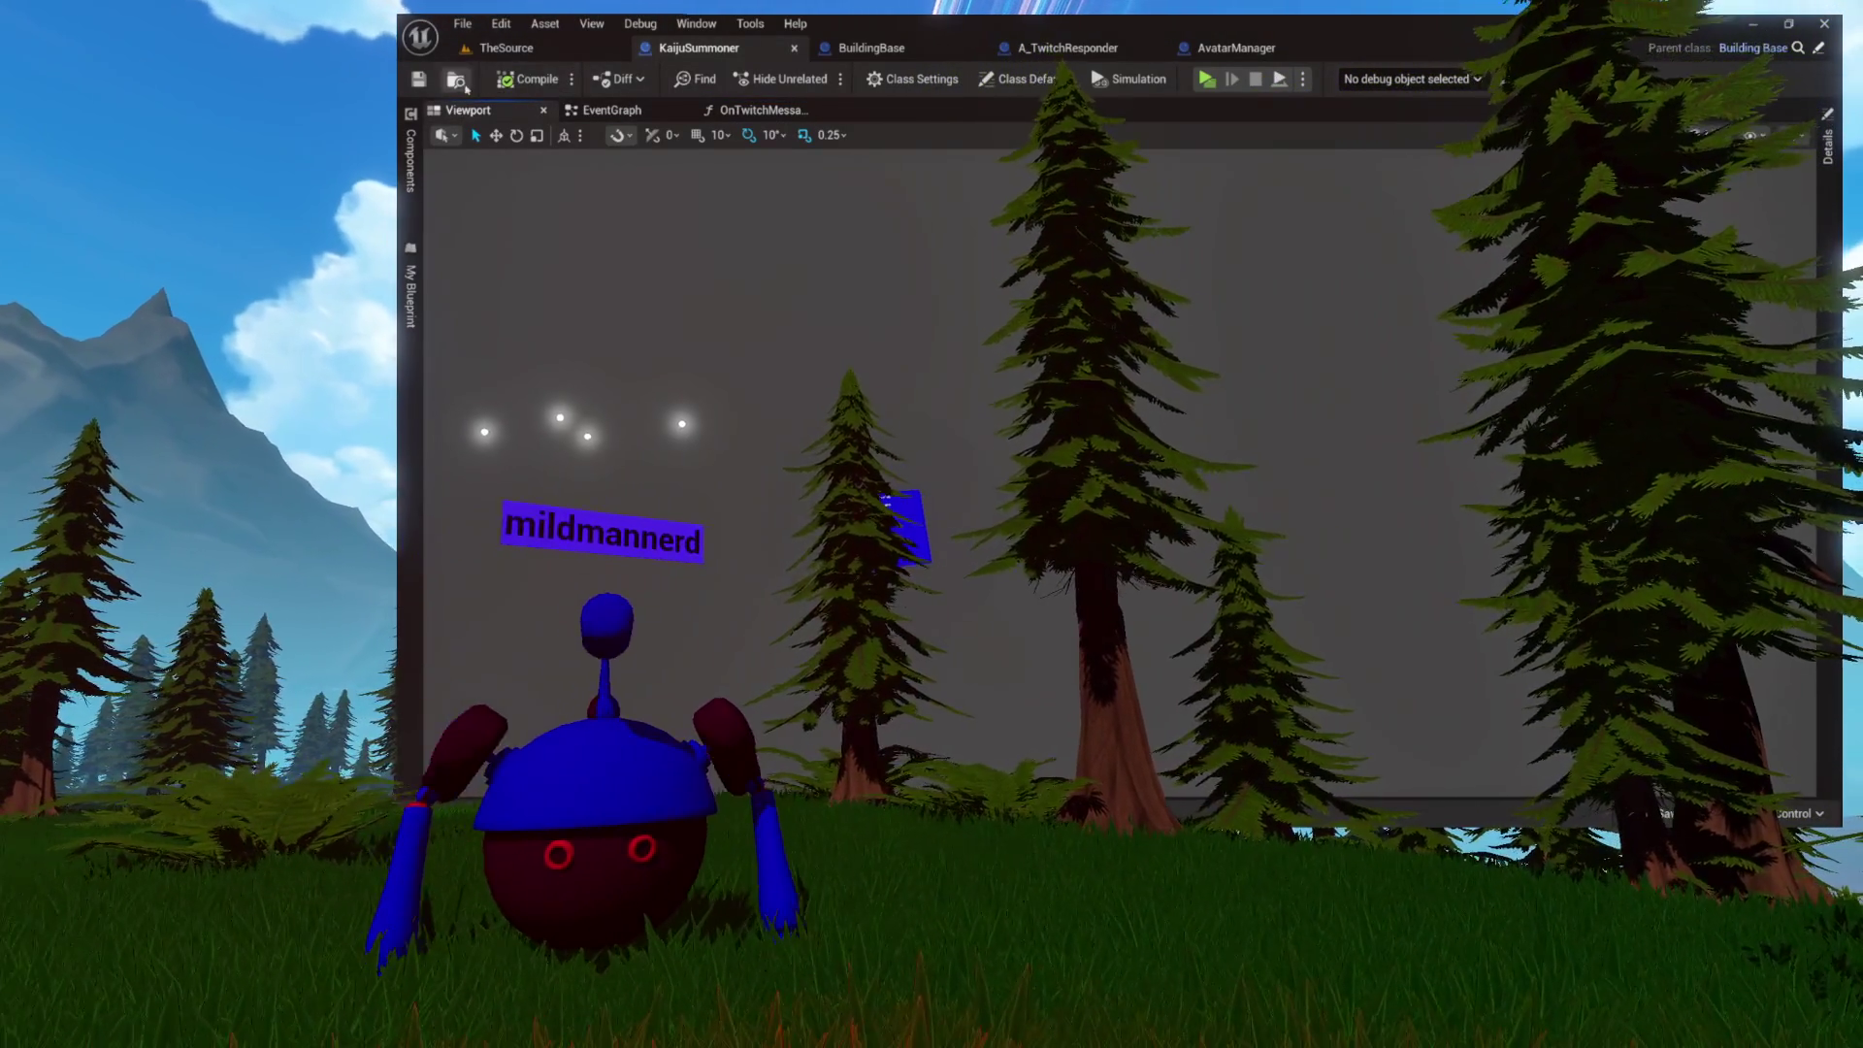
{"action": "left_click", "coordinate": [464, 85]}
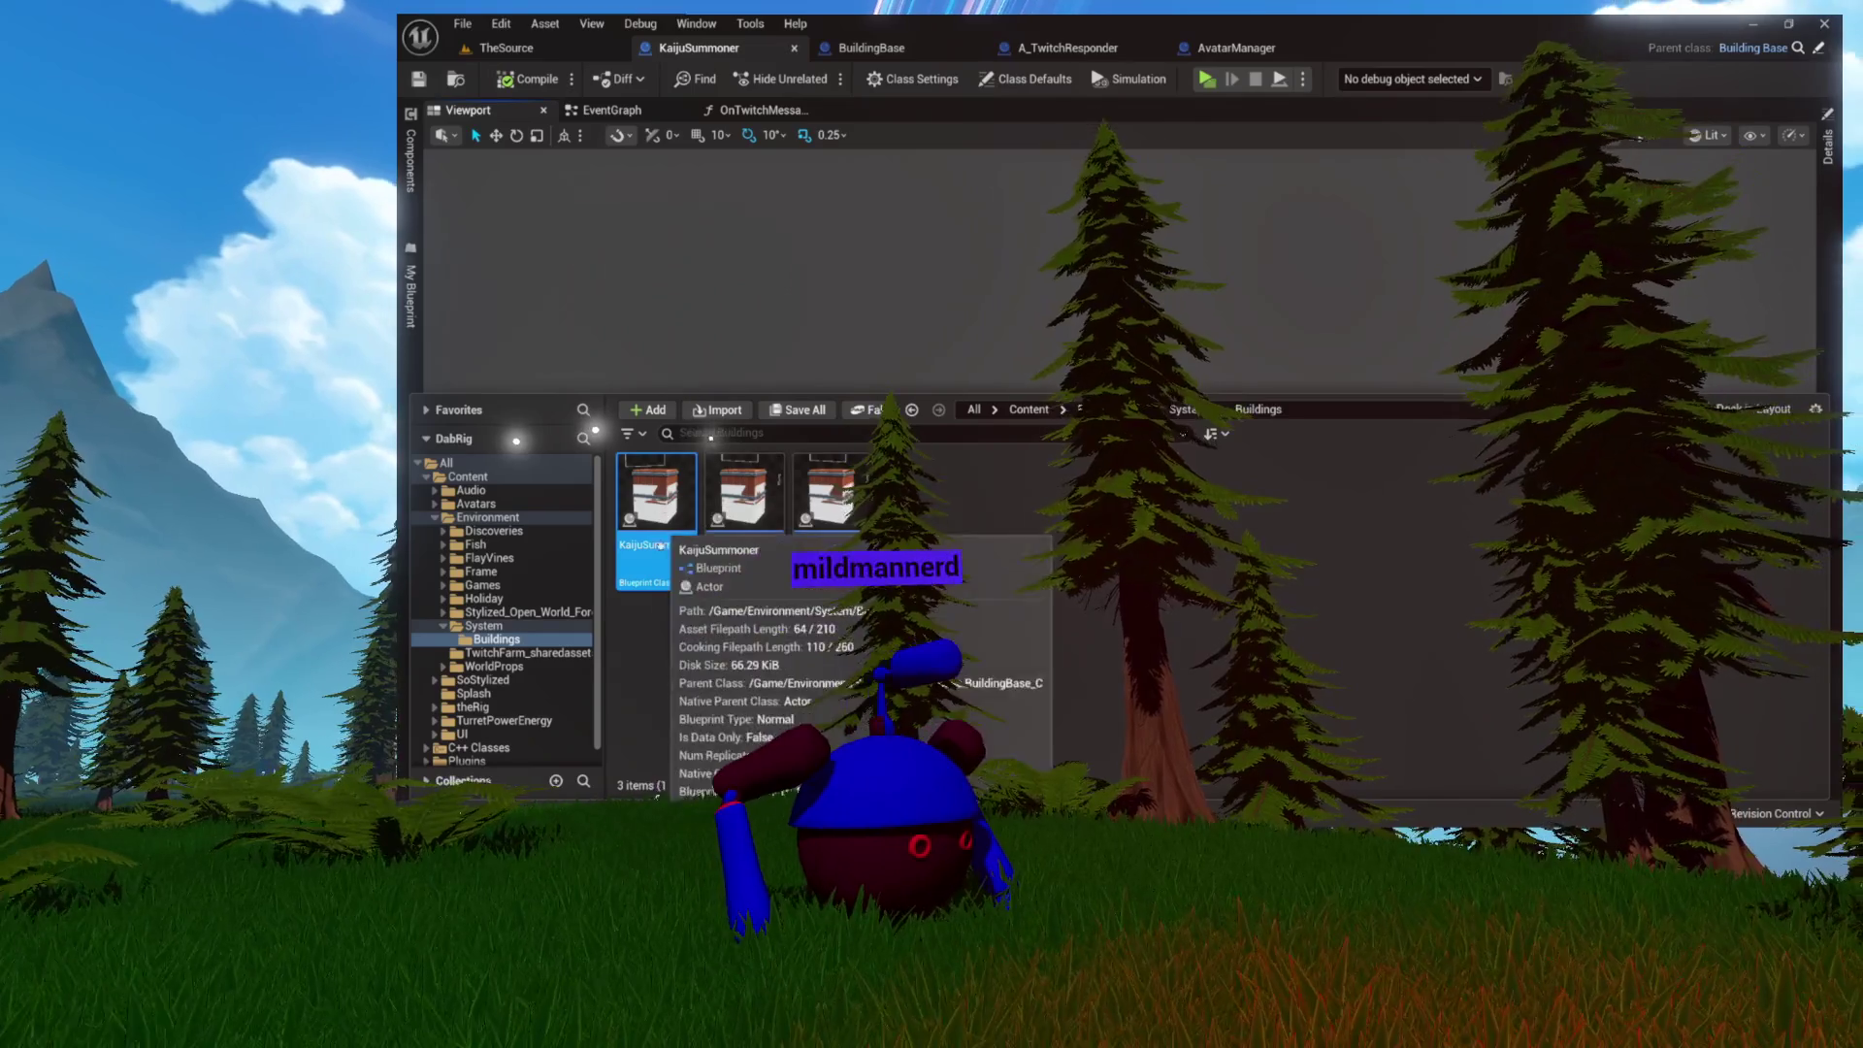
{"action": "left_click", "coordinate": [820, 391]}
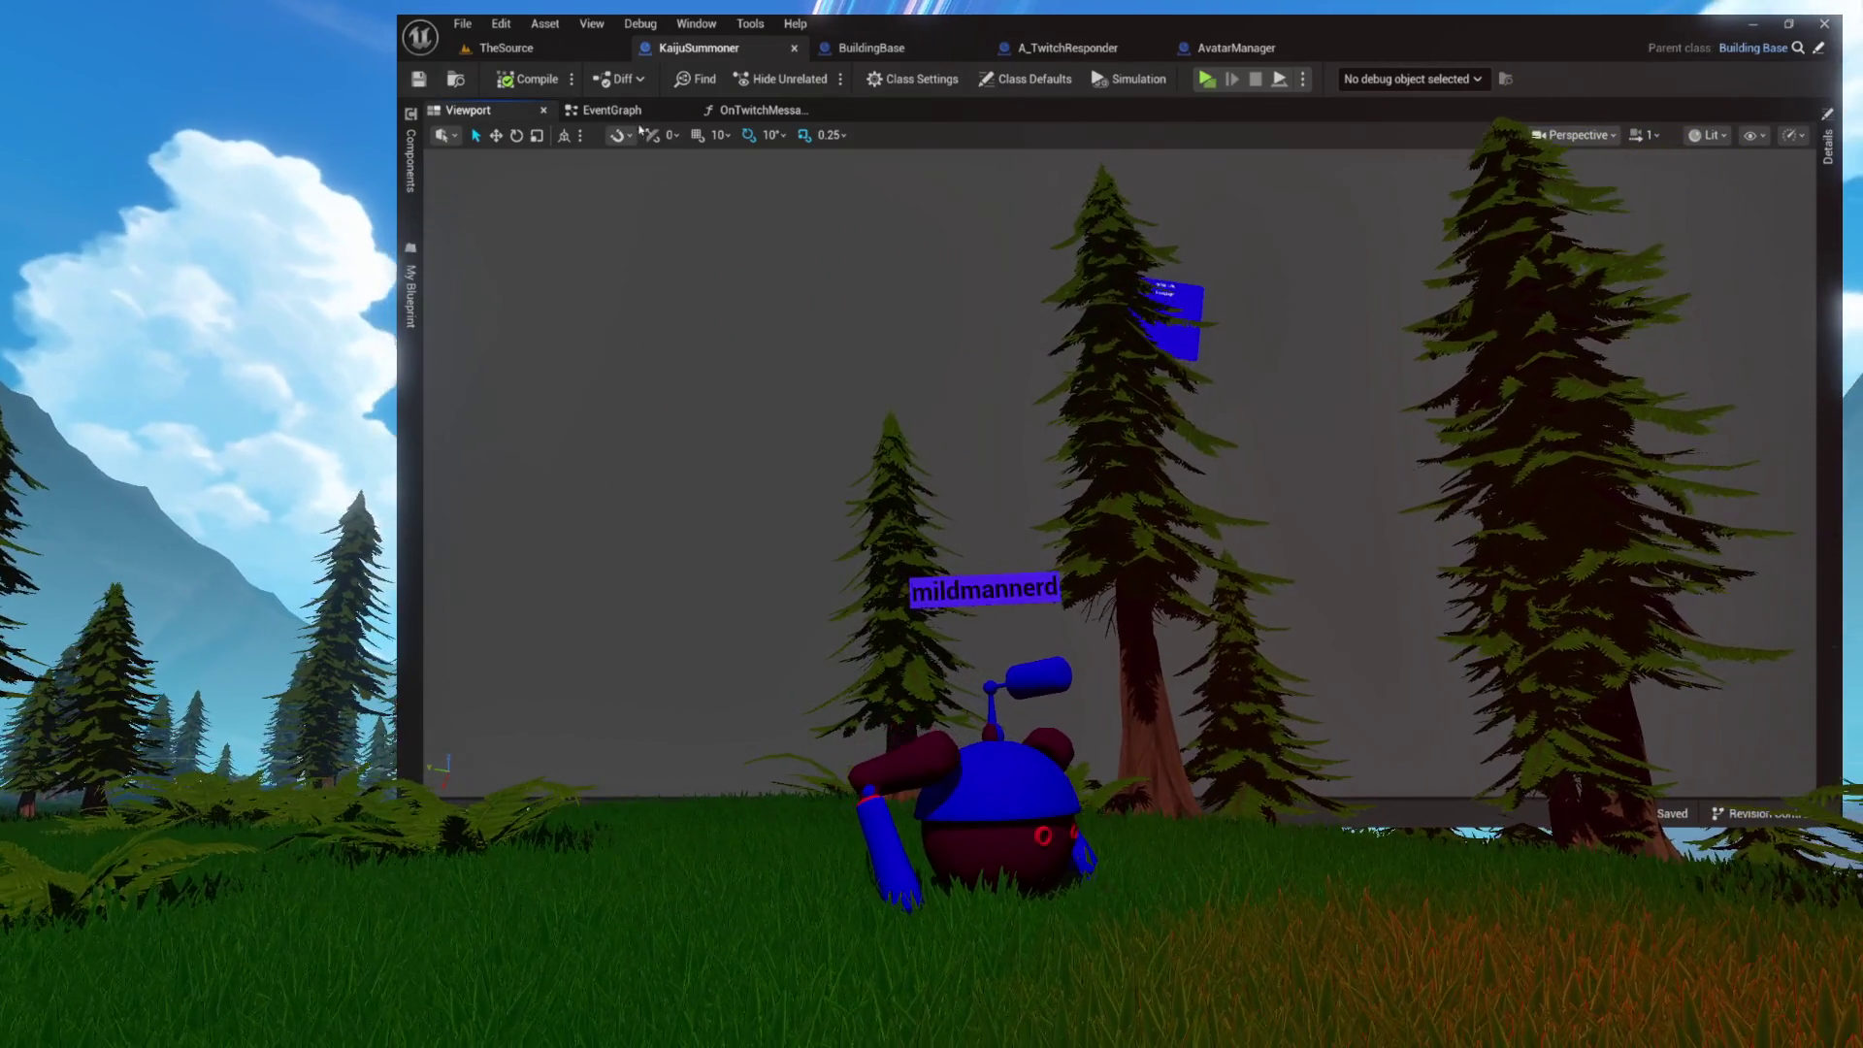
{"action": "left_click", "coordinate": [411, 166]}
{"action": "left_click", "coordinate": [509, 203]}
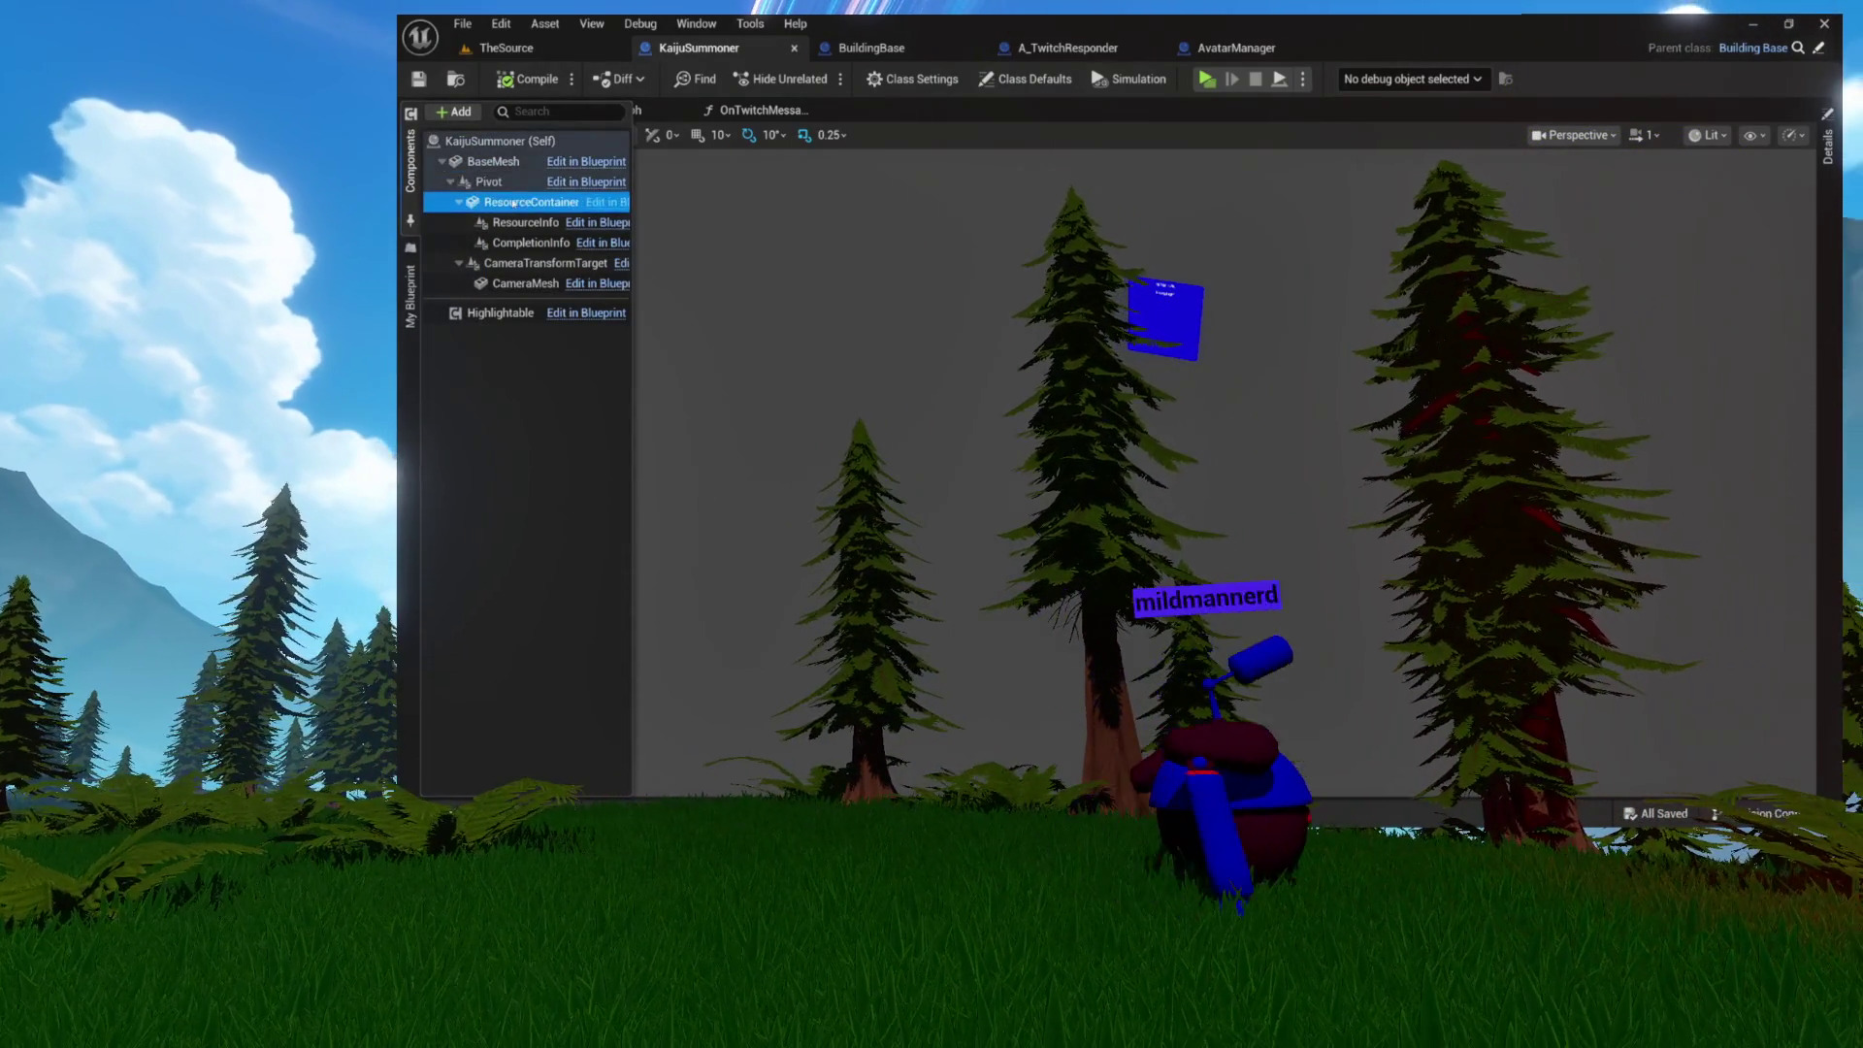
{"action": "key", "text": "f"}
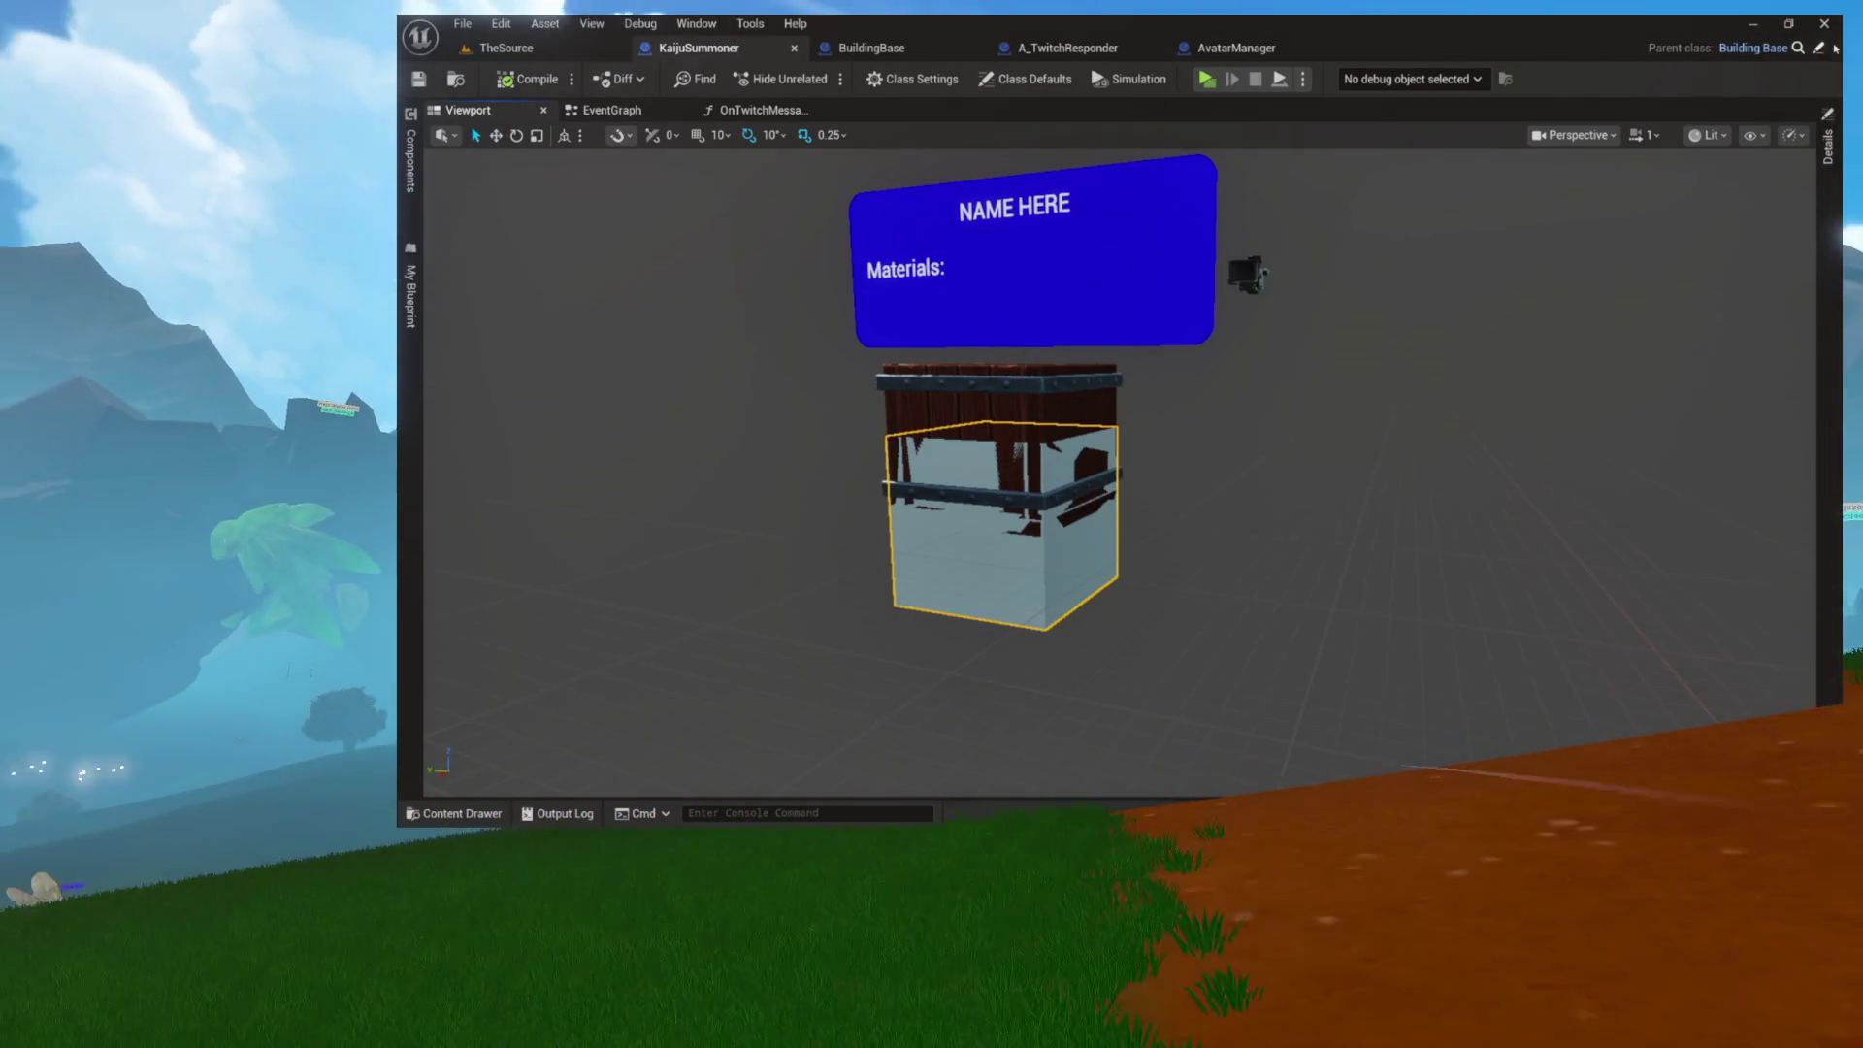
{"action": "left_click", "coordinate": [871, 48]}
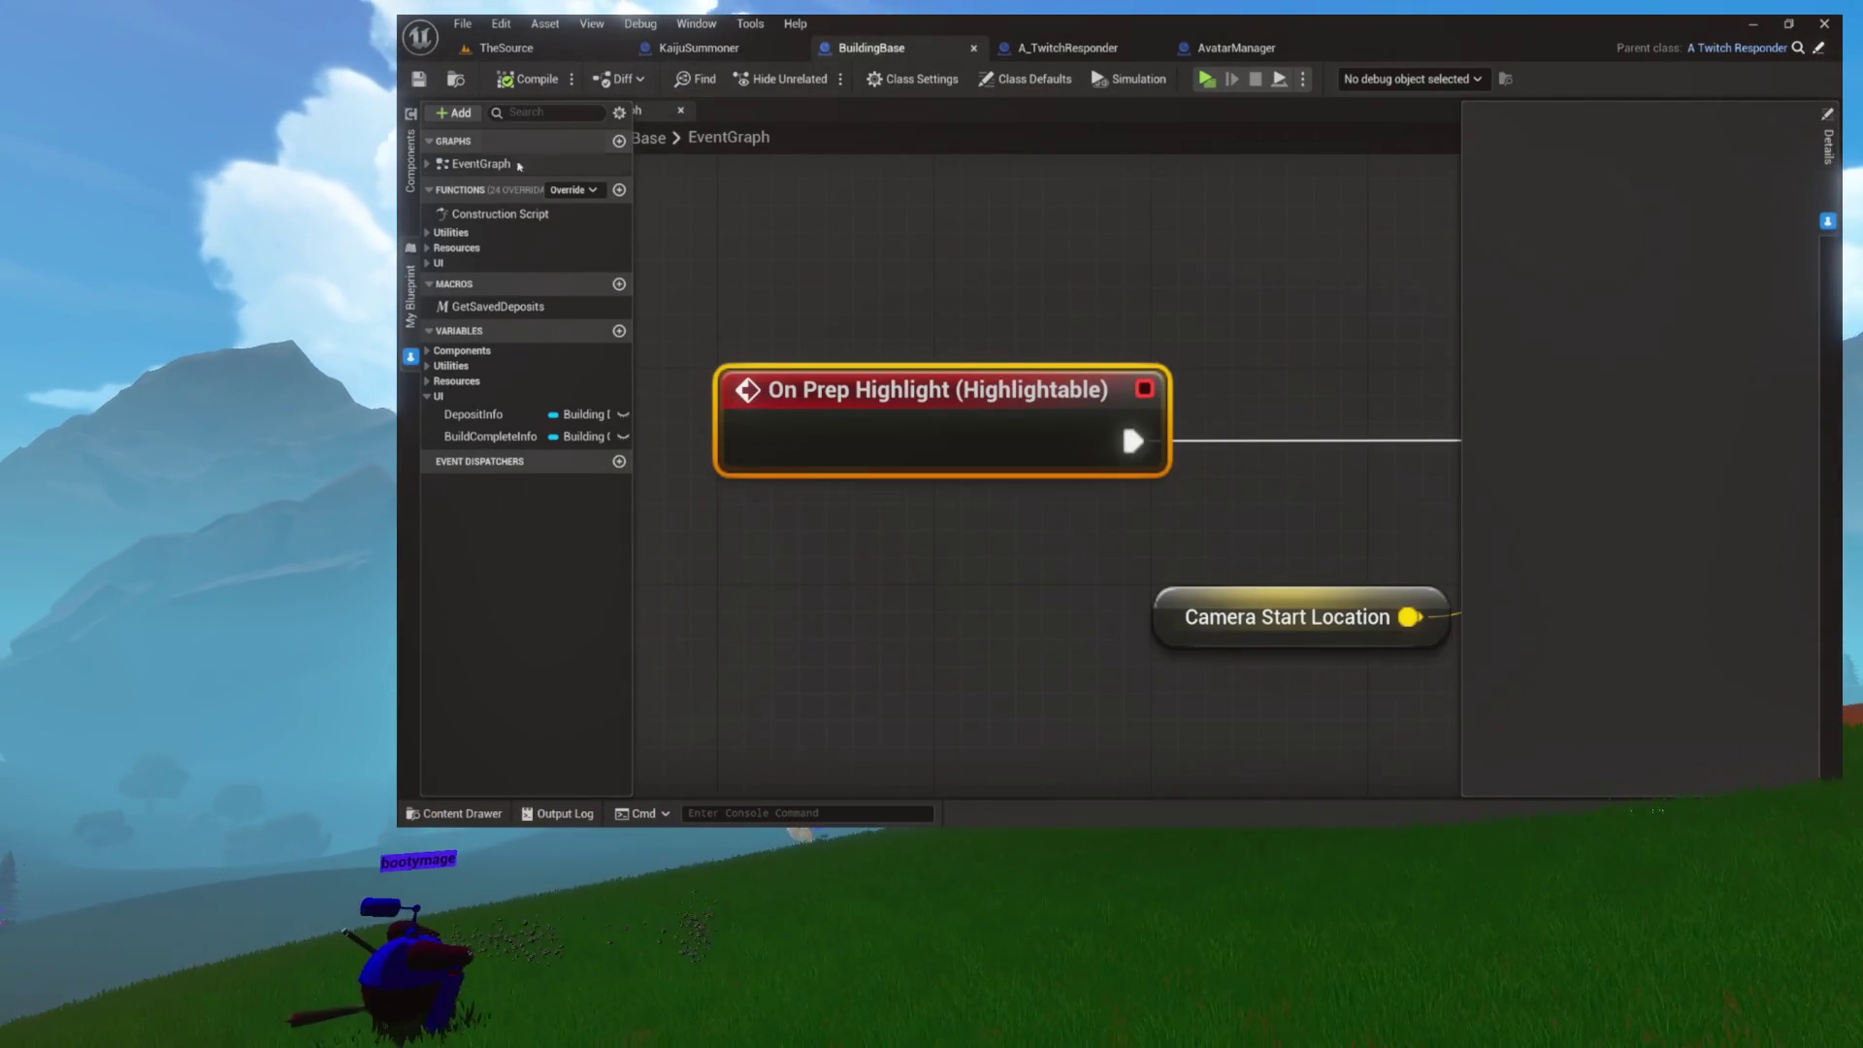
Step: Show BuildingBase's viewport and select the BaseMesh cube
{"action": "left_click", "coordinate": [835, 315]}
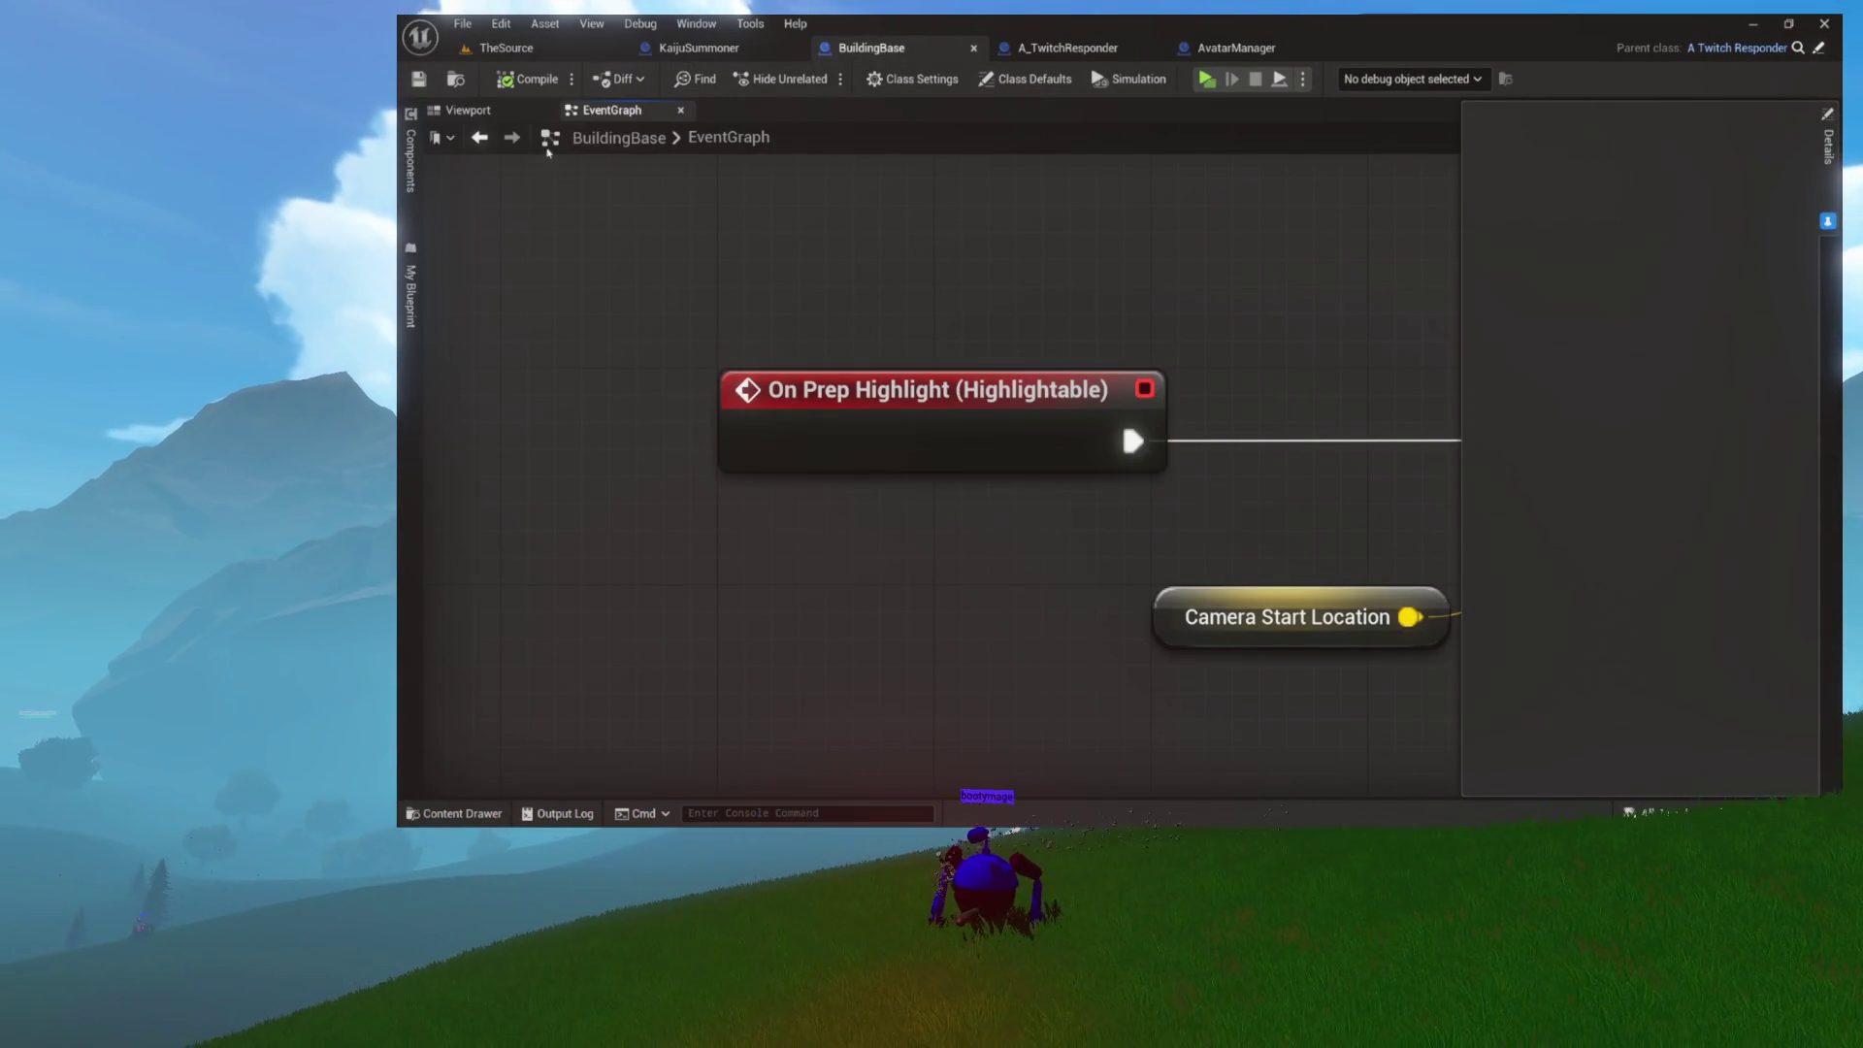
{"action": "left_click", "coordinate": [509, 116]}
{"action": "left_click", "coordinate": [996, 483]}
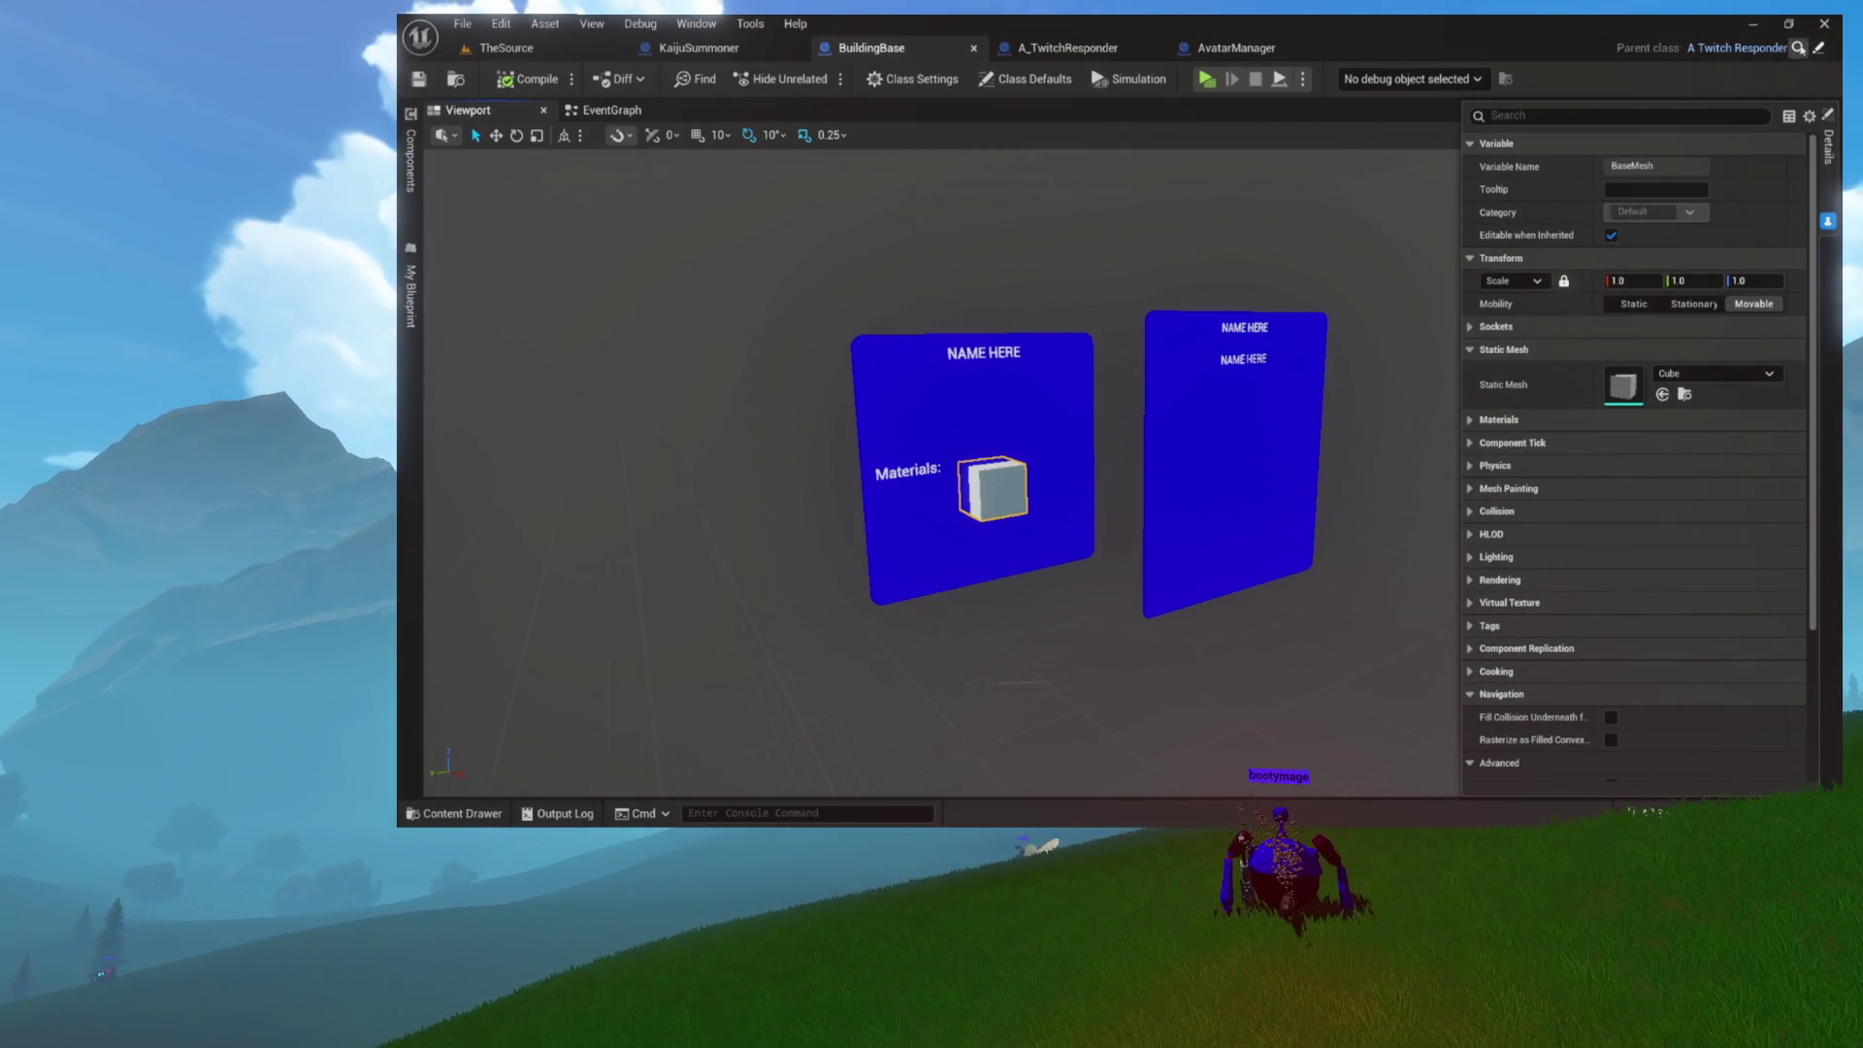
{"action": "left_click", "coordinate": [1067, 47]}
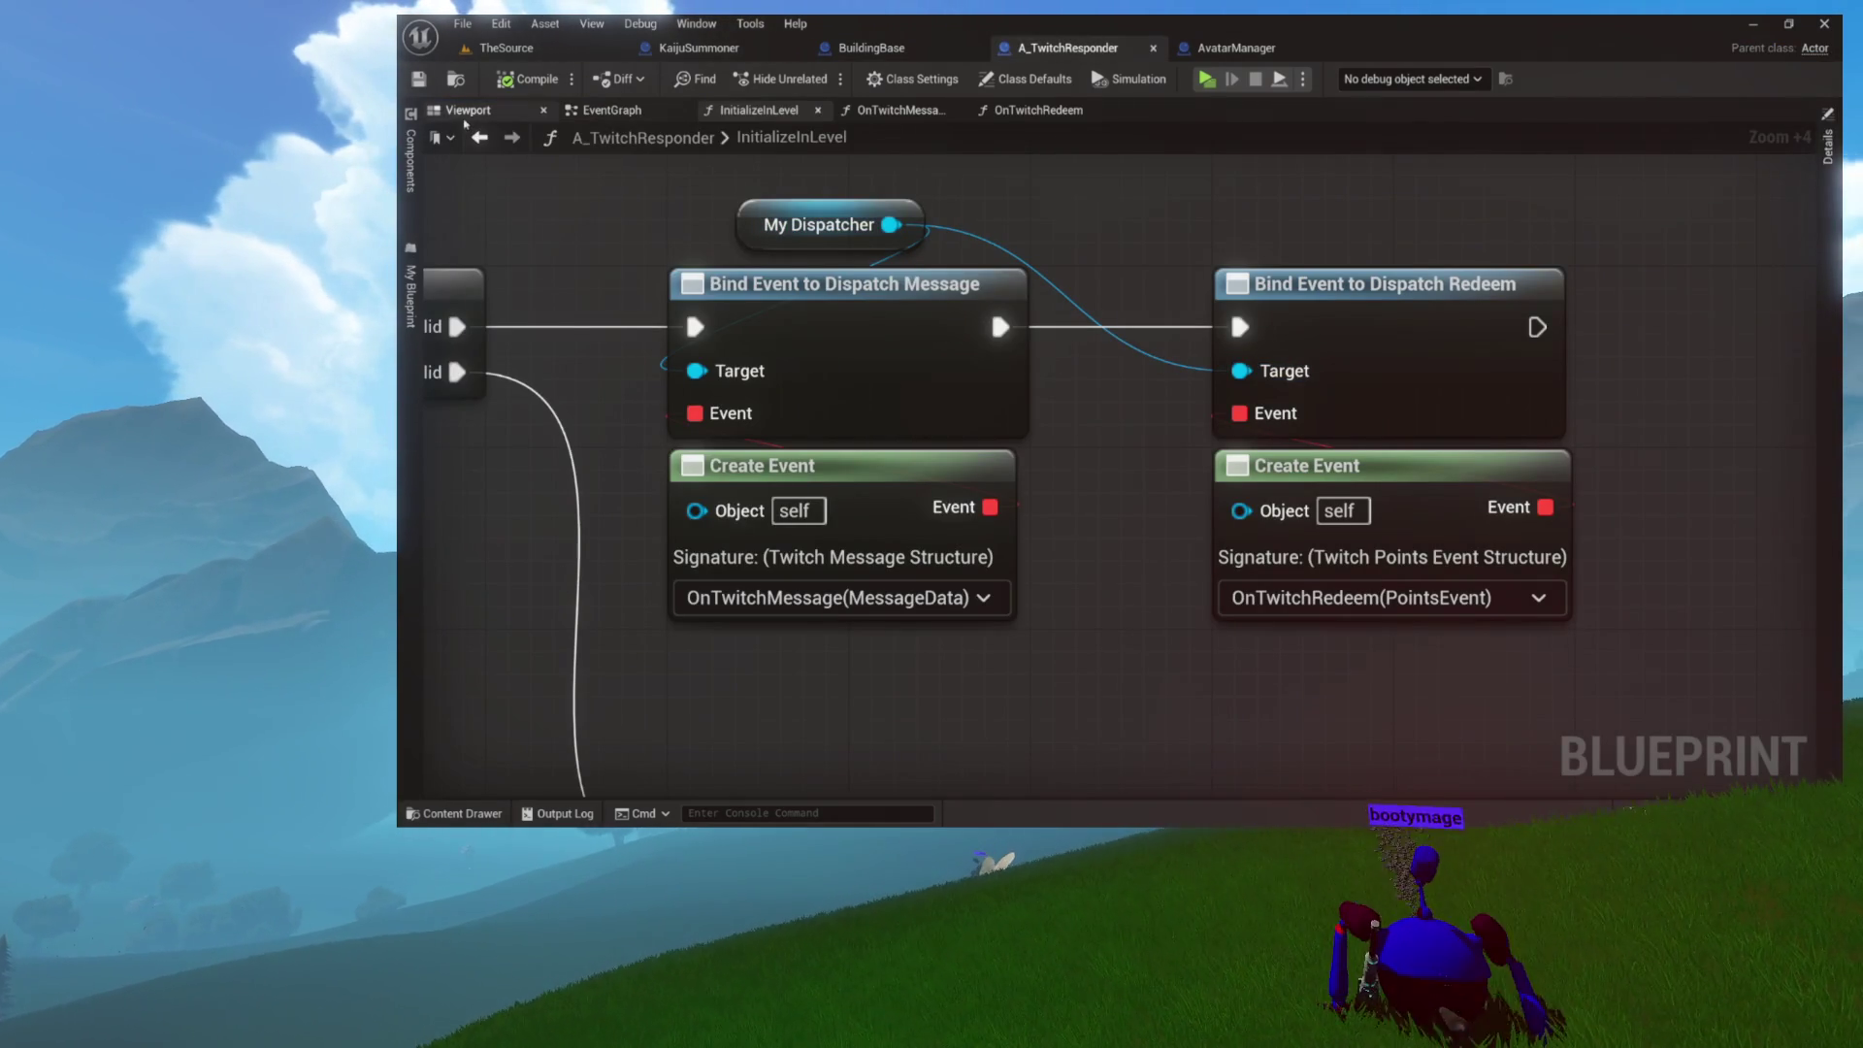
{"action": "left_click", "coordinate": [885, 50]}
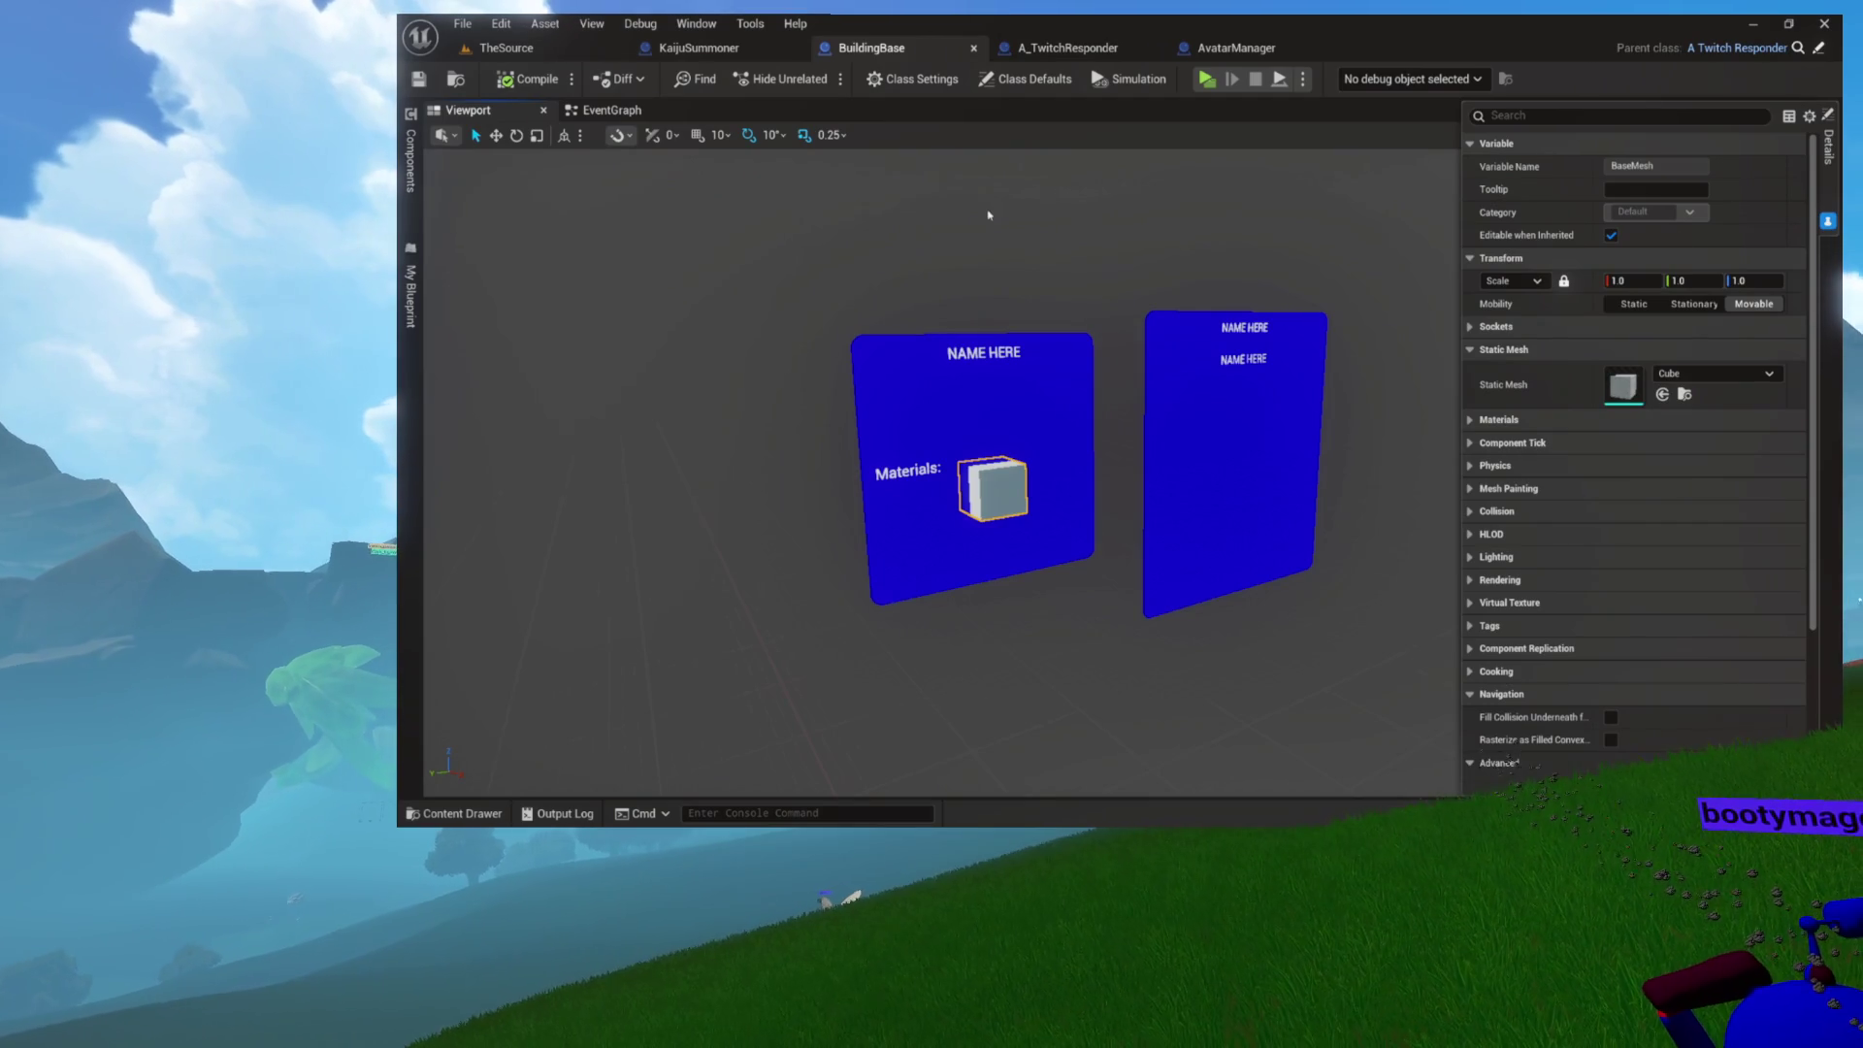
Step: Clear BaseMesh's Static Mesh to None and return to TheSource level
{"action": "left_click", "coordinate": [418, 182]}
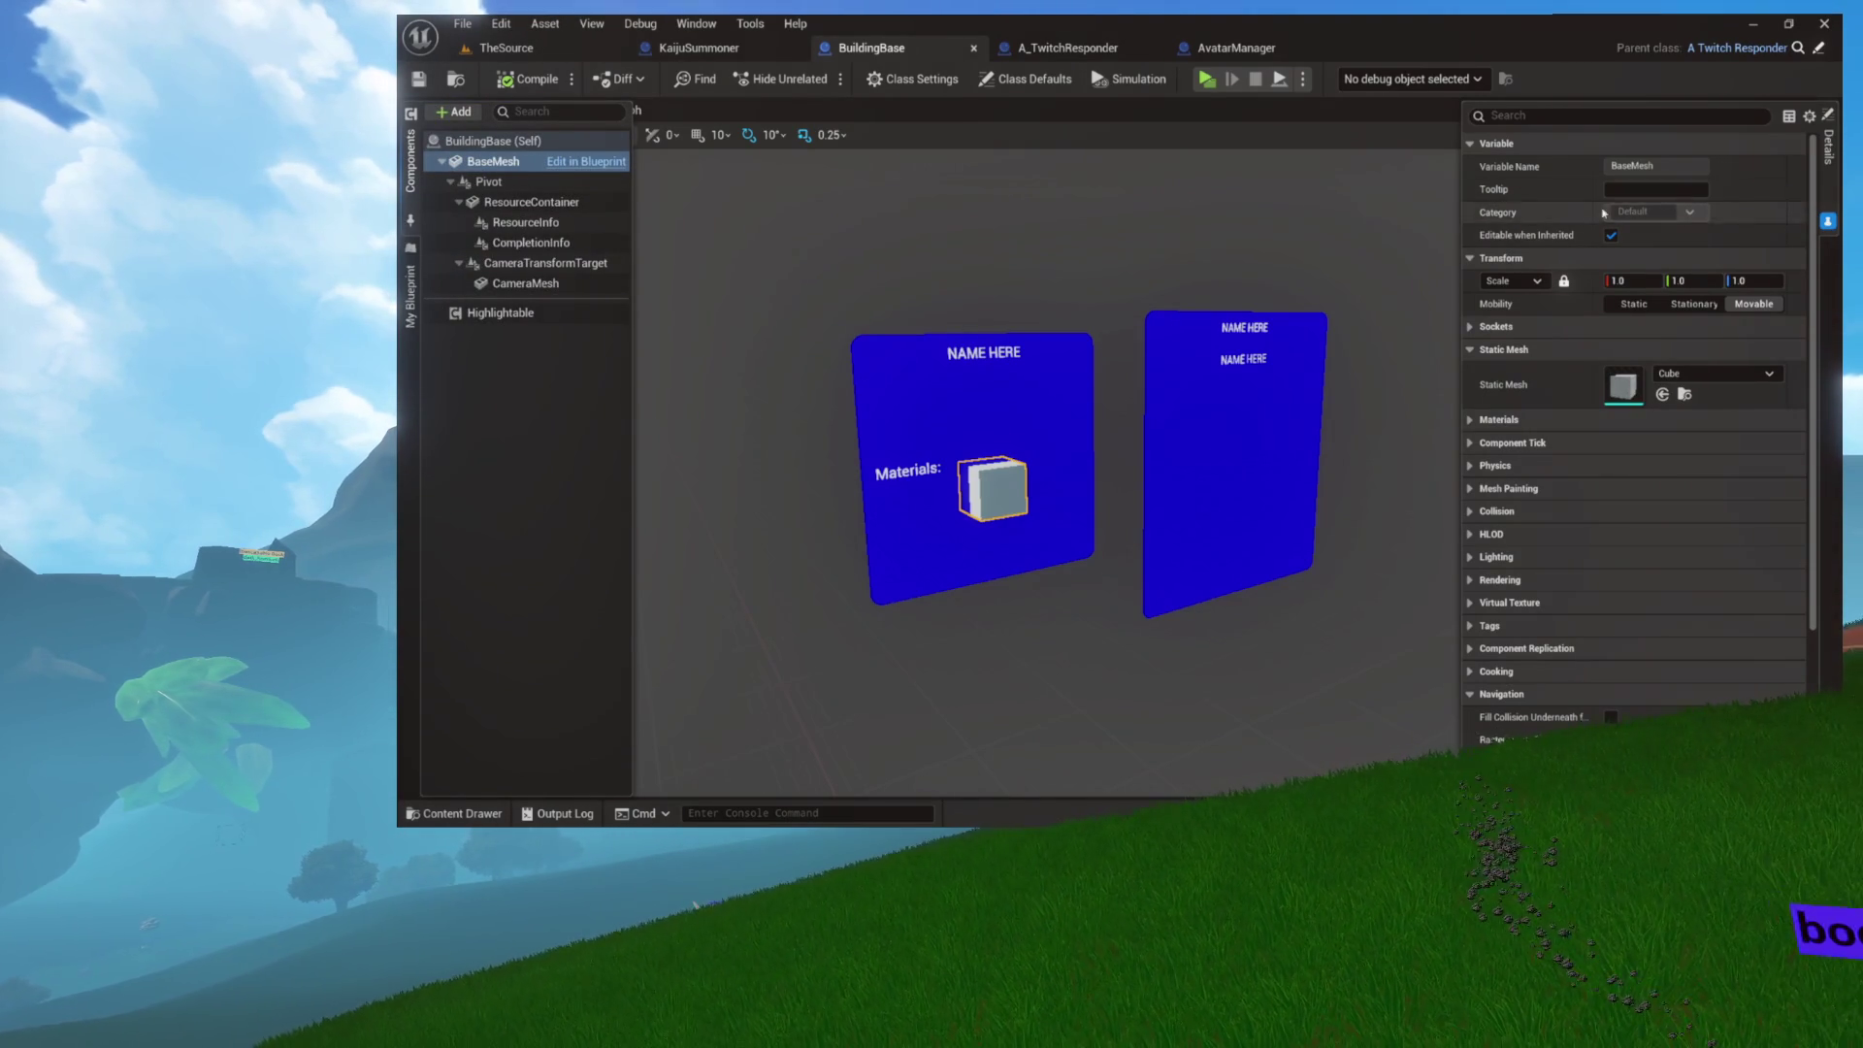
{"action": "left_click", "coordinate": [1469, 421]}
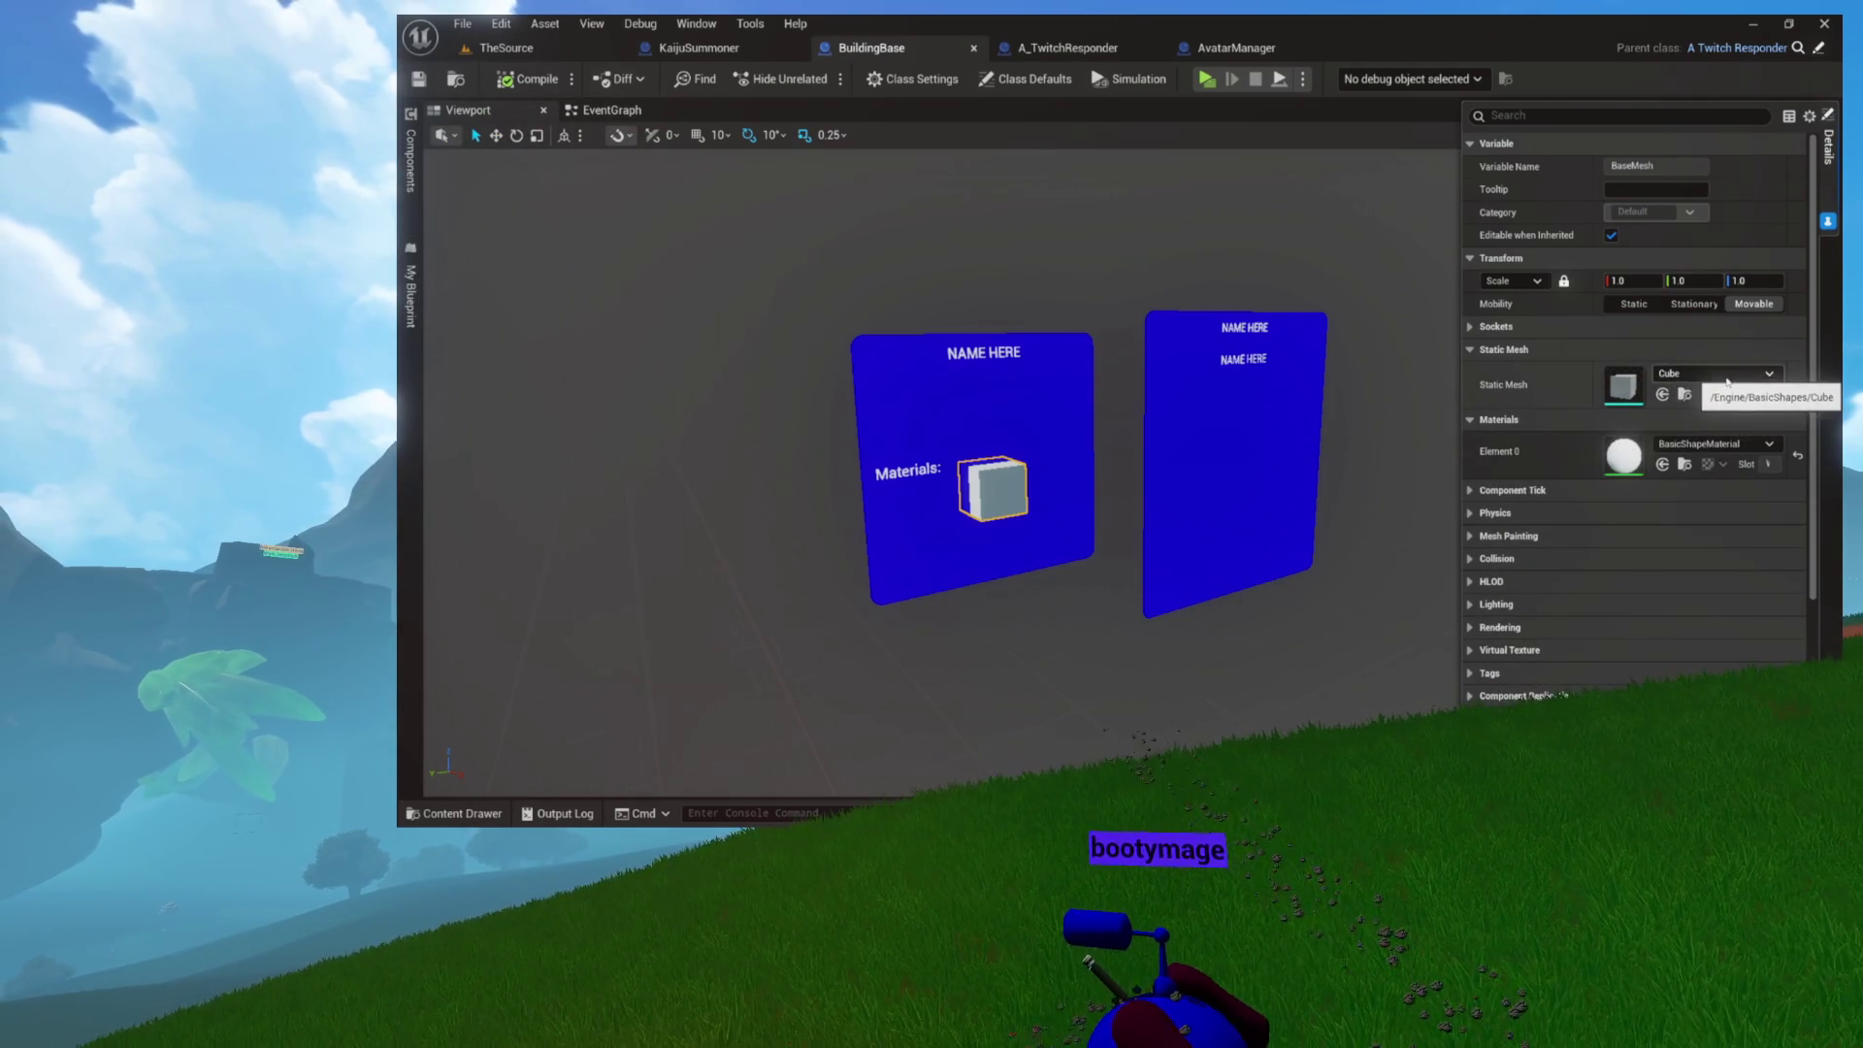
{"action": "left_click", "coordinate": [1731, 376]}
{"action": "left_click", "coordinate": [1639, 473]}
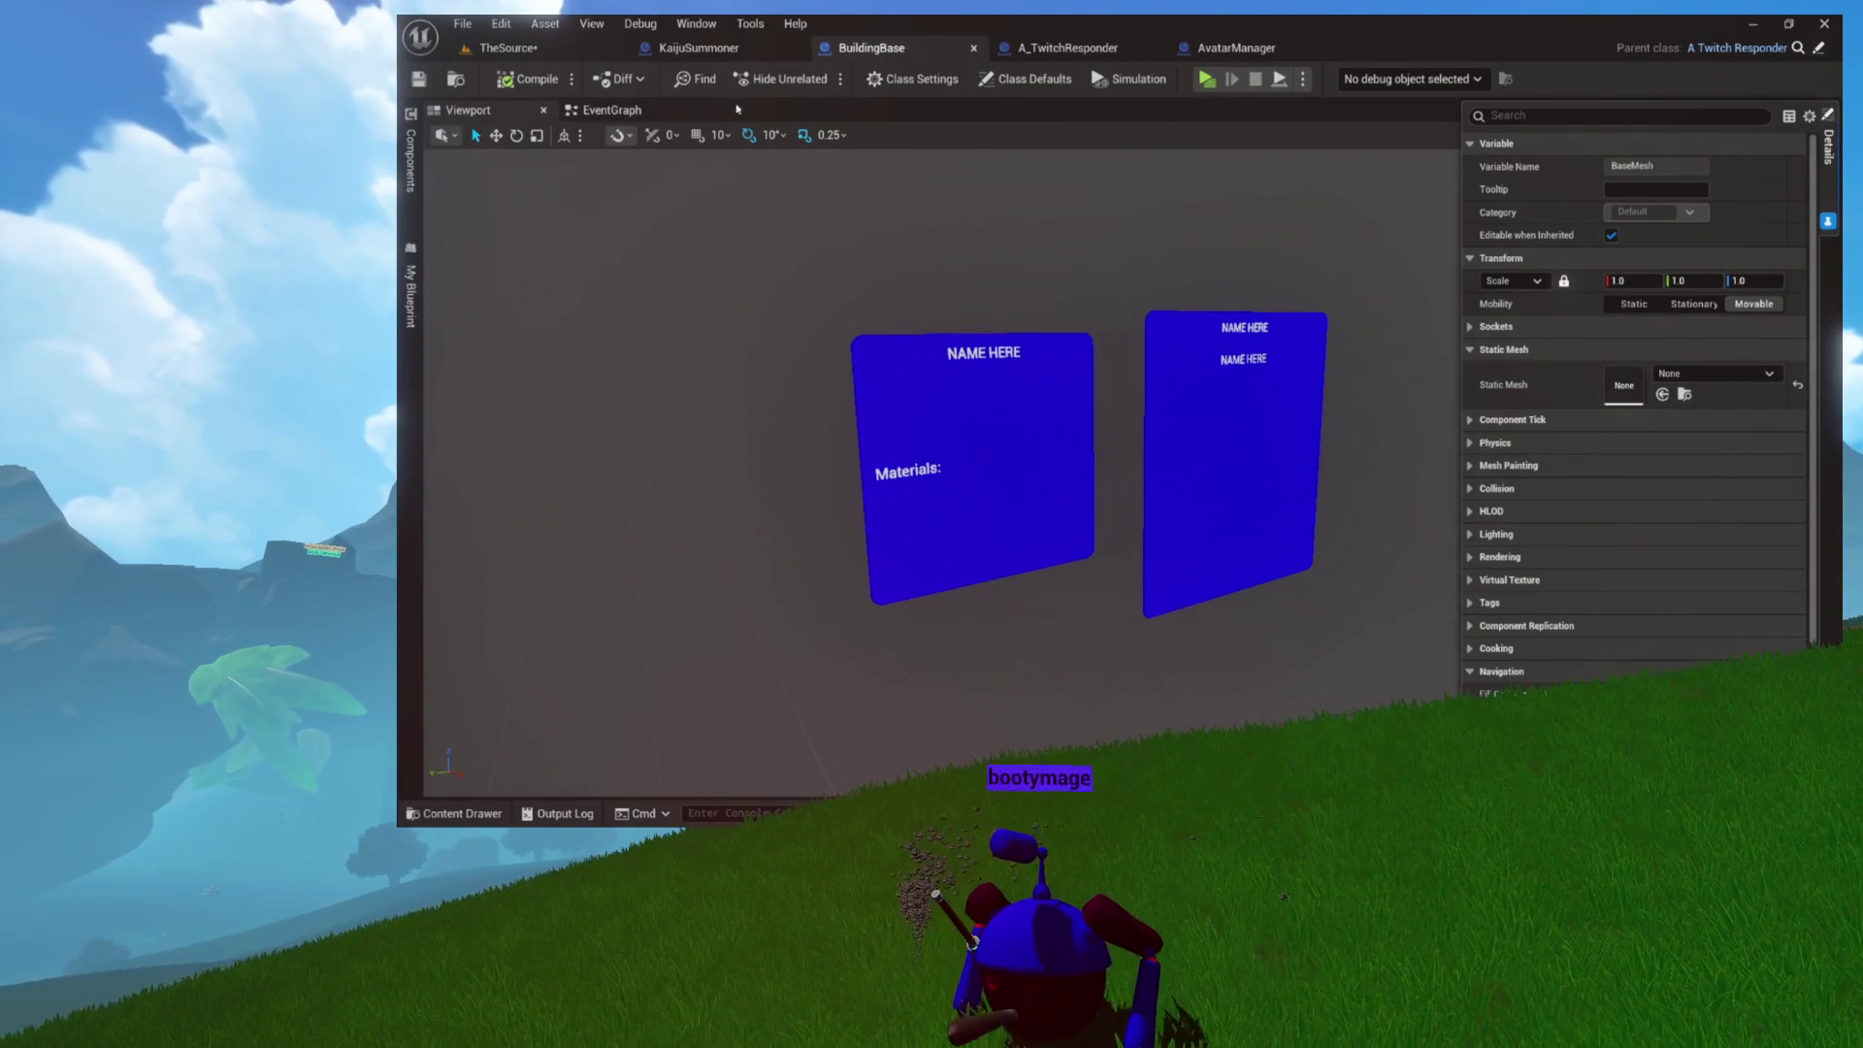
{"action": "left_click", "coordinate": [507, 48]}
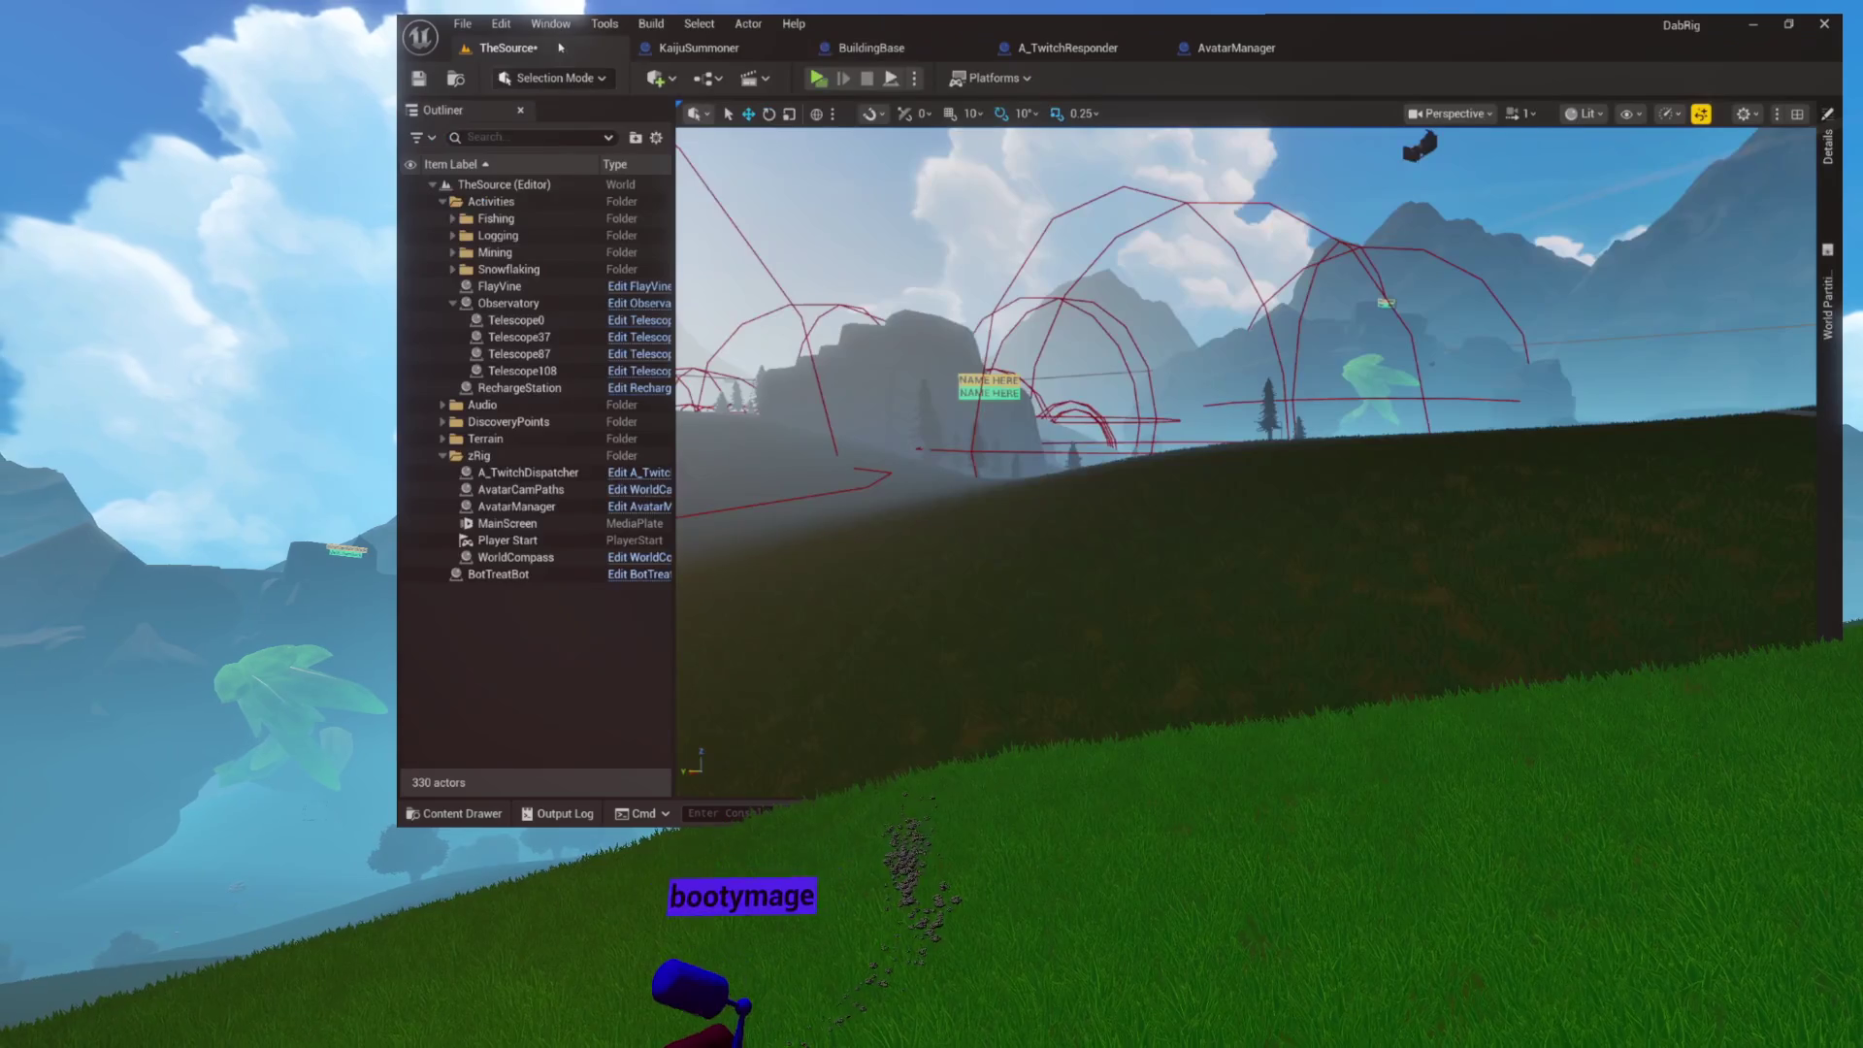
Step: Save all assets, then open KaijuSummoner's OnTwitchMessage graph and review its six nodes
{"action": "key", "text": "ctrl+s"}
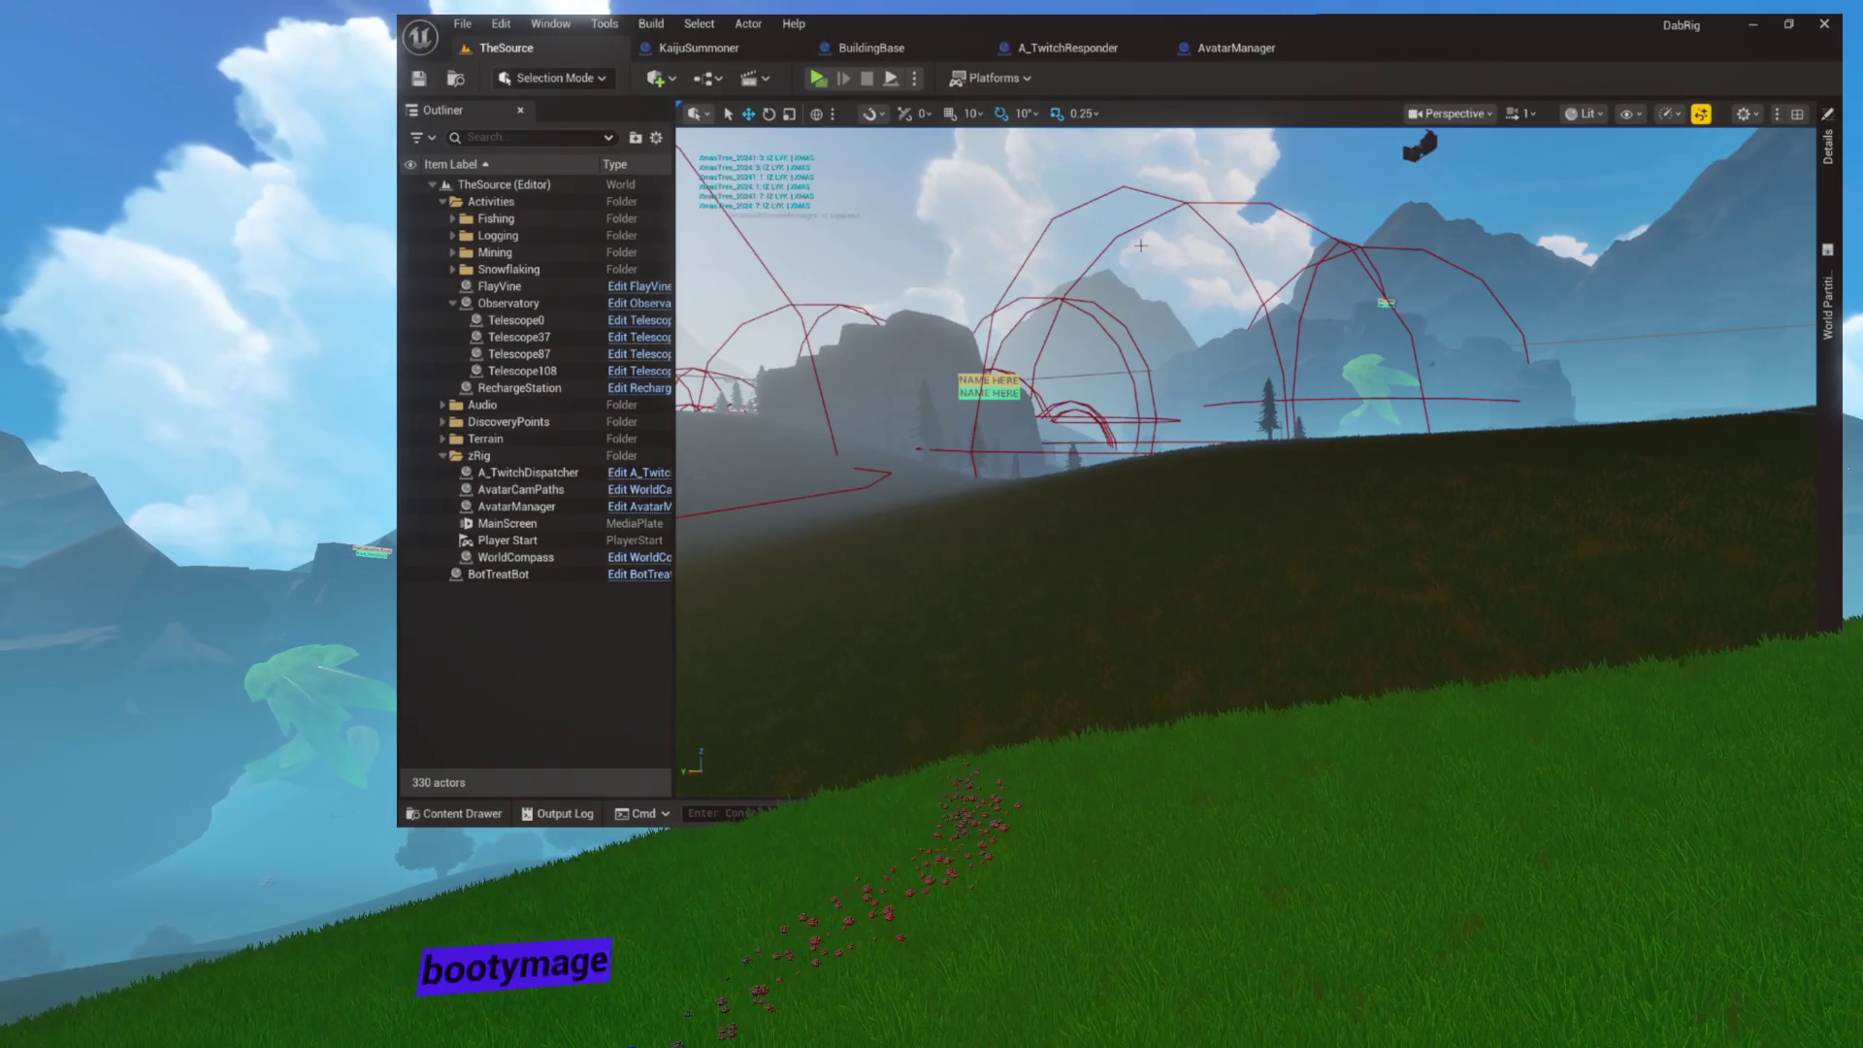
{"action": "left_click", "coordinate": [738, 50]}
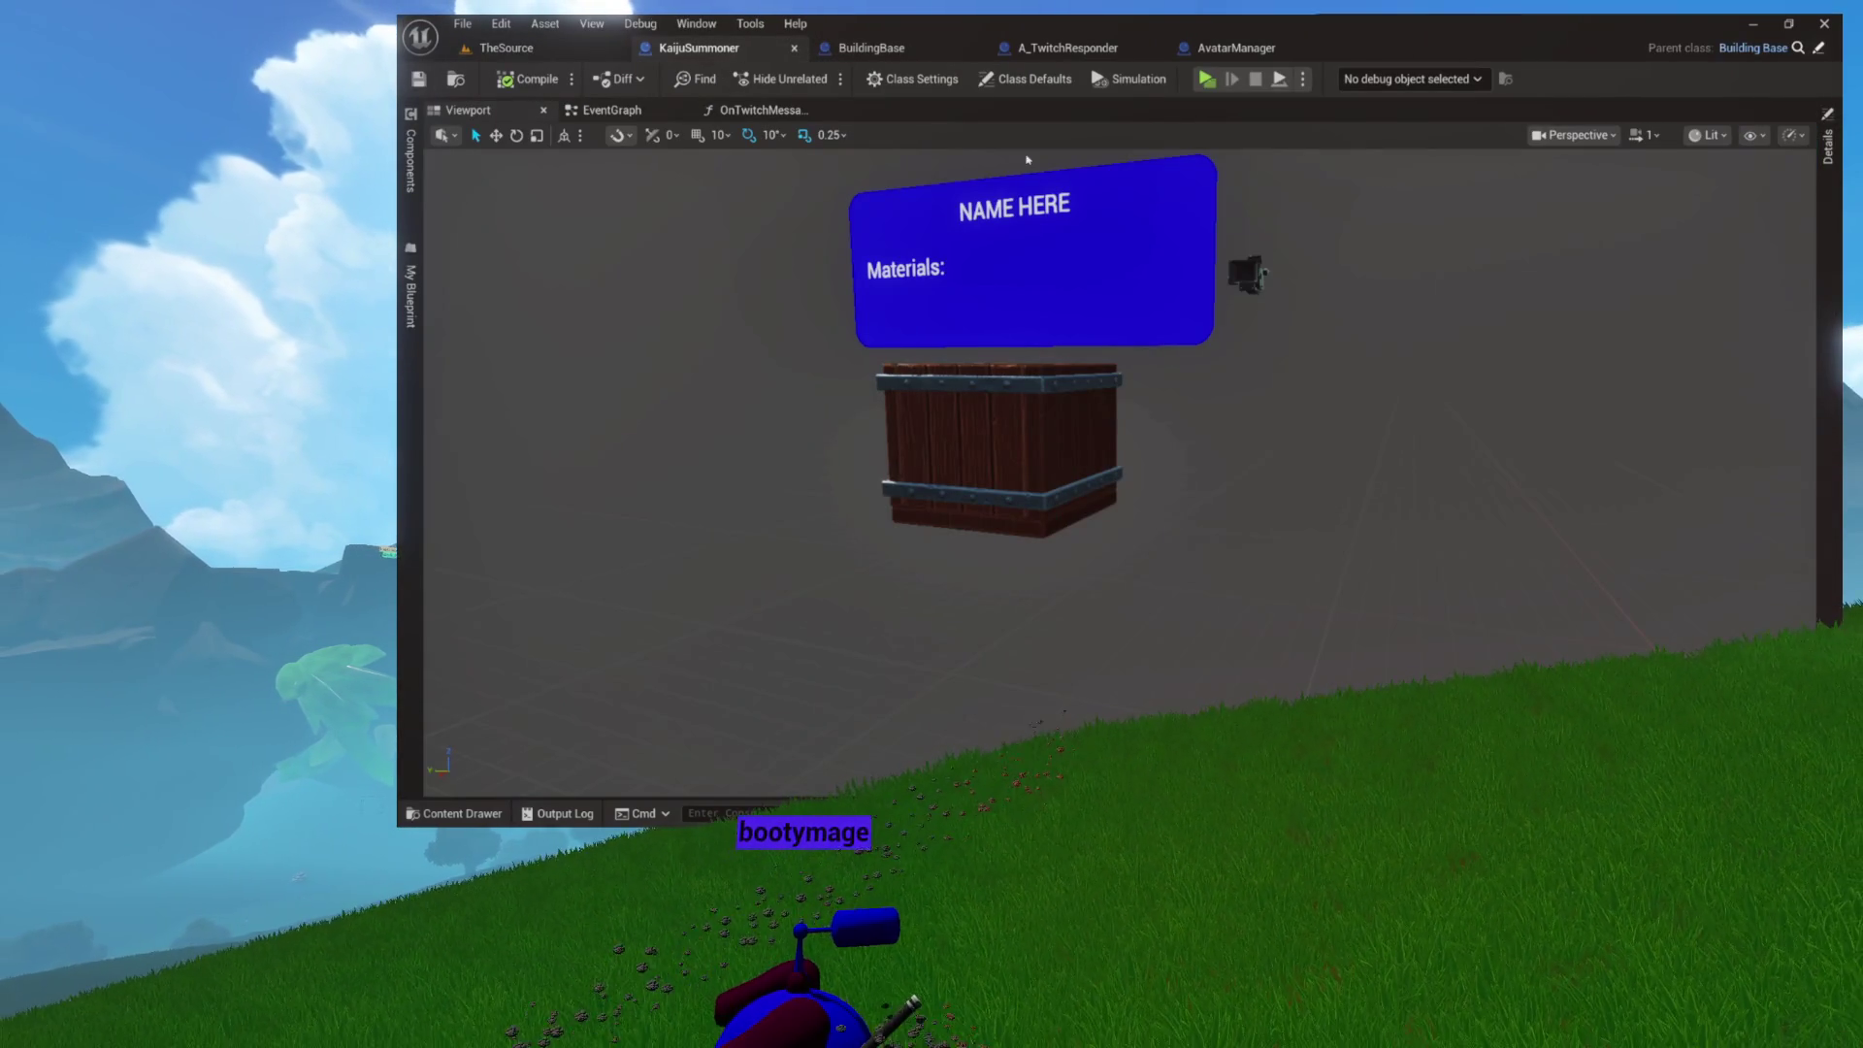
{"action": "left_click", "coordinate": [760, 111]}
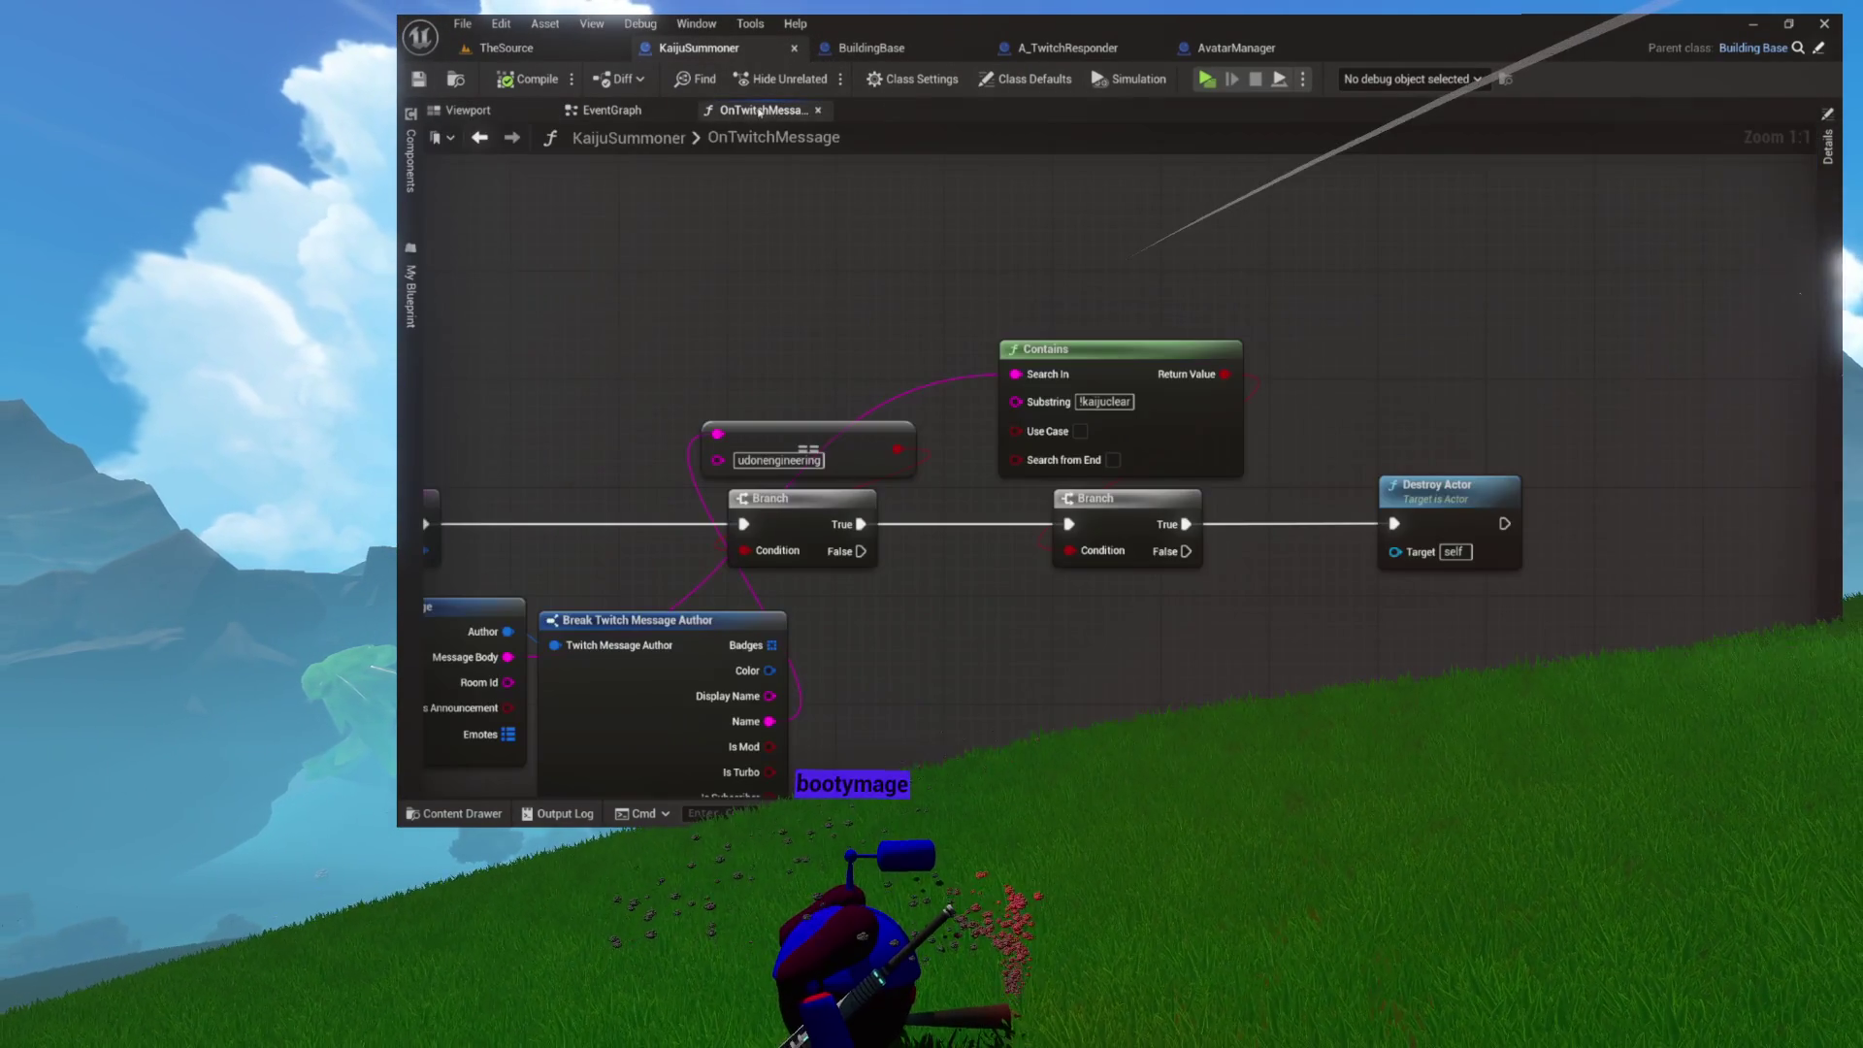
{"action": "mouse_move", "coordinate": [698, 229]}
{"action": "left_mouse_down"}
{"action": "mouse_move", "coordinate": [1251, 573]}
{"action": "mouse_move", "coordinate": [1573, 644]}
{"action": "left_mouse_up"}
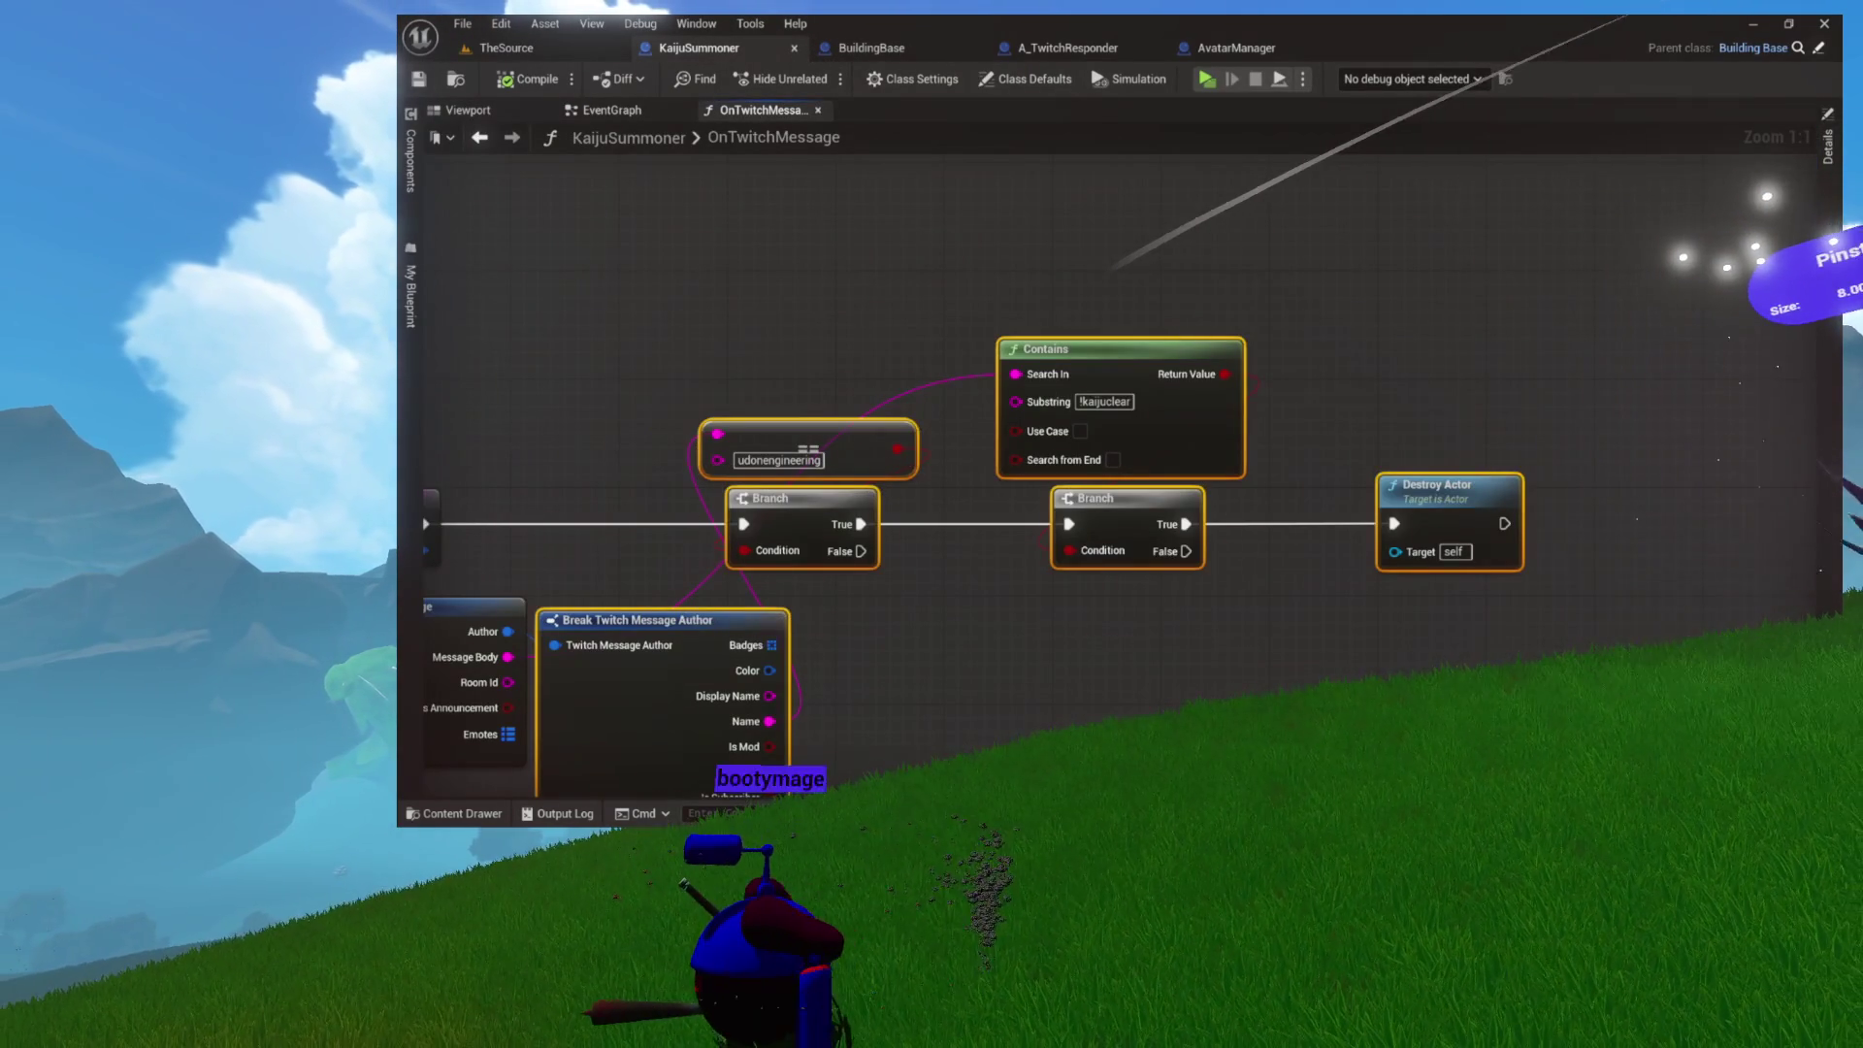
{"action": "left_click", "coordinate": [1569, 363]}
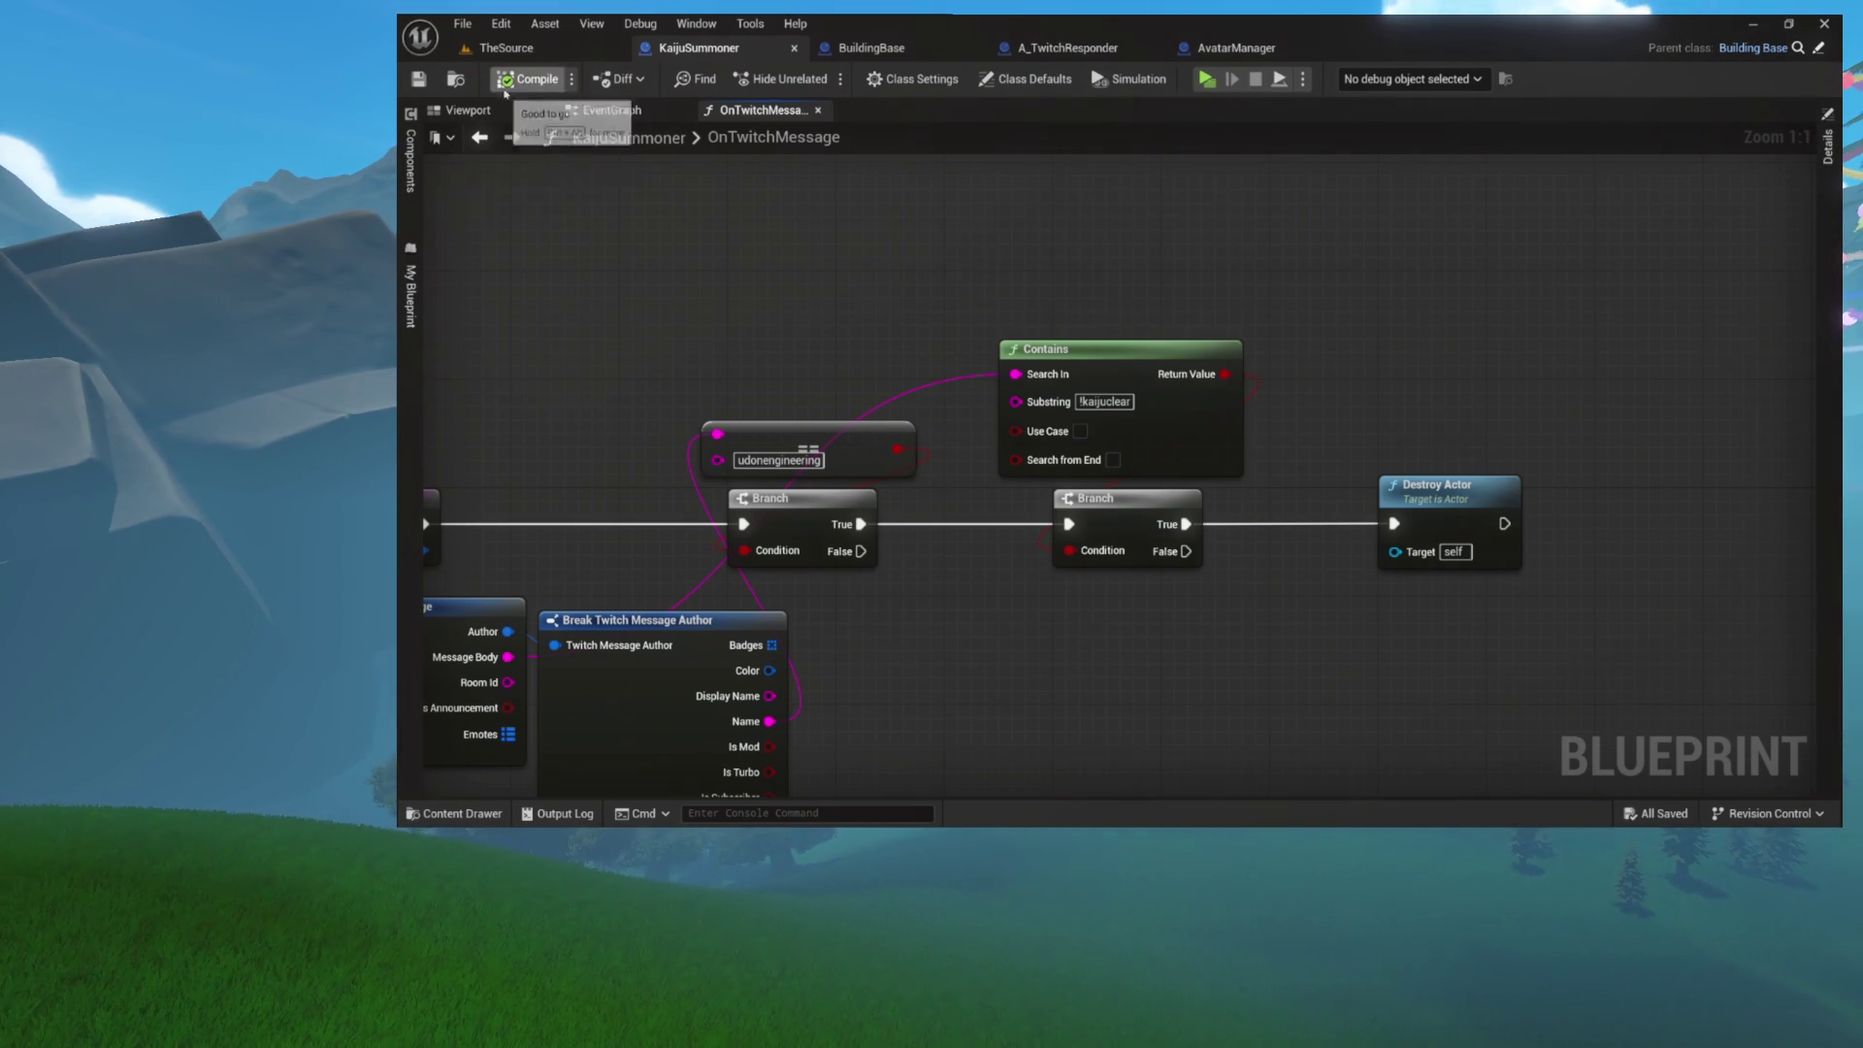
Step: Open KarlSummoner as a docked tab and close the AvatarManager, A_TwitchResponder and BuildingBase tabs
{"action": "key", "text": "ctrl+space"}
{"action": "double_click", "coordinate": [744, 510]}
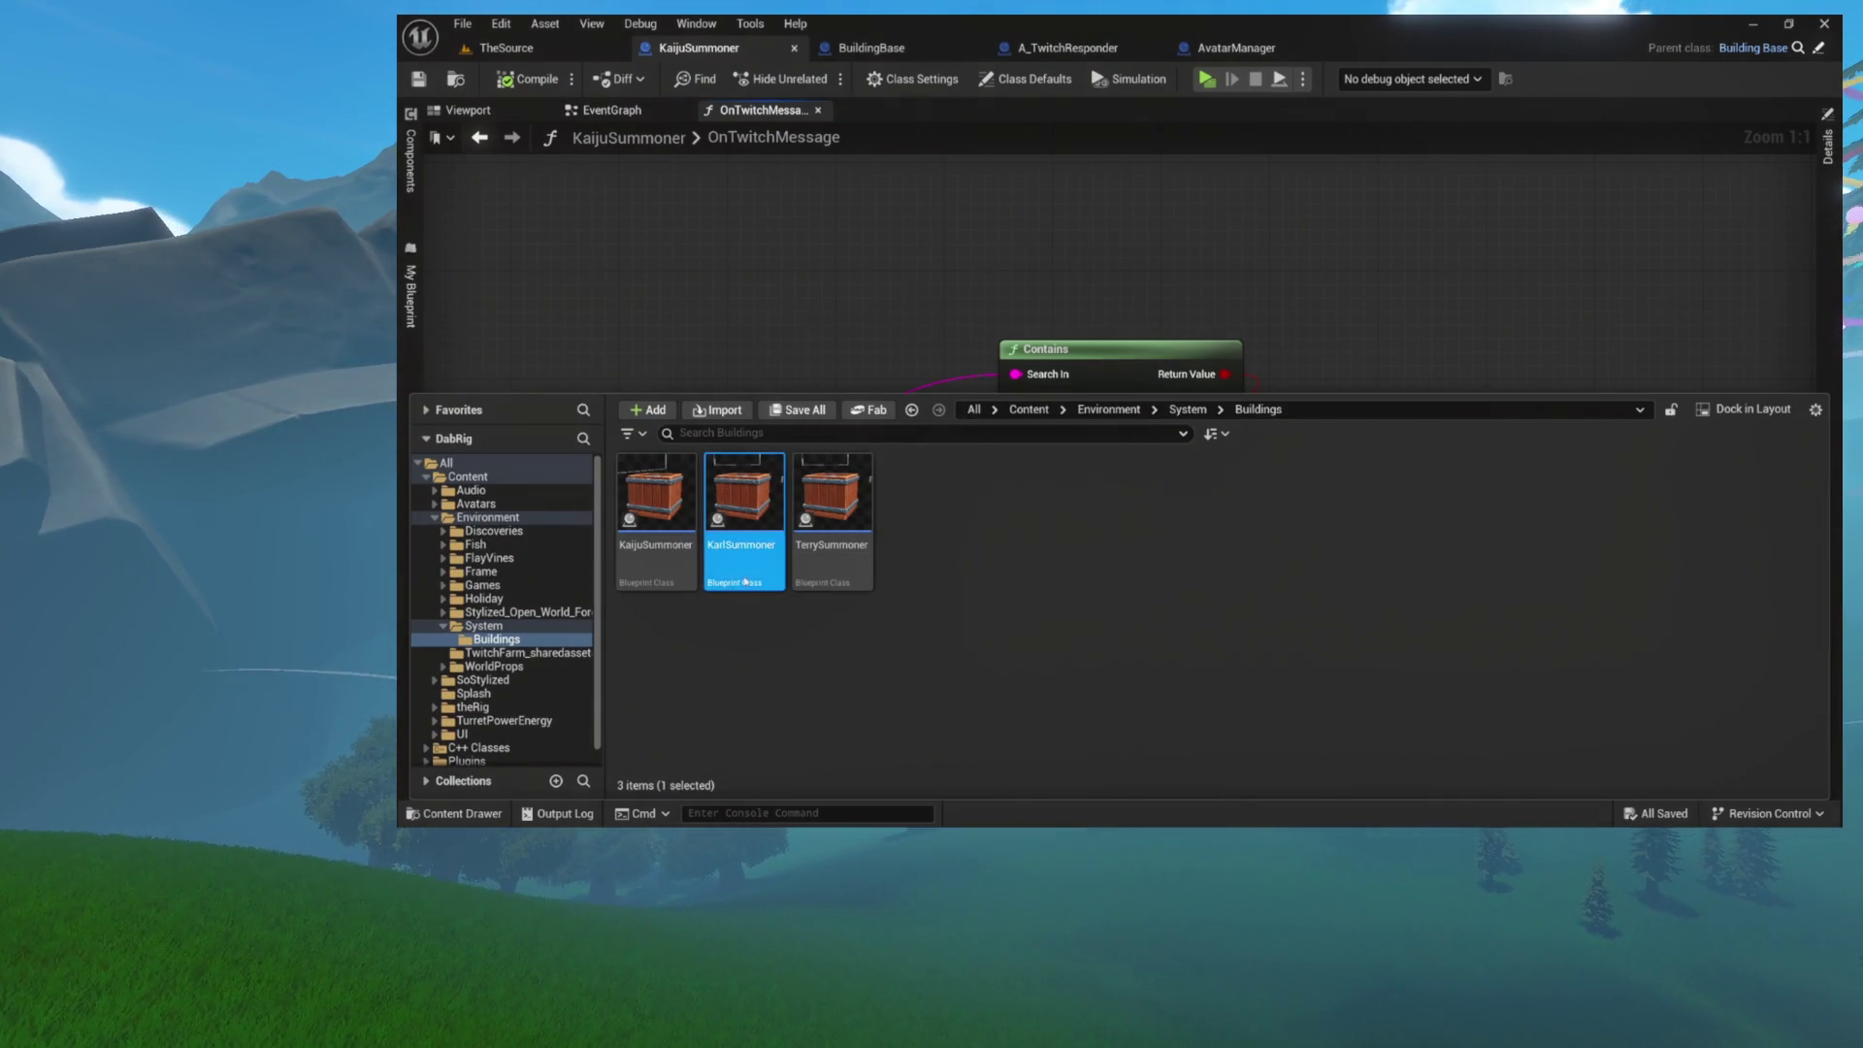
{"action": "mouse_move", "coordinate": [858, 216]}
{"action": "left_mouse_down"}
{"action": "mouse_move", "coordinate": [1213, 136]}
{"action": "mouse_move", "coordinate": [1396, 43]}
{"action": "left_mouse_up"}
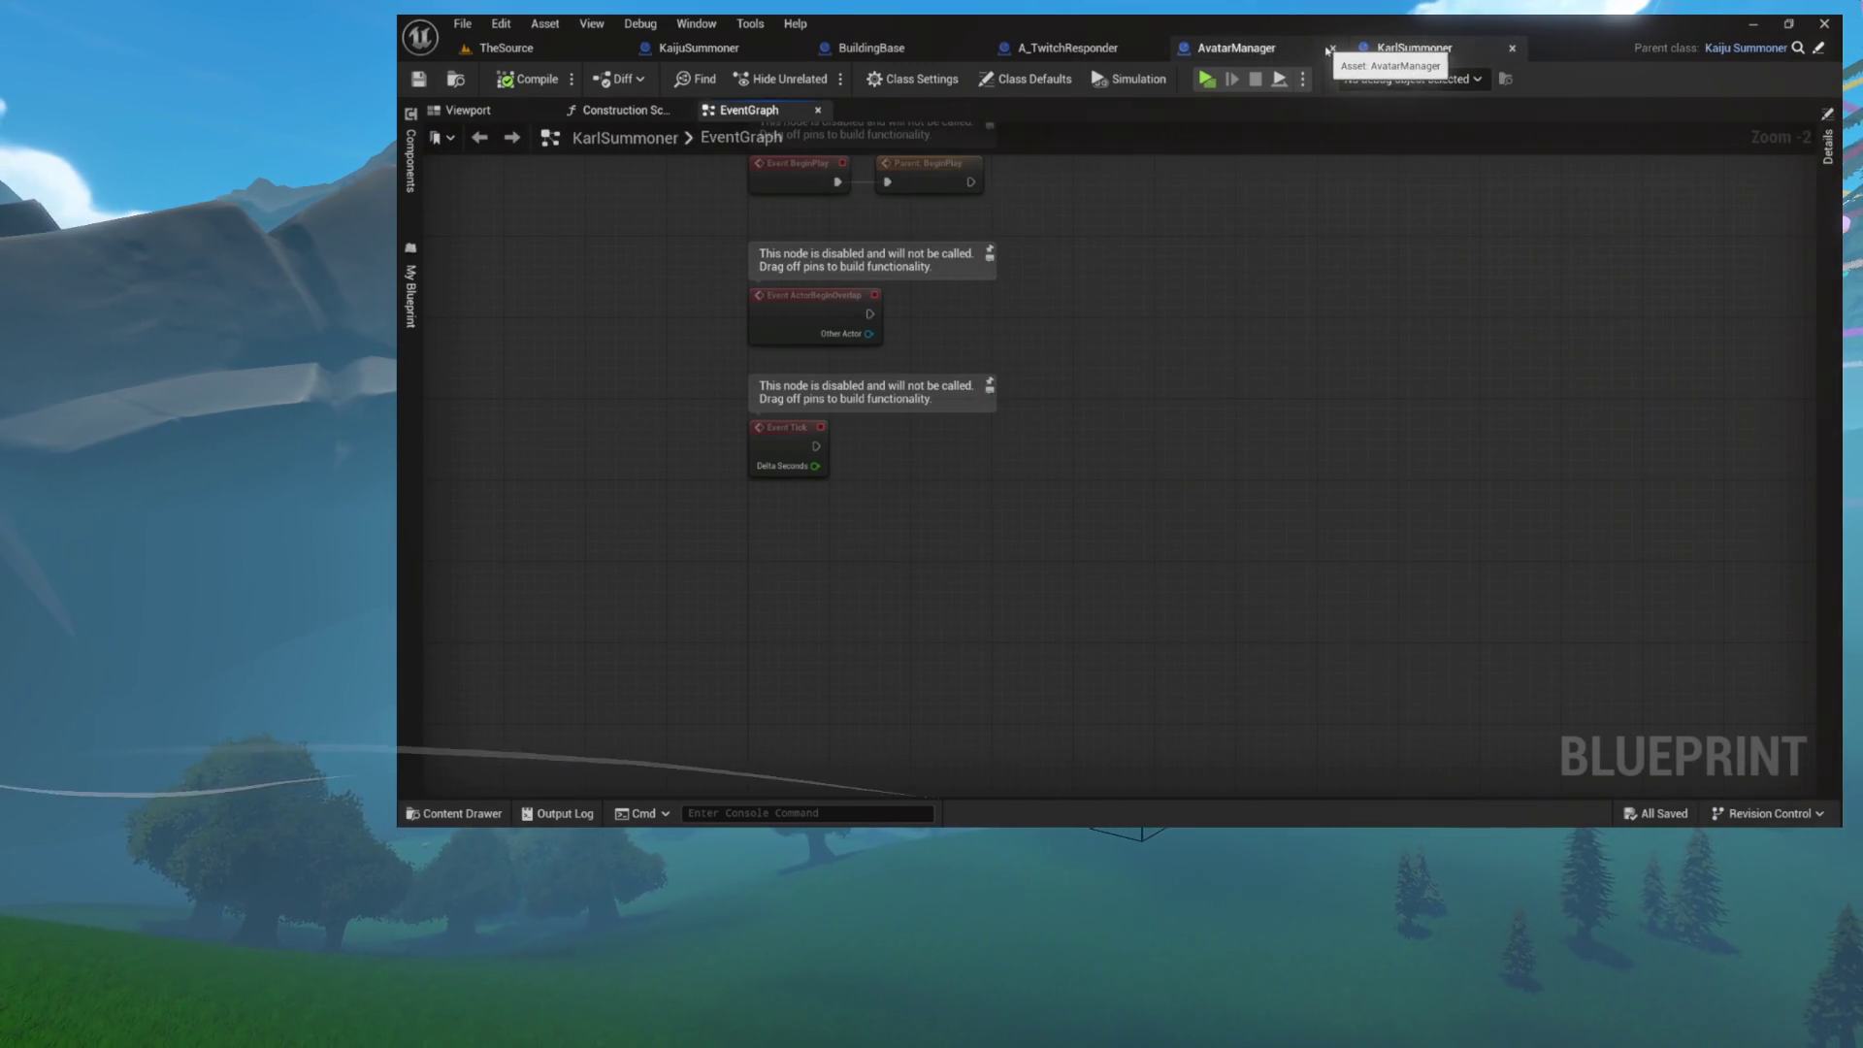
{"action": "middle_click", "coordinate": [1291, 48]}
{"action": "middle_click", "coordinate": [999, 48]}
{"action": "middle_click", "coordinate": [872, 48]}
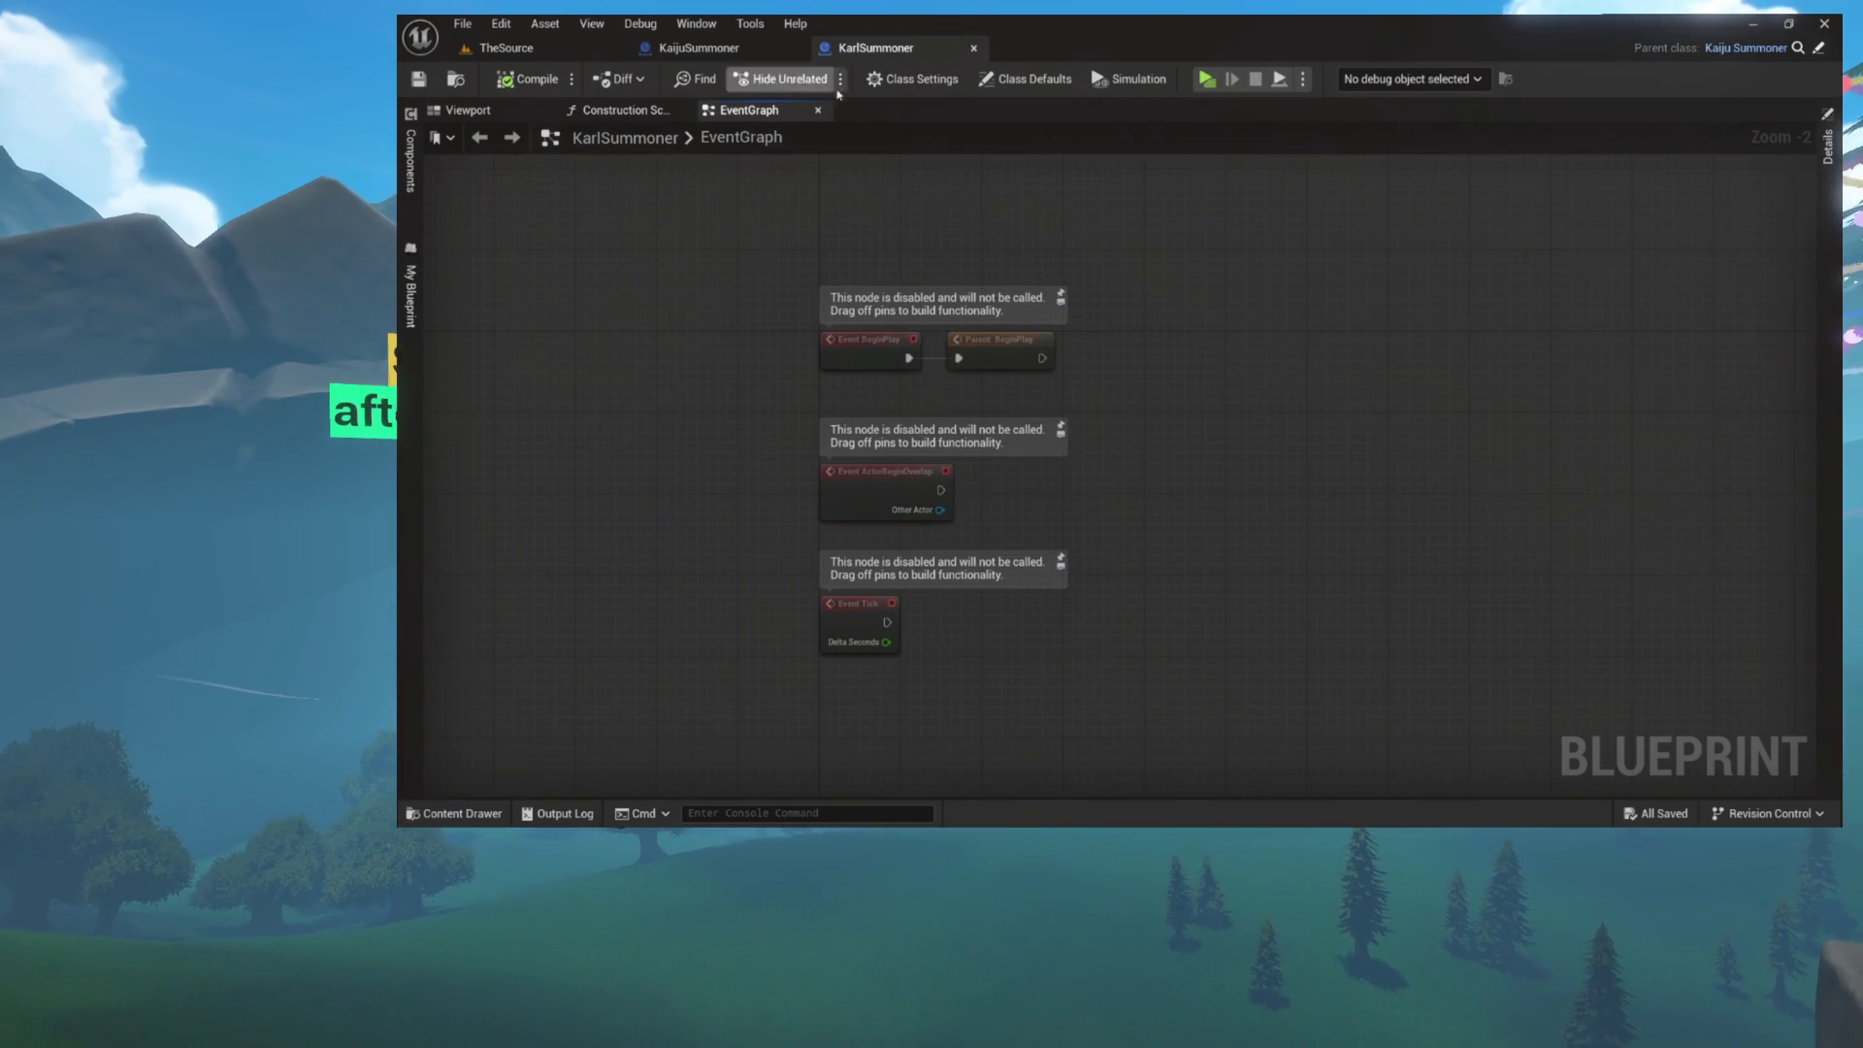
Step: Review KarlSummoner's Class Settings and Class Defaults, then open TerrySummoner
{"action": "left_click", "coordinate": [912, 79]}
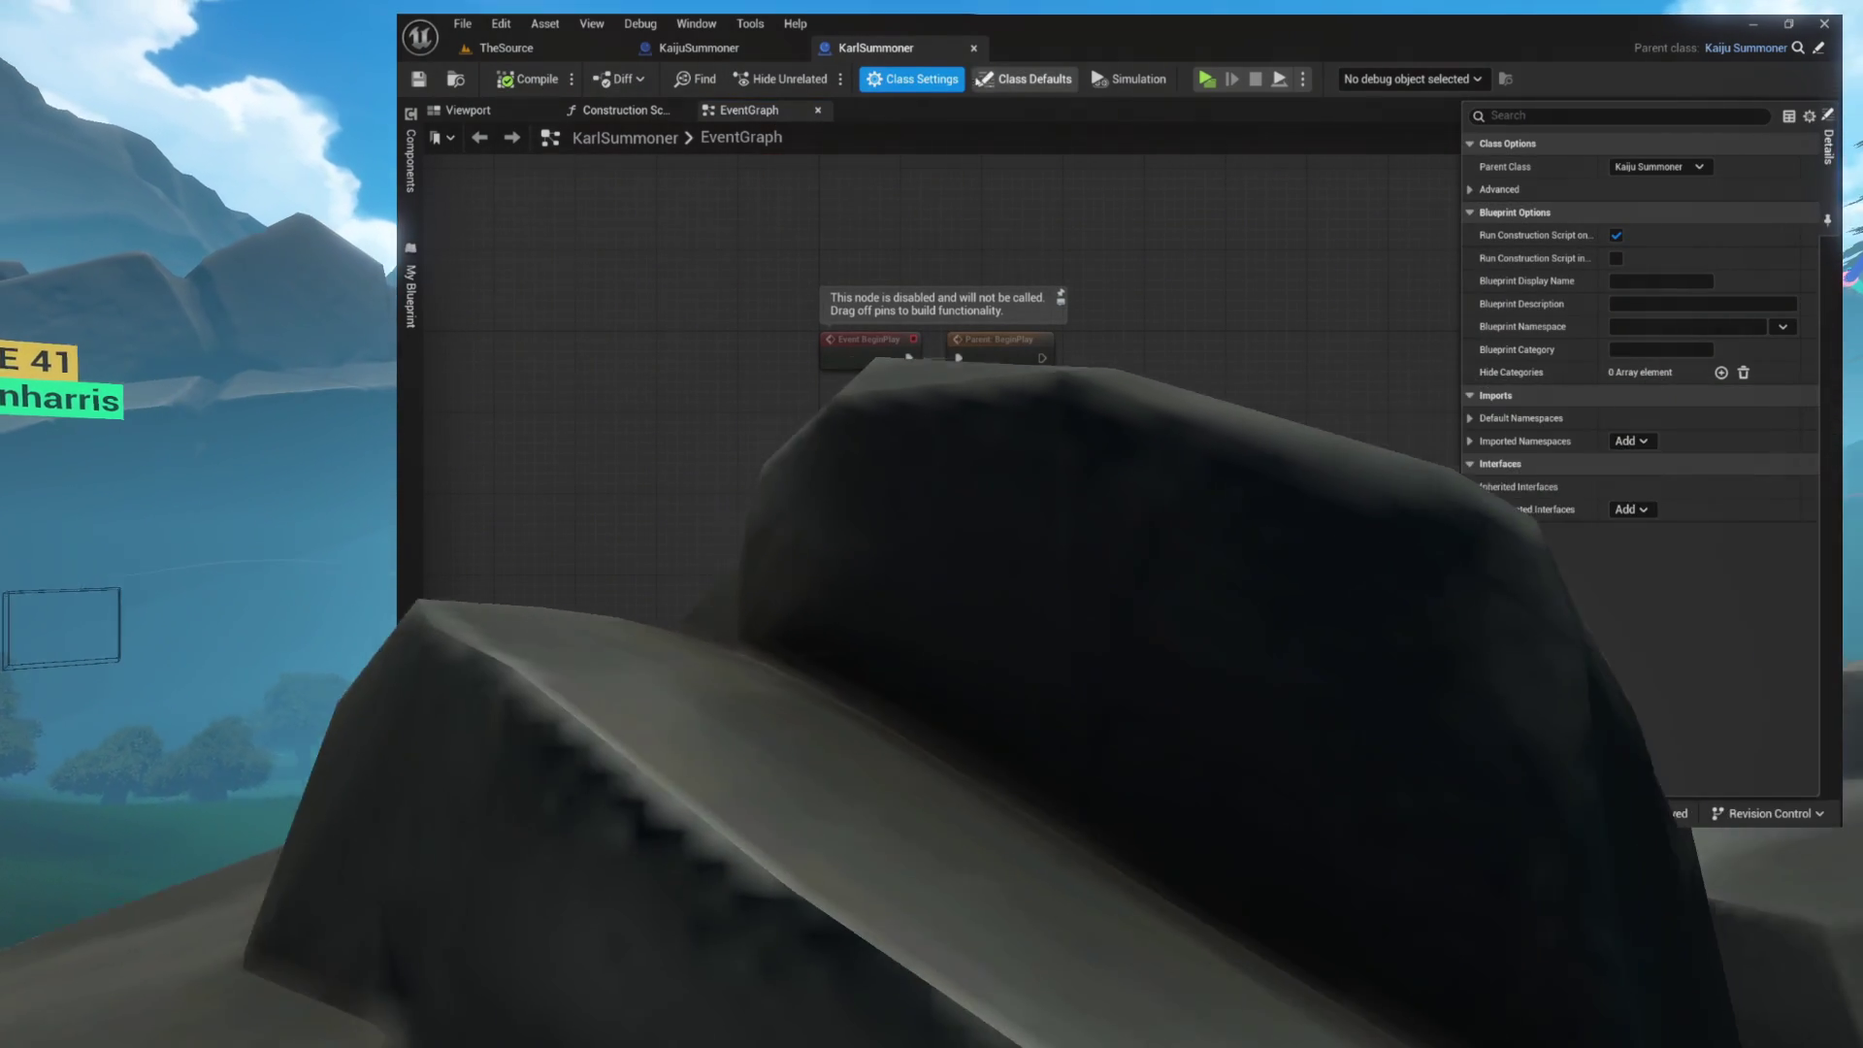
{"action": "left_click", "coordinate": [1026, 78]}
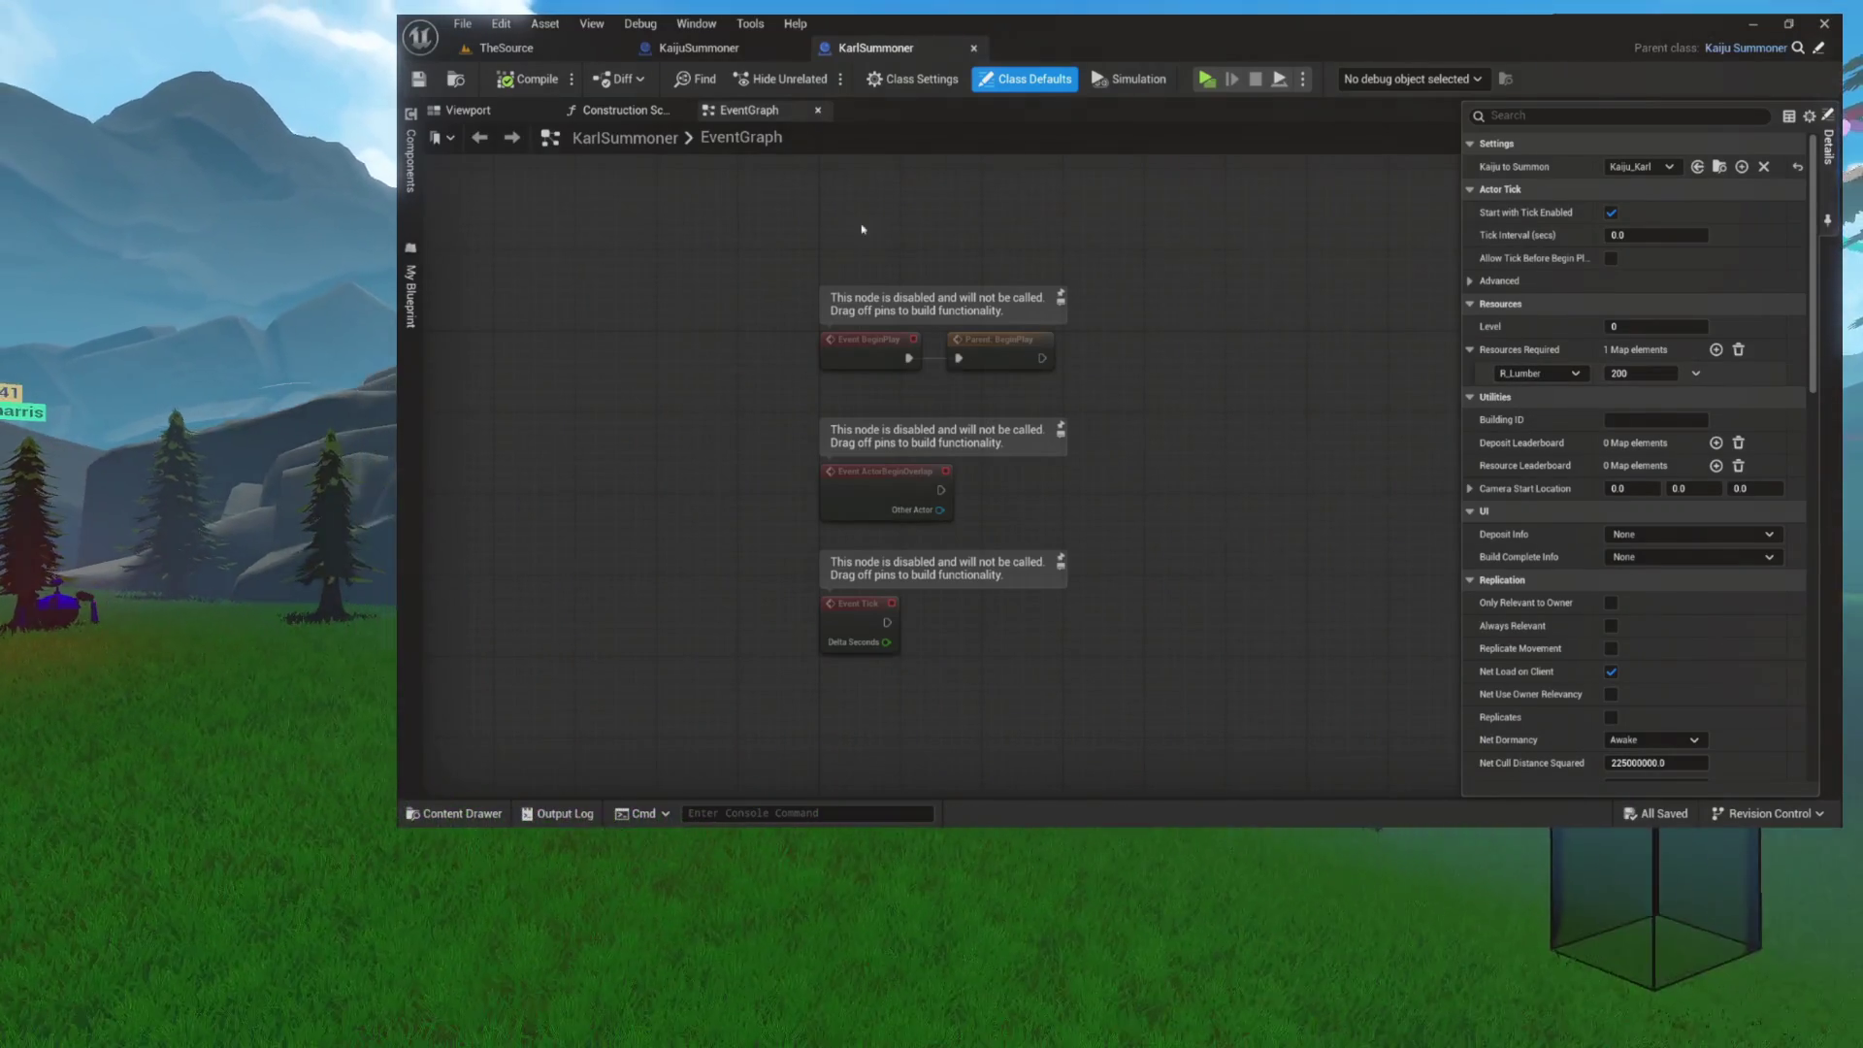
{"action": "key", "text": "ctrl+space"}
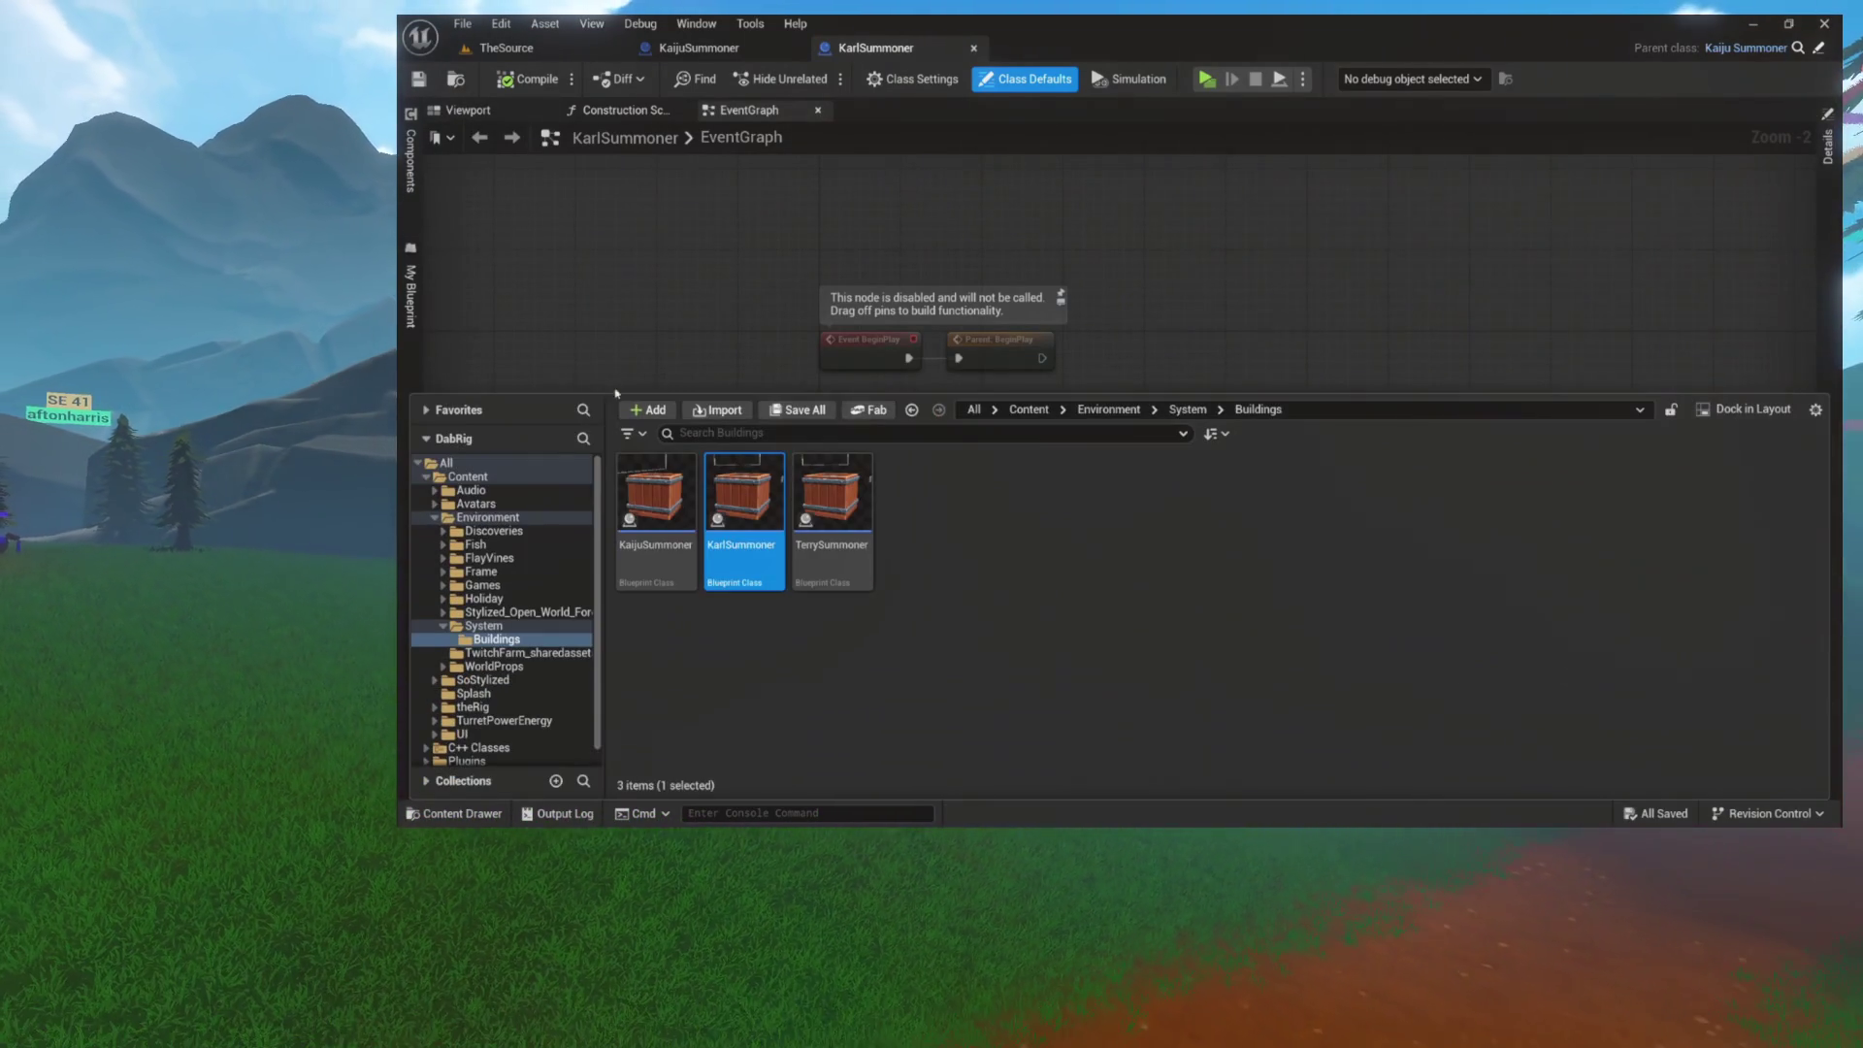
{"action": "double_click", "coordinate": [832, 505]}
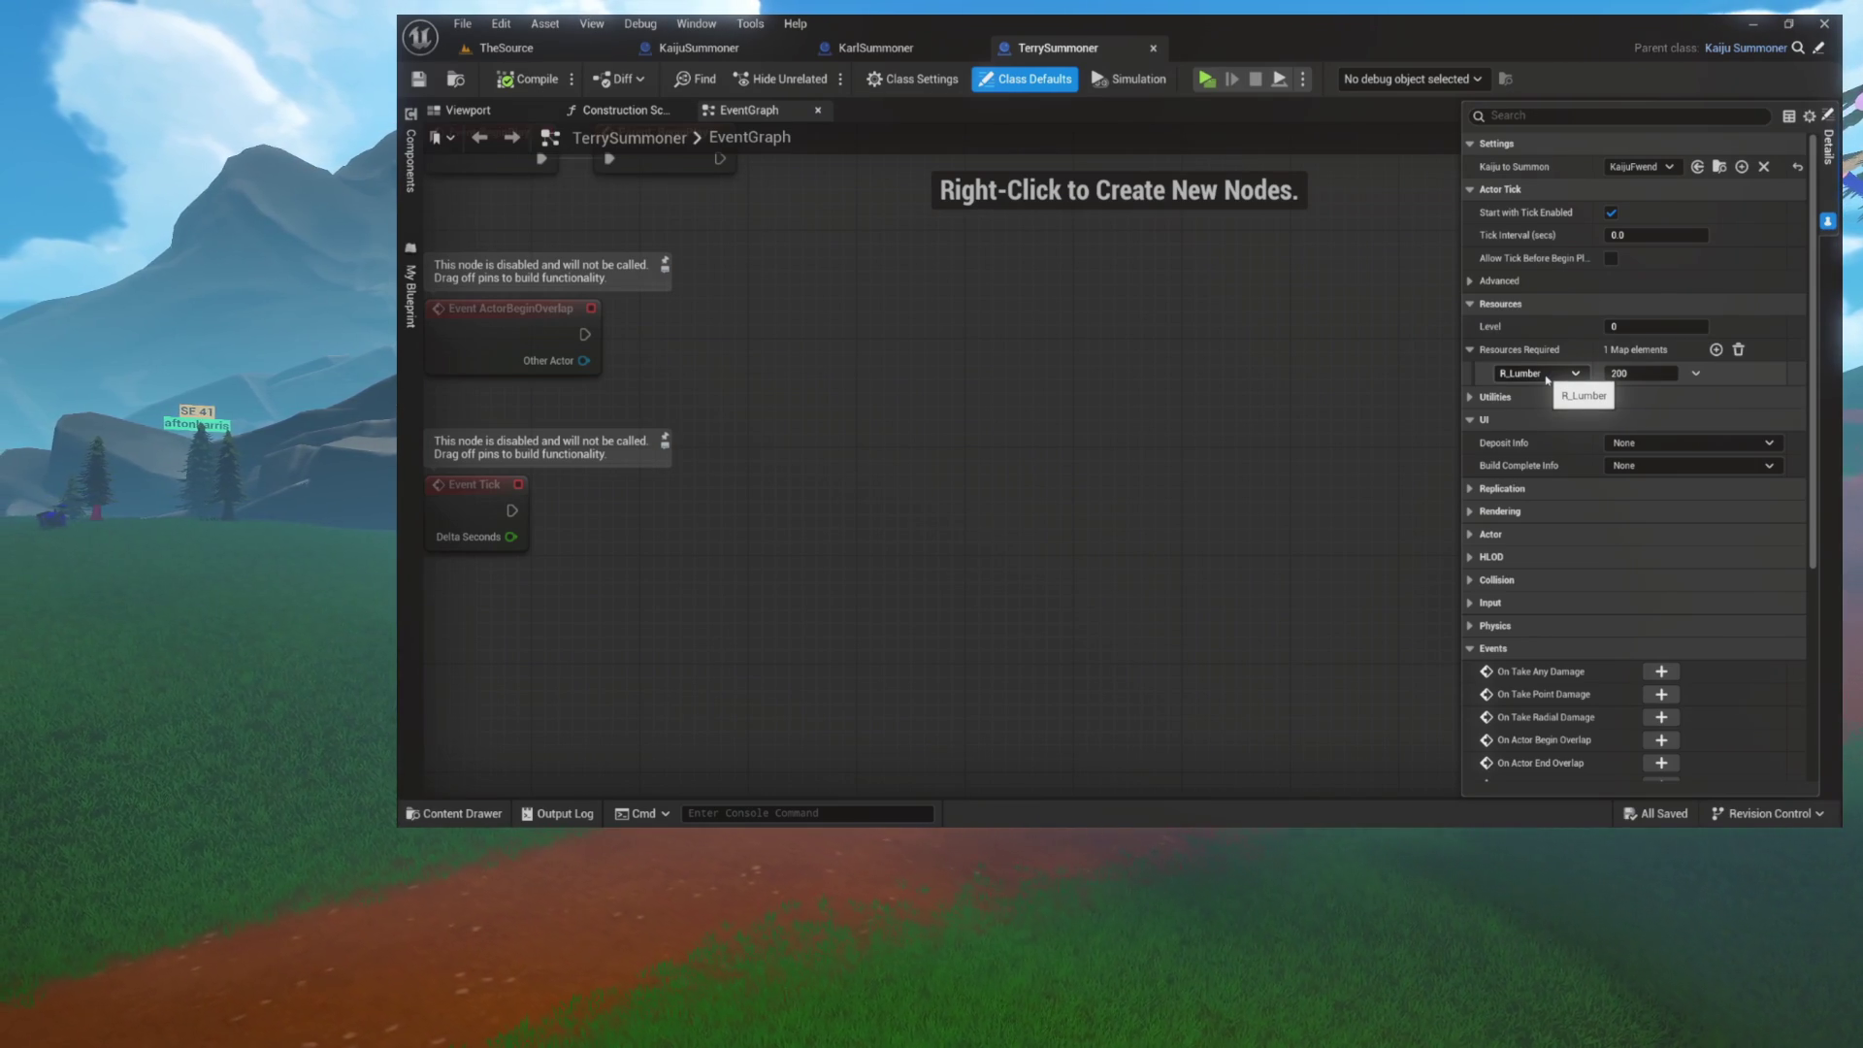
Step: Change TerrySummoner's Resources Required key to R_Rock and compile it
{"action": "left_click", "coordinate": [1547, 378]}
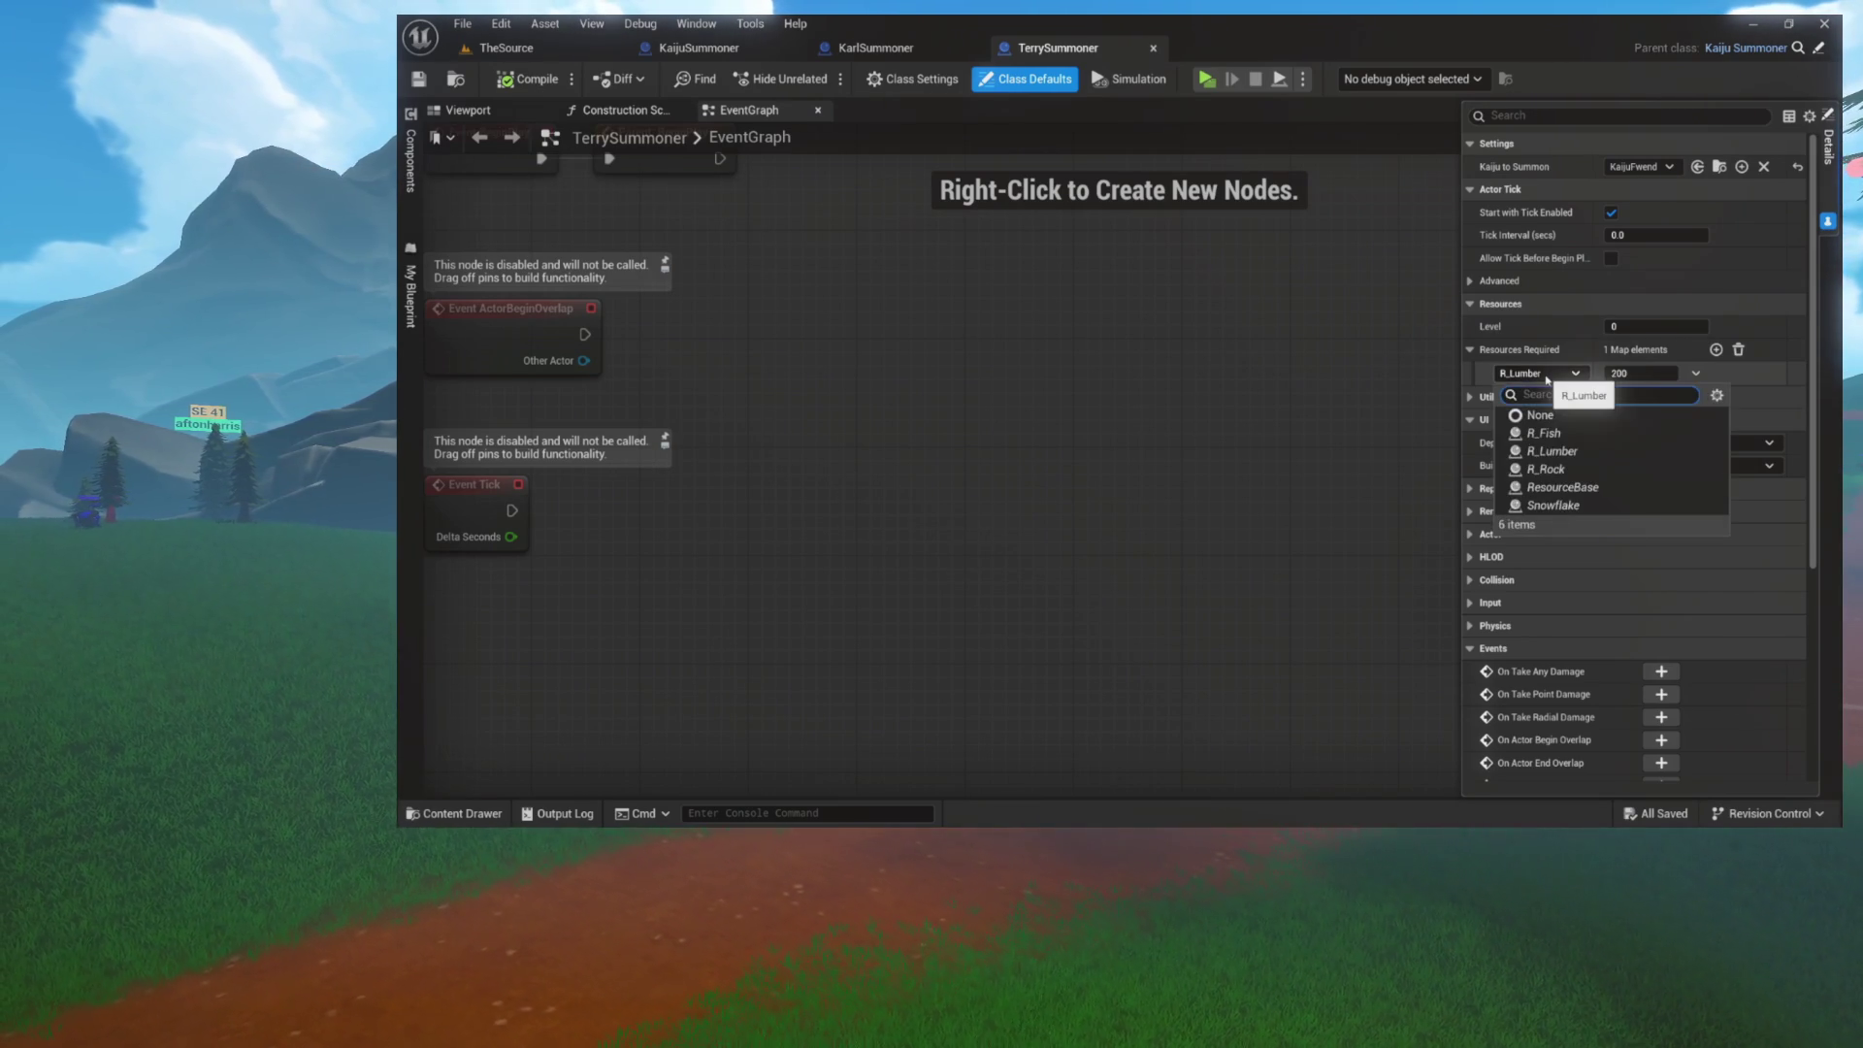
{"action": "left_click", "coordinate": [1549, 472]}
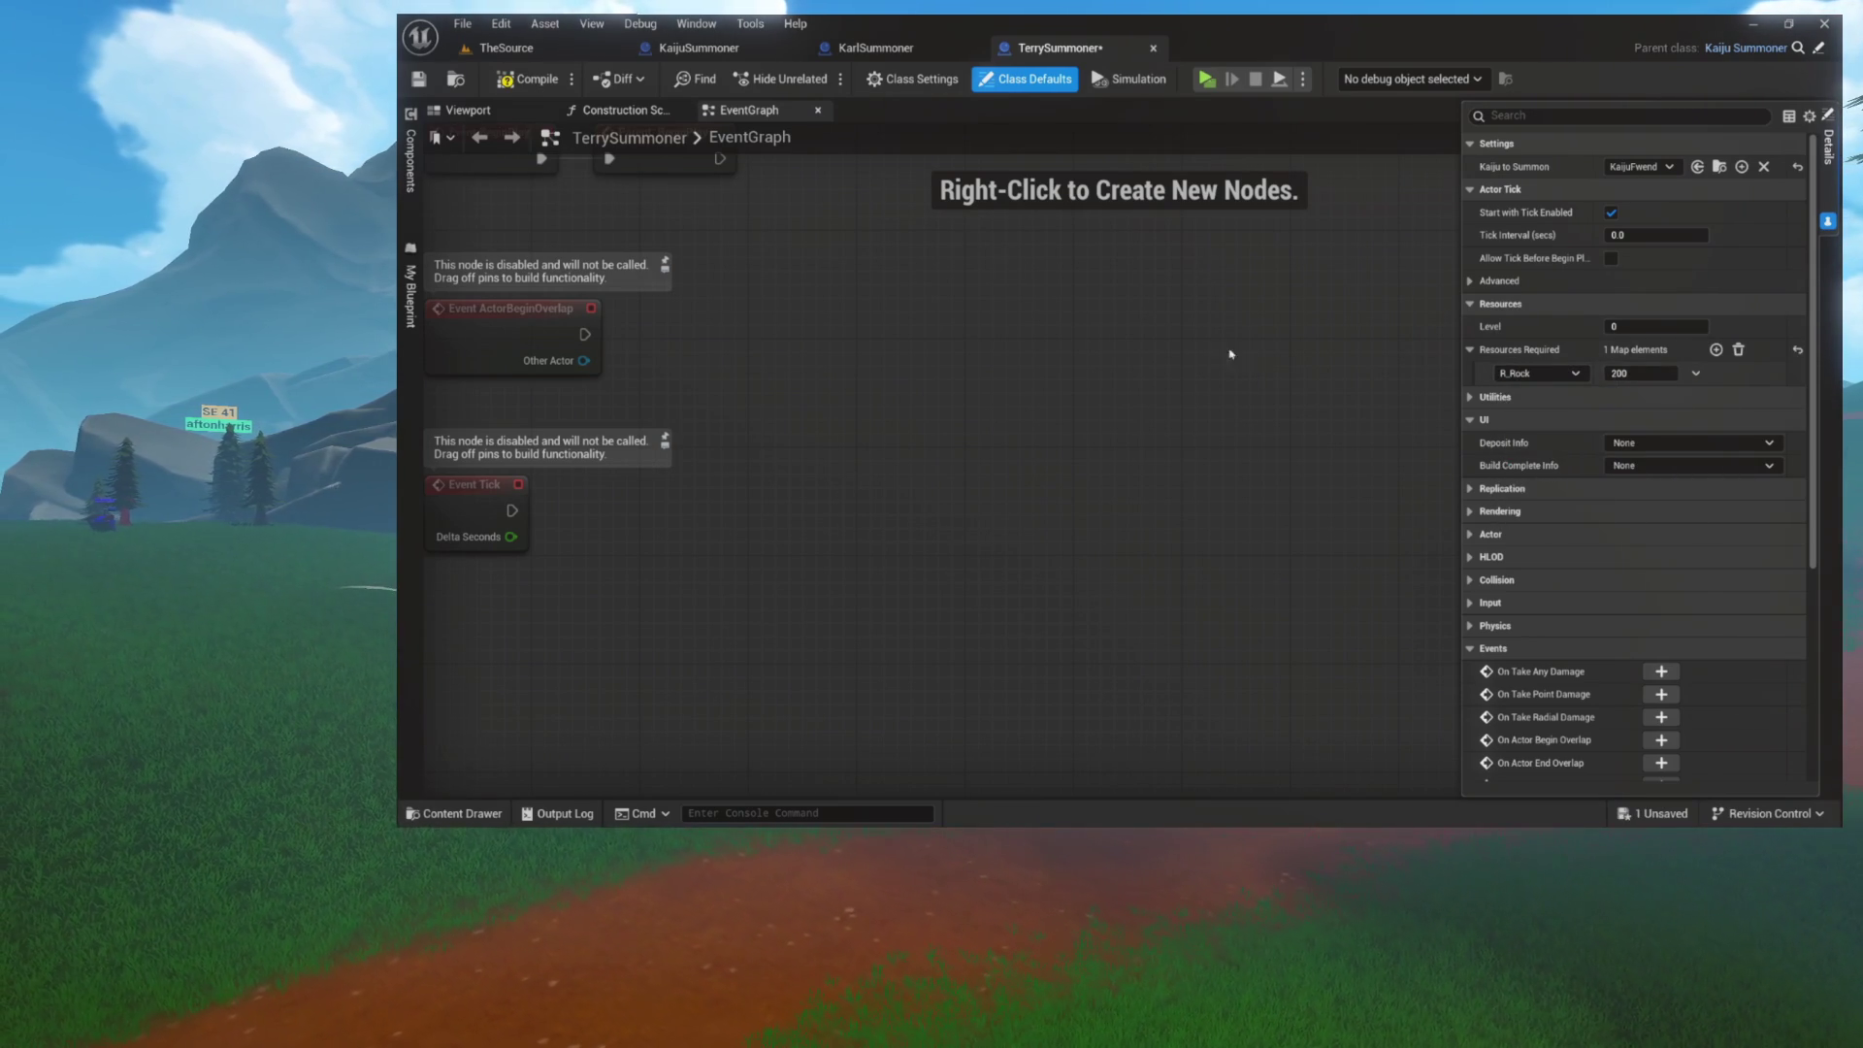
{"action": "left_click", "coordinate": [525, 80]}
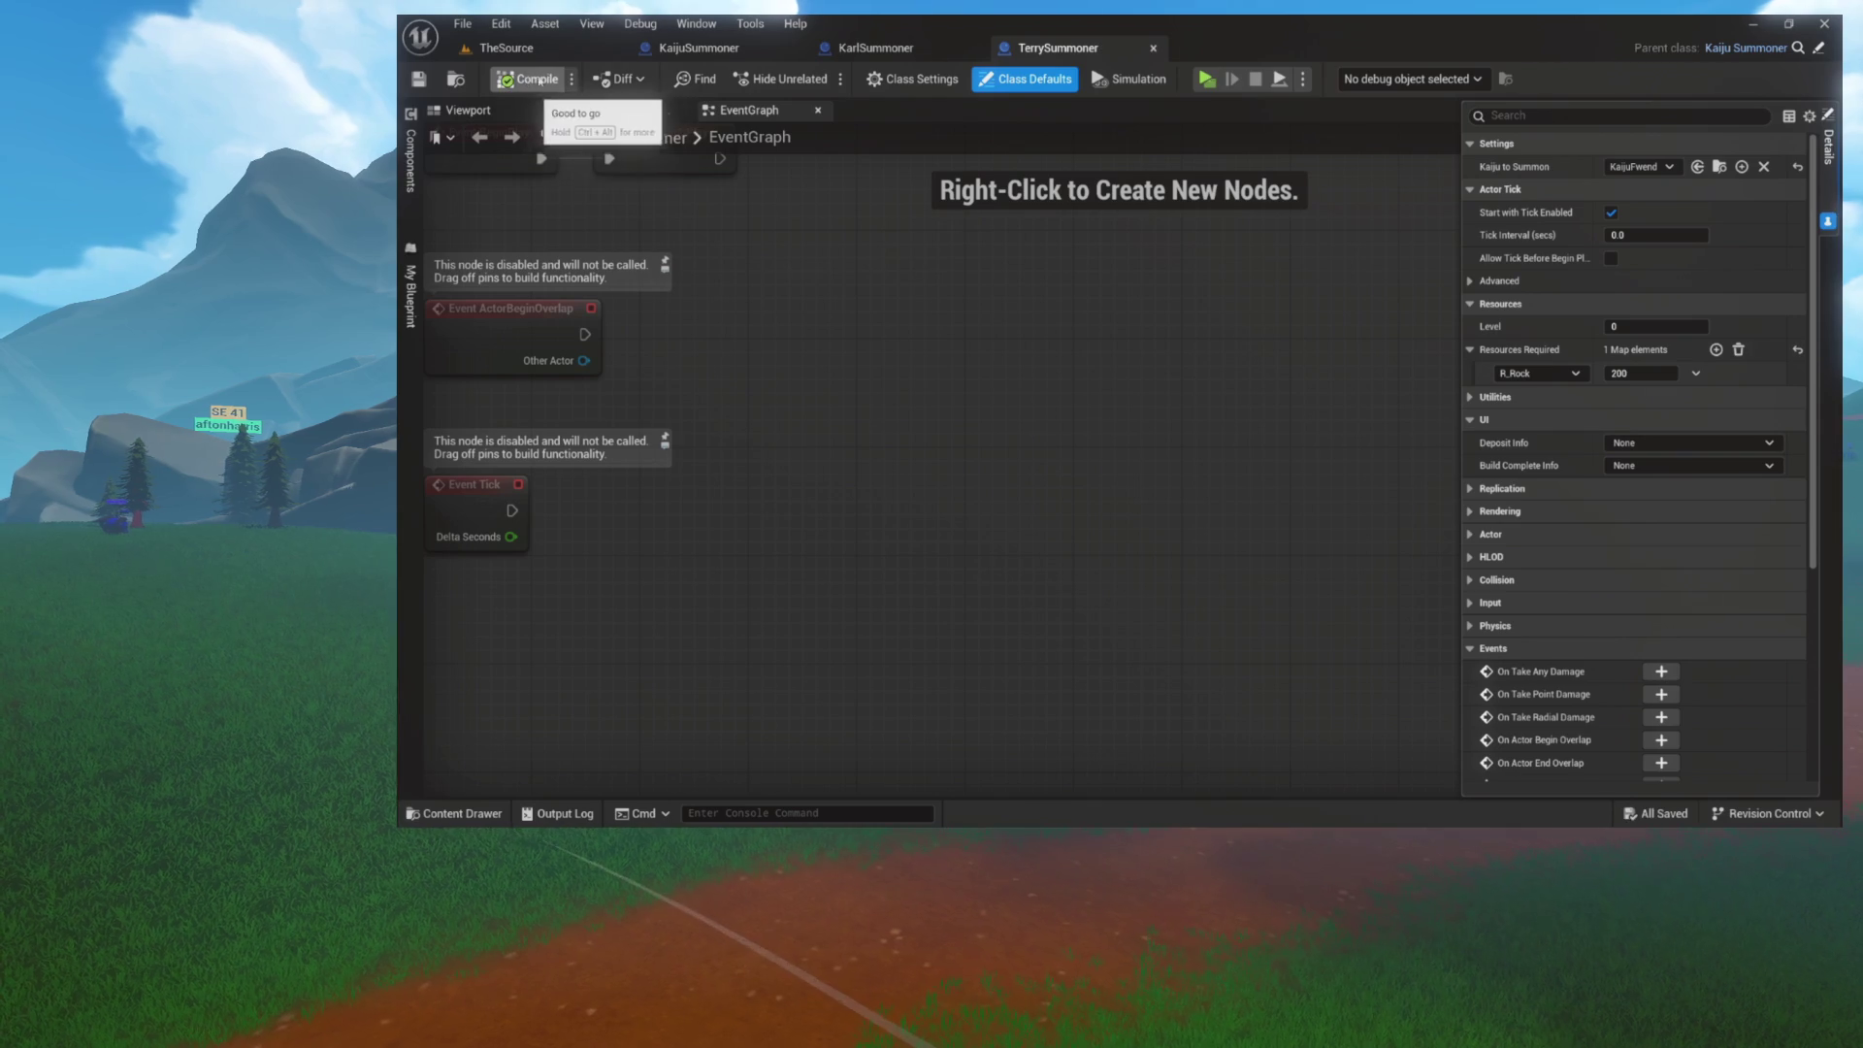
{"action": "left_click", "coordinate": [924, 52]}
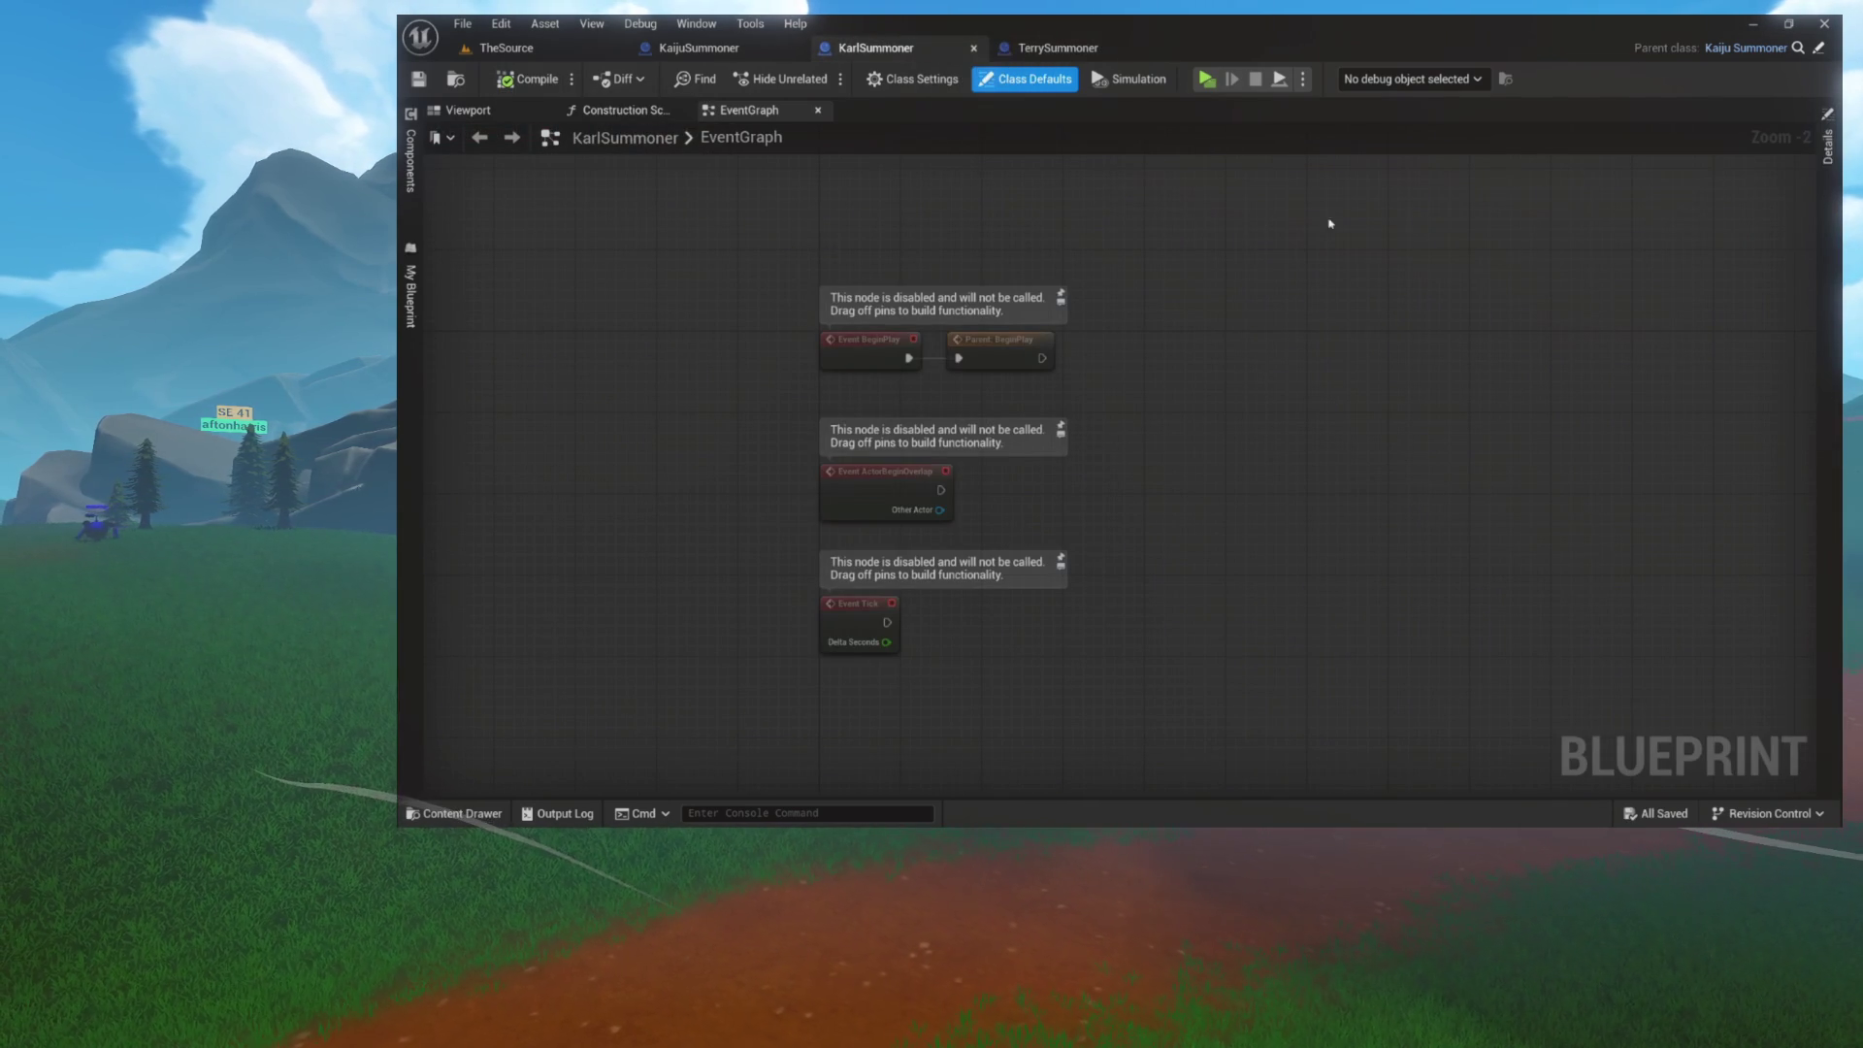
Step: Show KarlSummoner's Details, then view TerrySummoner's BeginPlay nodes for comparison
{"action": "left_click", "coordinate": [1826, 165]}
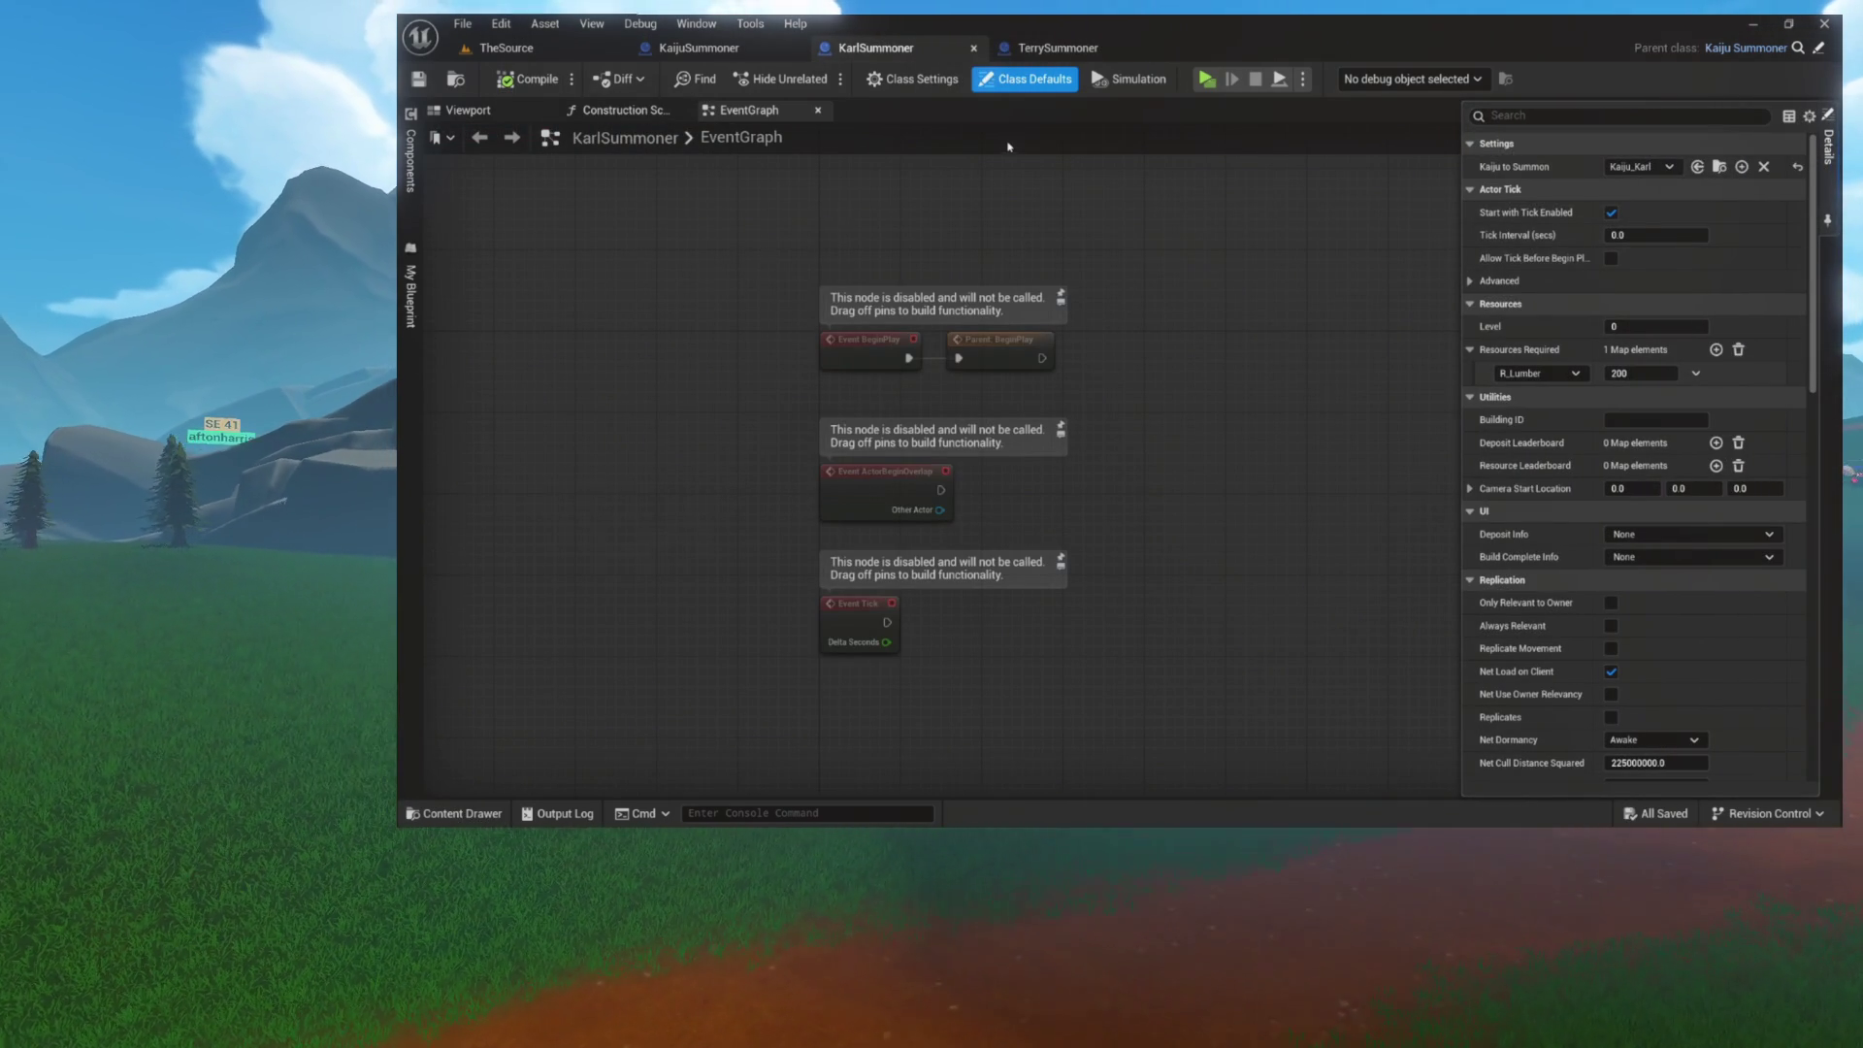
{"action": "left_click", "coordinate": [1057, 47]}
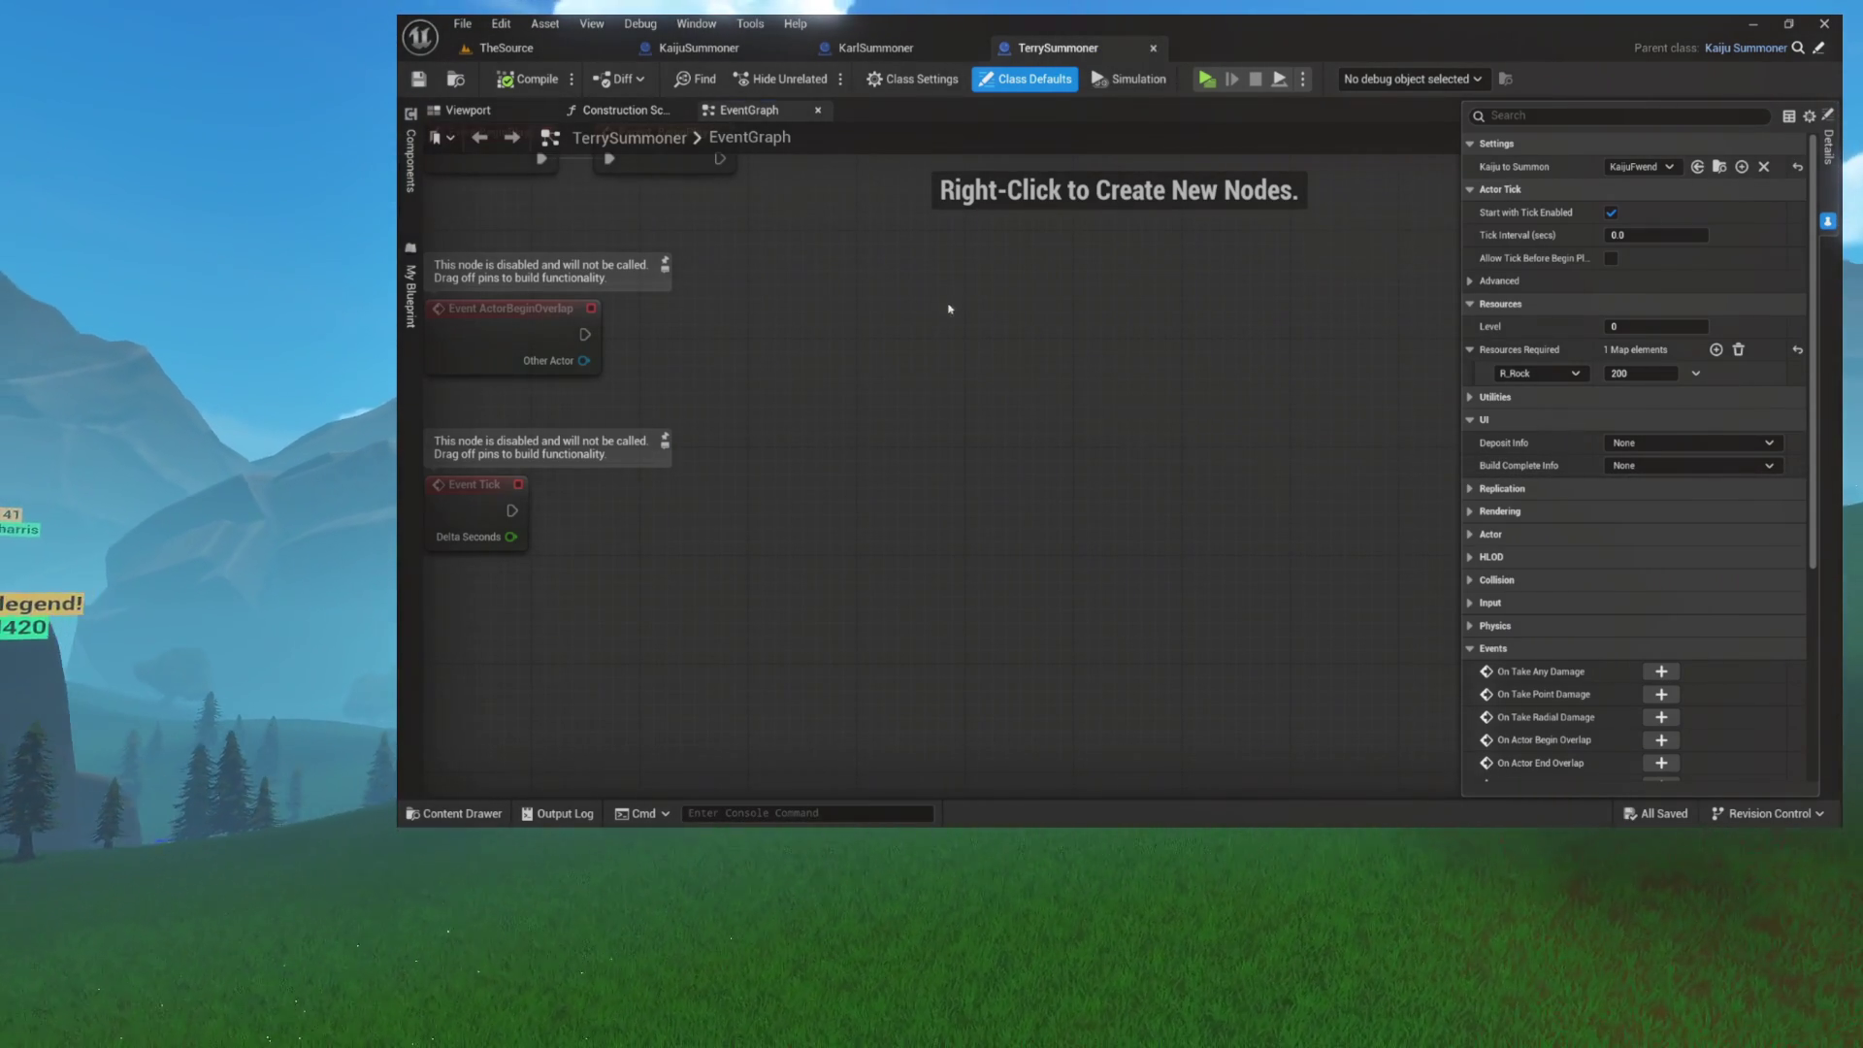
{"action": "mouse_move", "coordinate": [949, 309]}
{"action": "left_mouse_down"}
{"action": "mouse_move", "coordinate": [1019, 440]}
{"action": "mouse_move", "coordinate": [1073, 420]}
{"action": "left_mouse_up"}
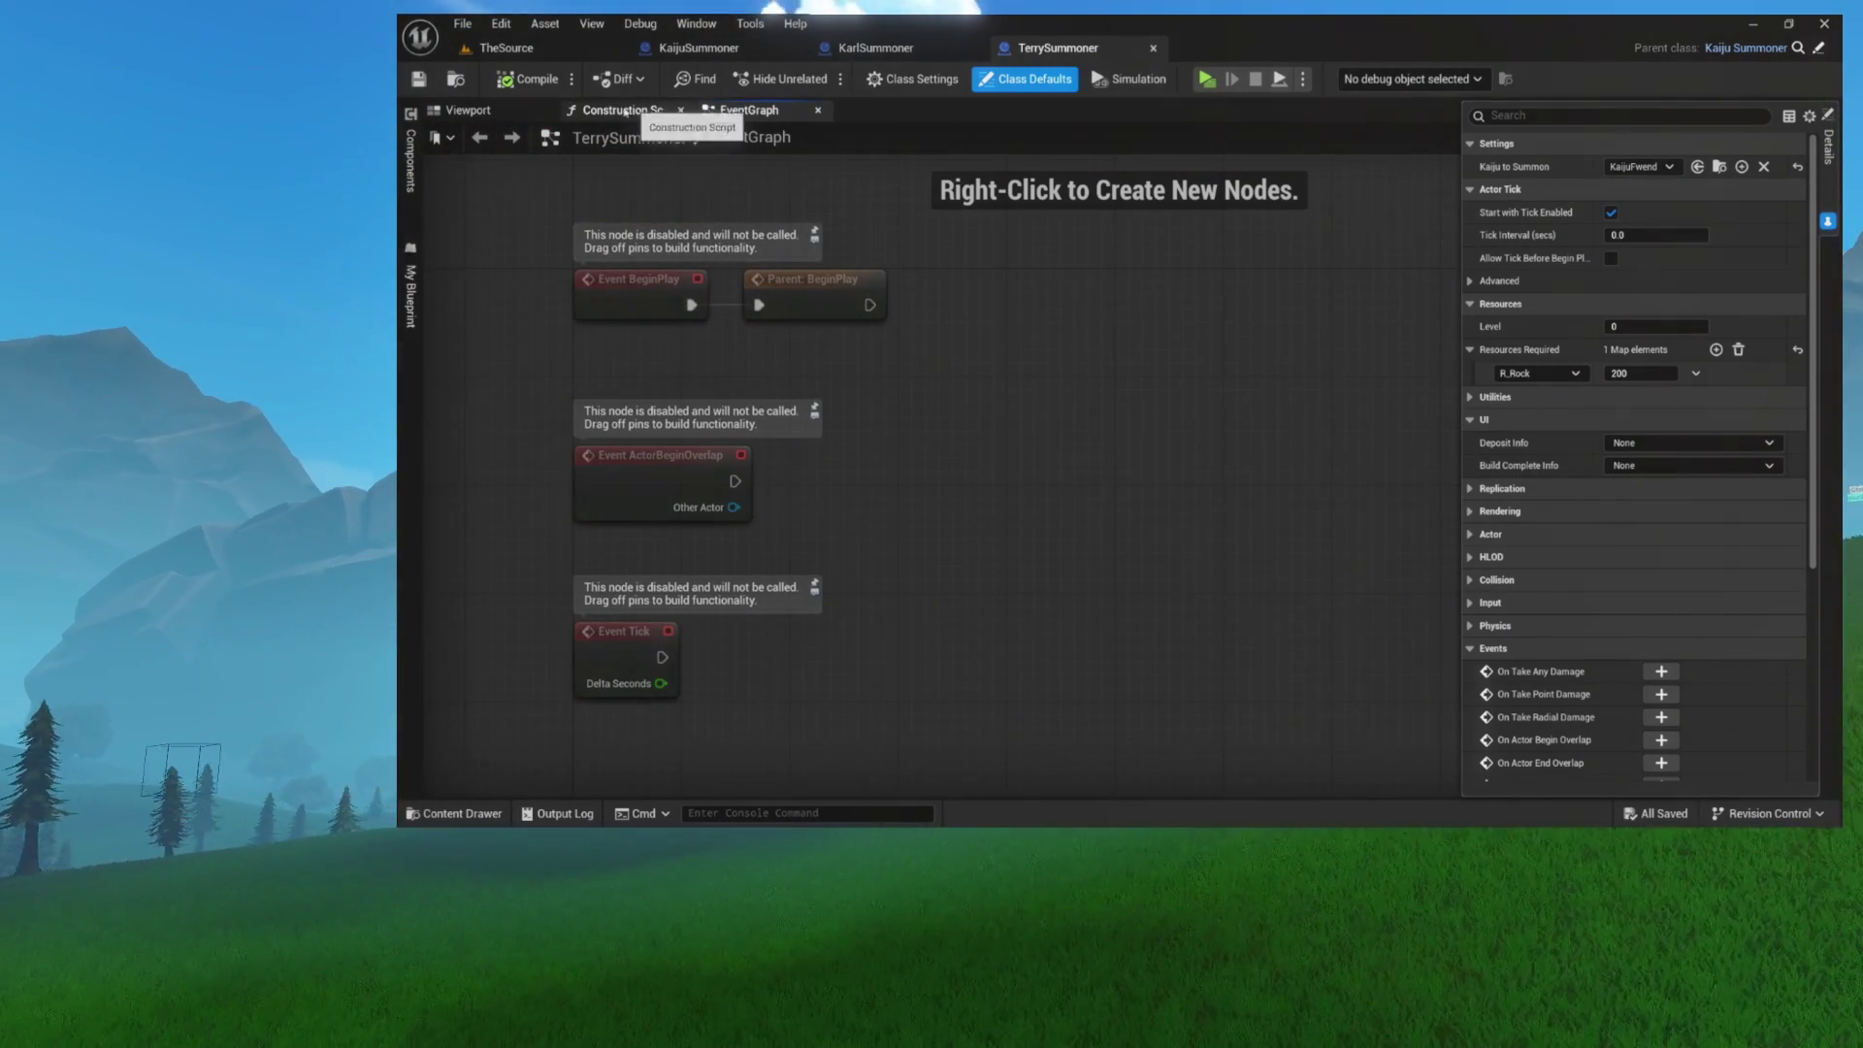
Step: Close Terry's Construction Script graph, recentre its EventGraph, and go to KaijuSummoner's OnTwitchMessage
{"action": "left_click", "coordinate": [650, 111]}
{"action": "left_click", "coordinate": [680, 112]}
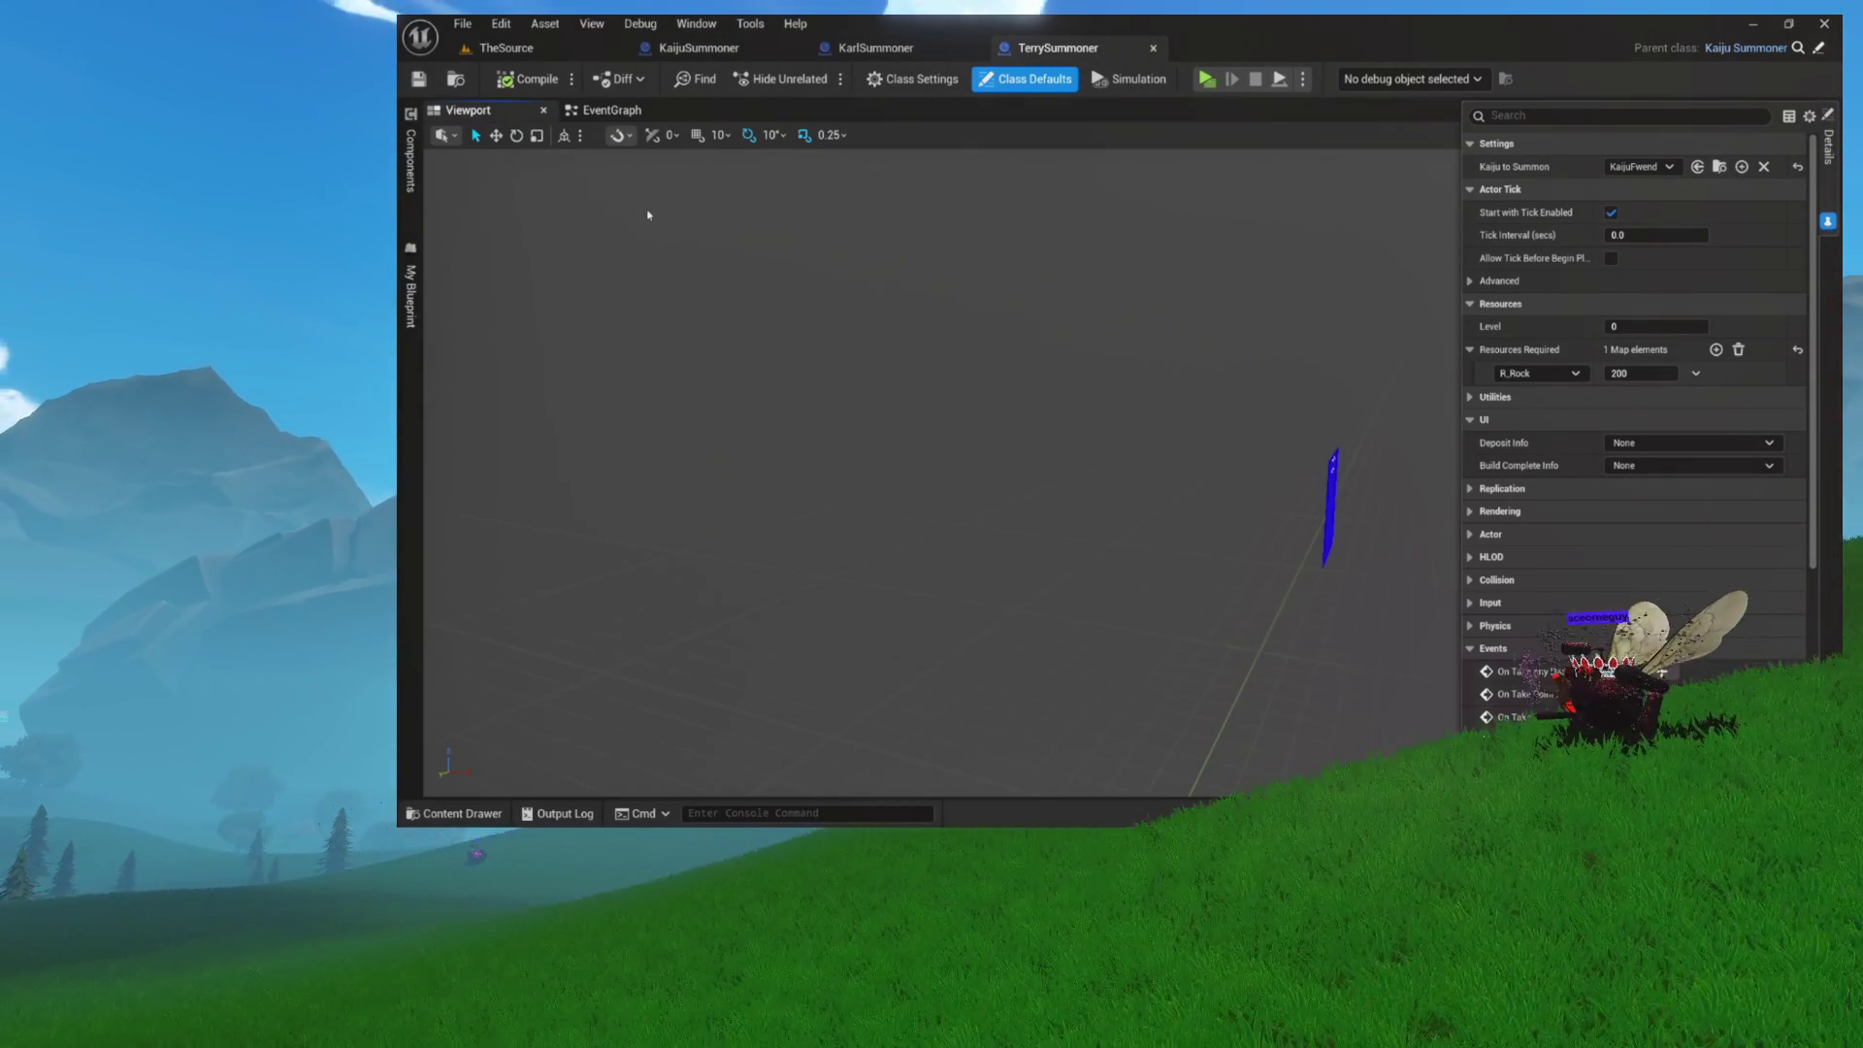
{"action": "left_click", "coordinate": [621, 110]}
{"action": "key", "text": "Home"}
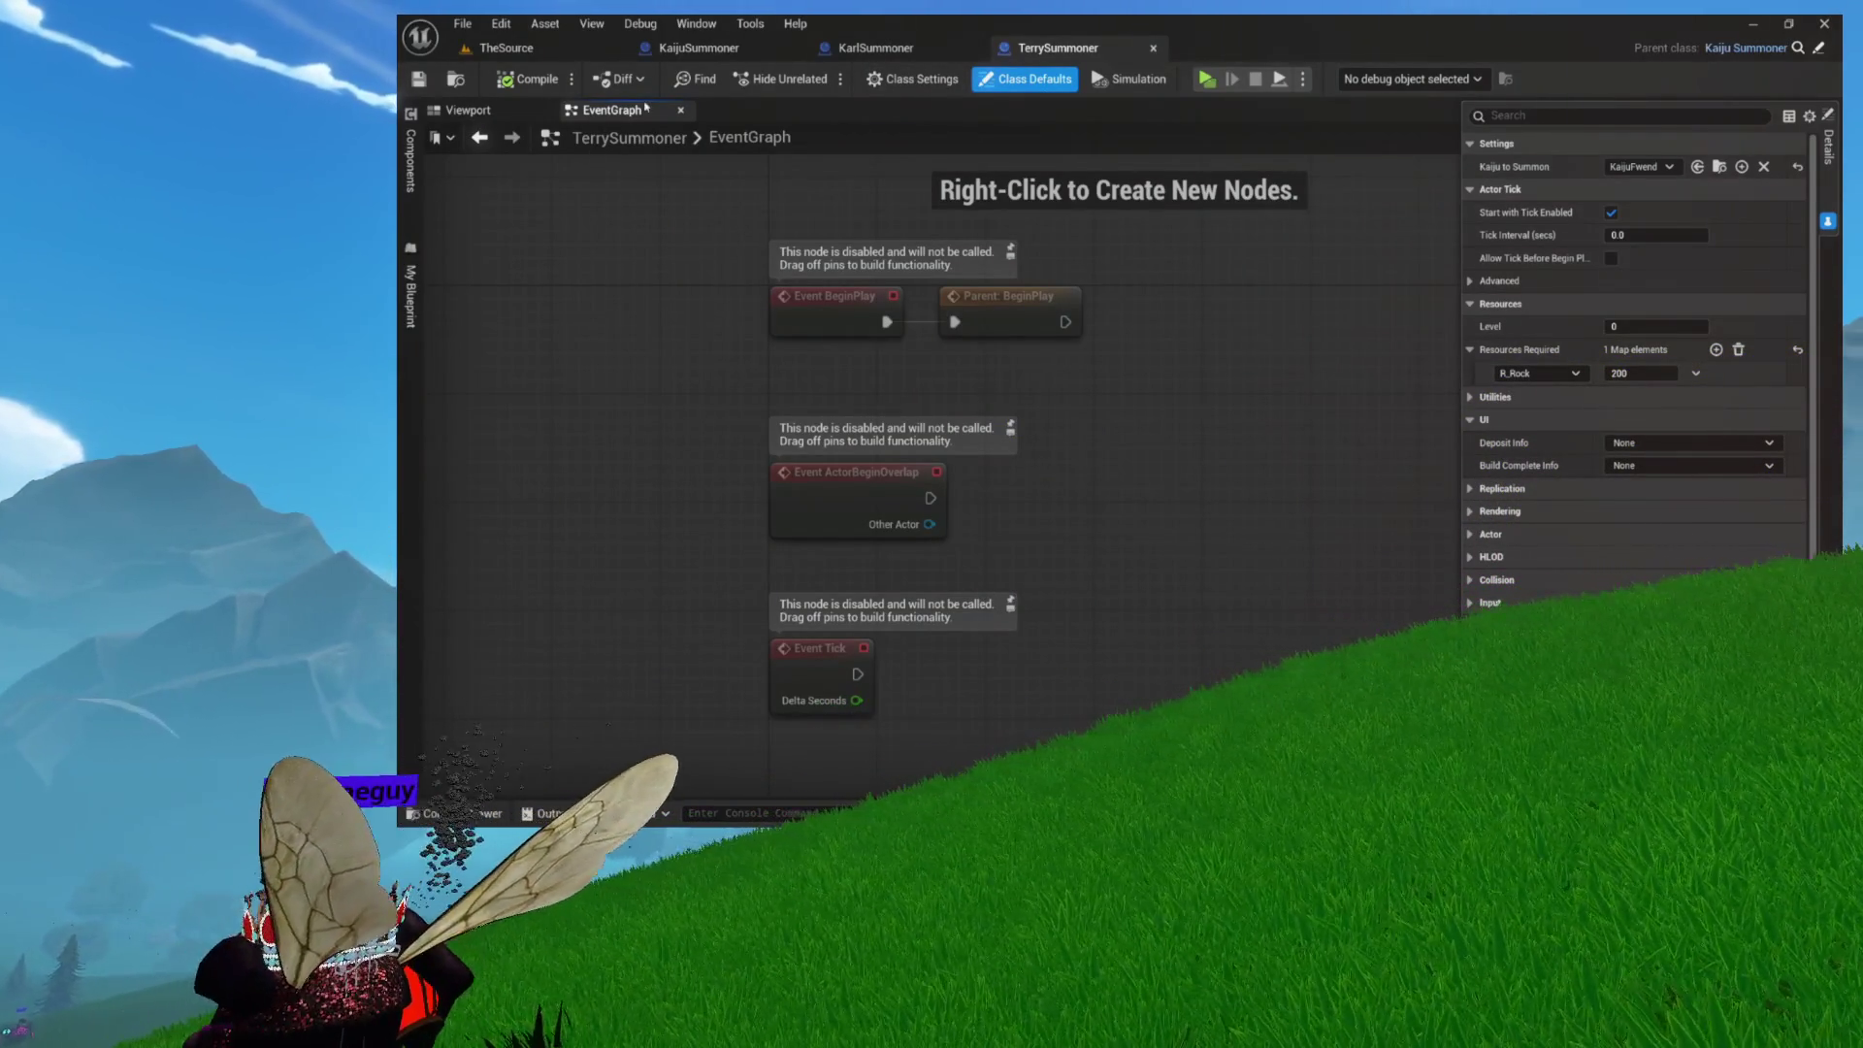
{"action": "left_click", "coordinate": [681, 48]}
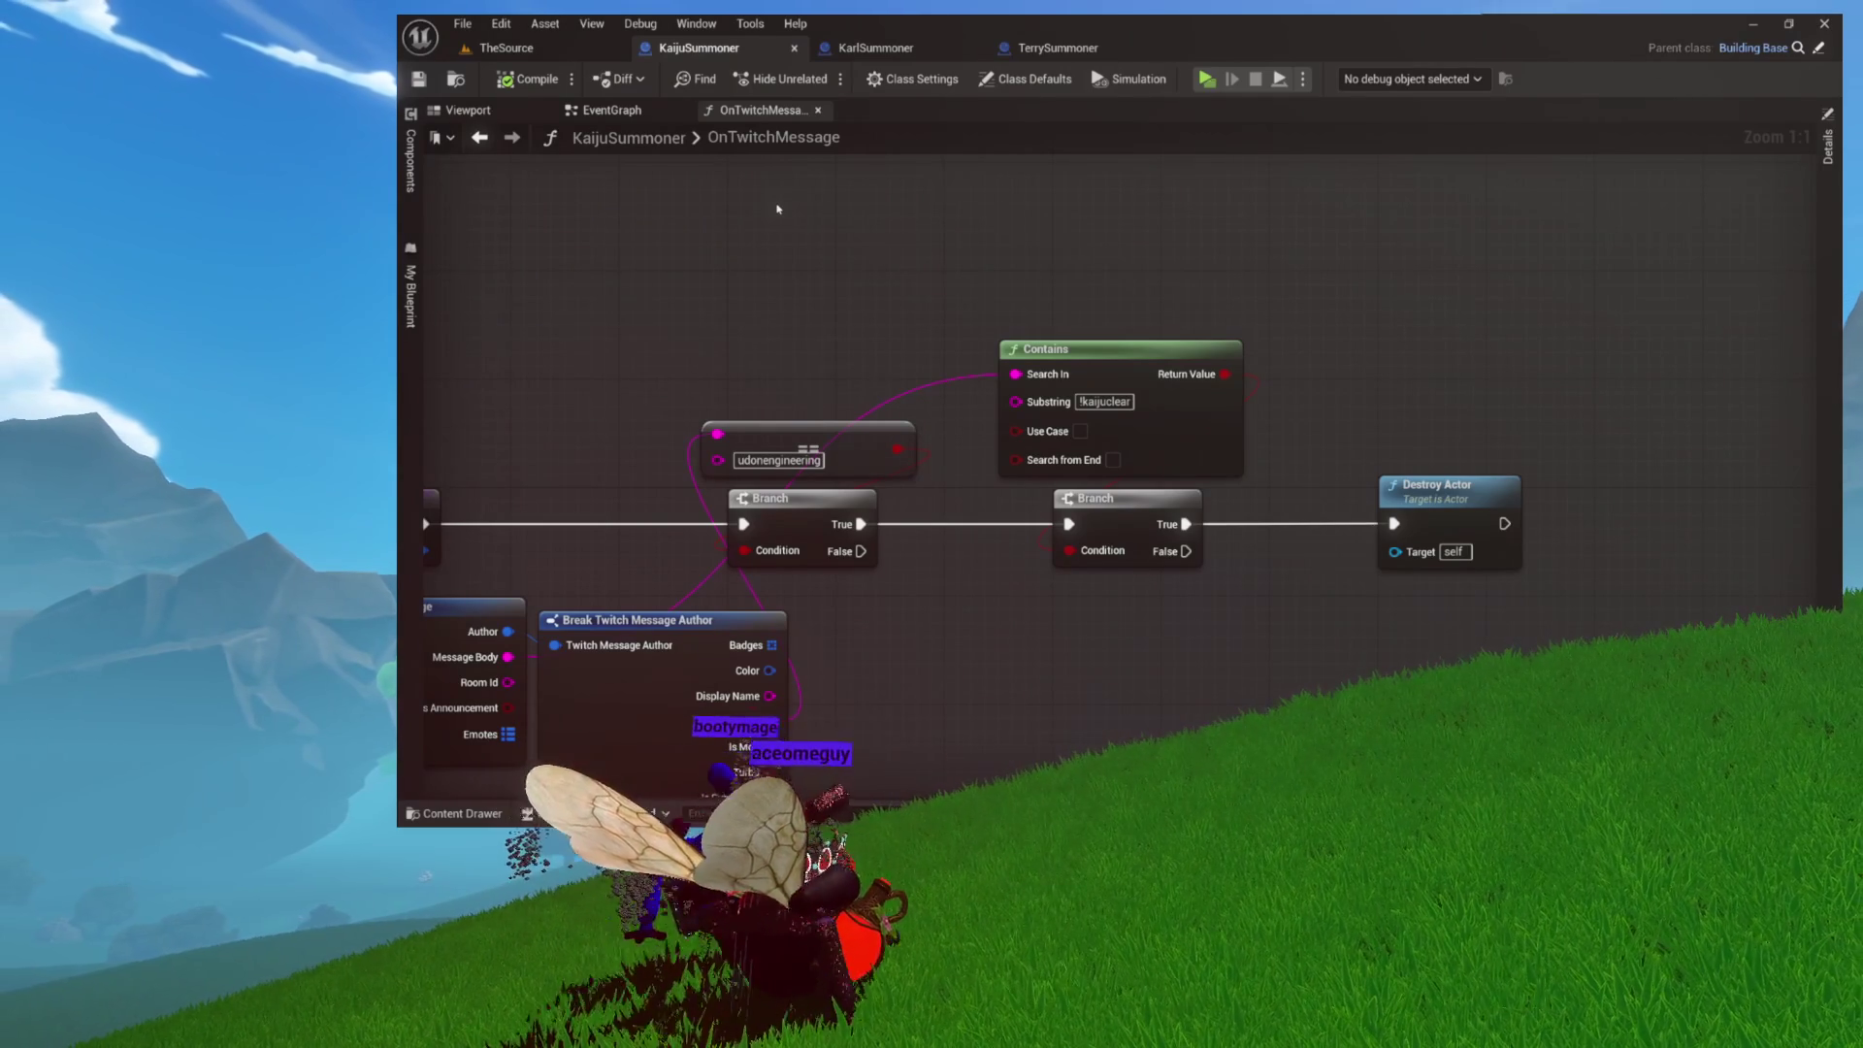
Step: Frame all OnTwitchMessage nodes, then open KaijuSummoner's EventGraph with its function list
{"action": "key", "text": "Home"}
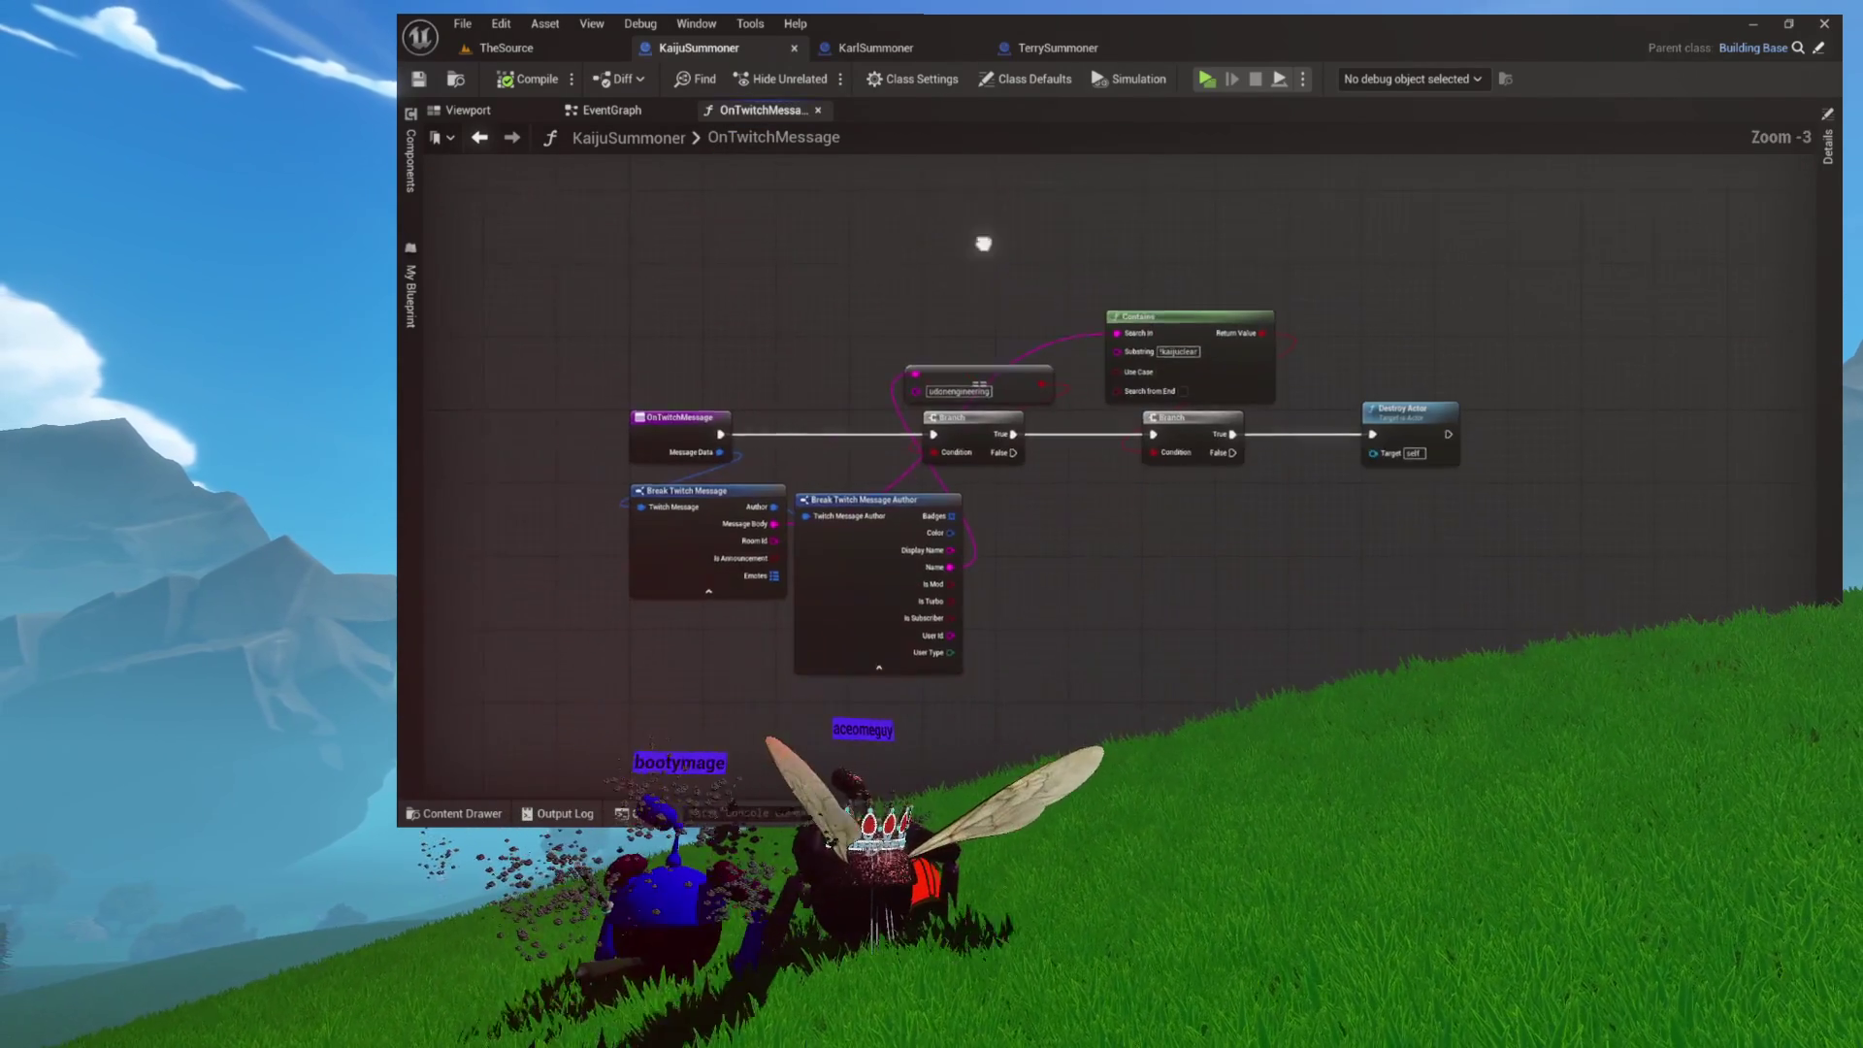
{"action": "left_click", "coordinate": [640, 112]}
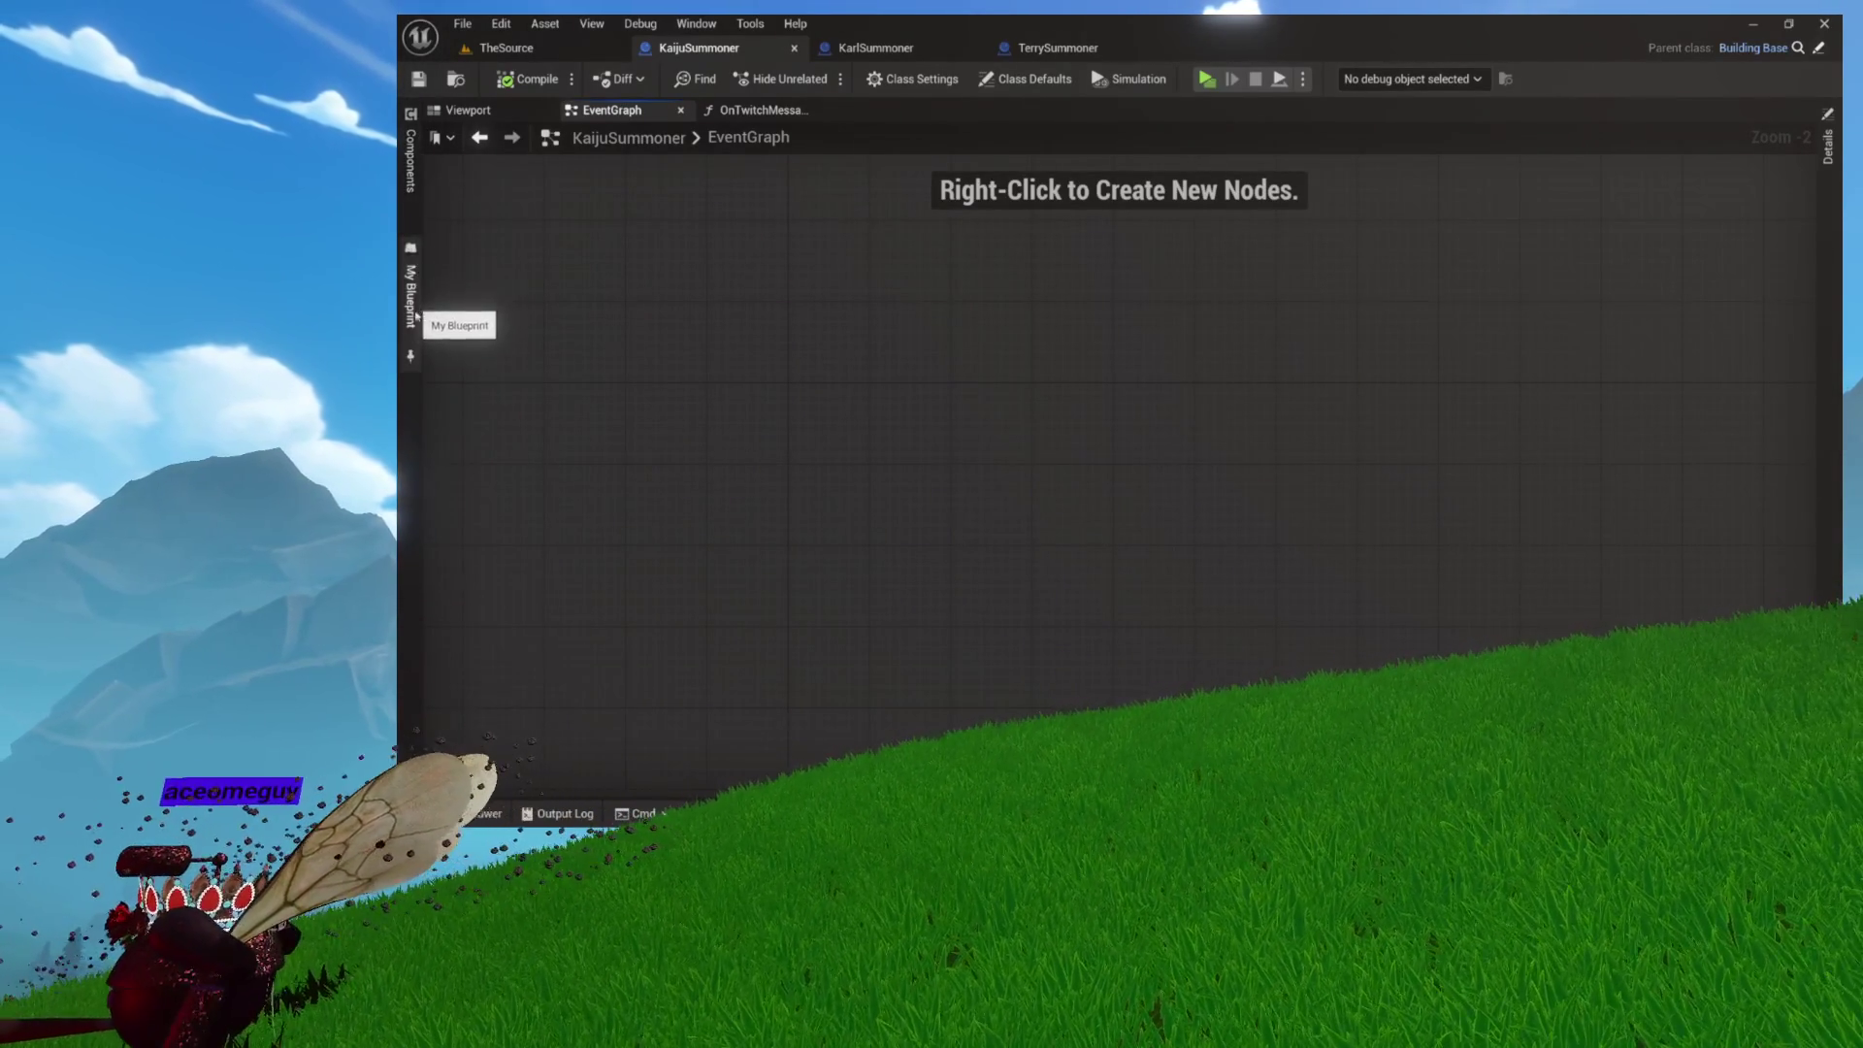
{"action": "left_click", "coordinate": [411, 357]}
Step: Add an InitializeInLevel override calling its parent in KaijuSummoner
{"action": "left_click", "coordinate": [573, 190]}
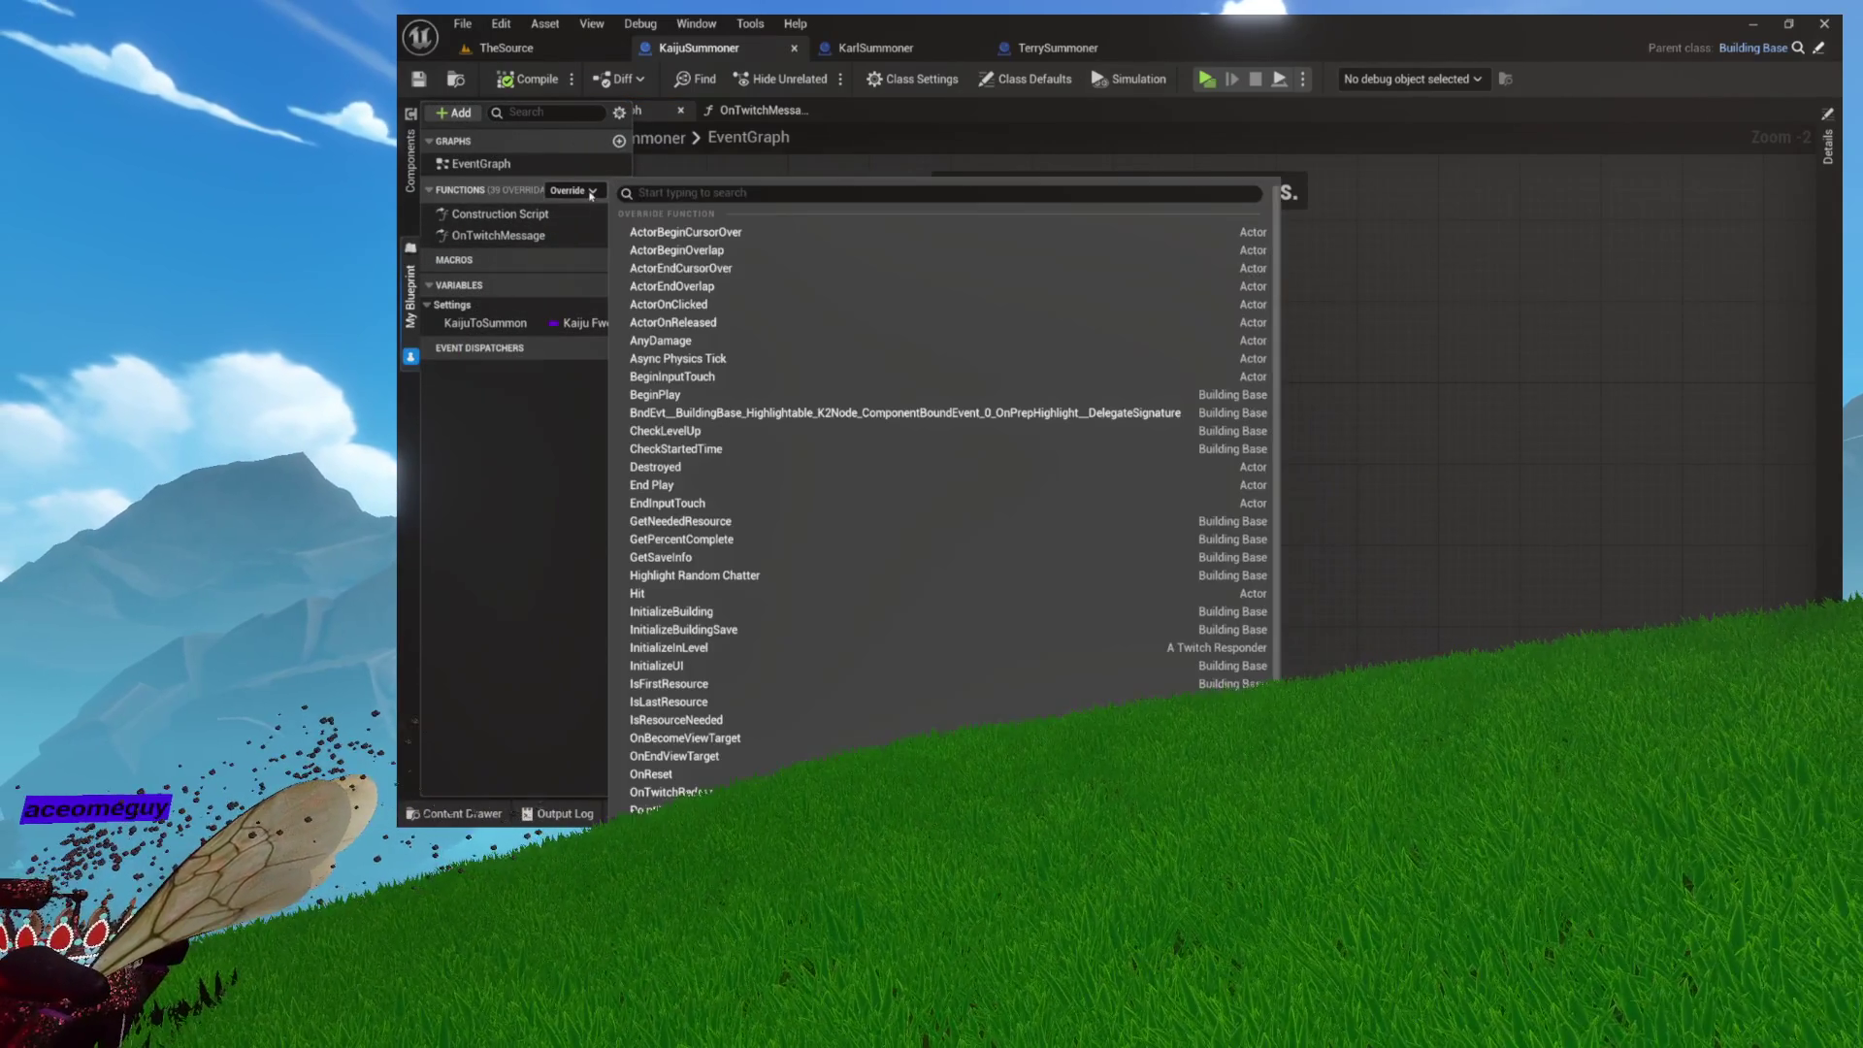
{"action": "scroll", "coordinate": [679, 502], "scroll_direction": "down", "scroll_amount": 1}
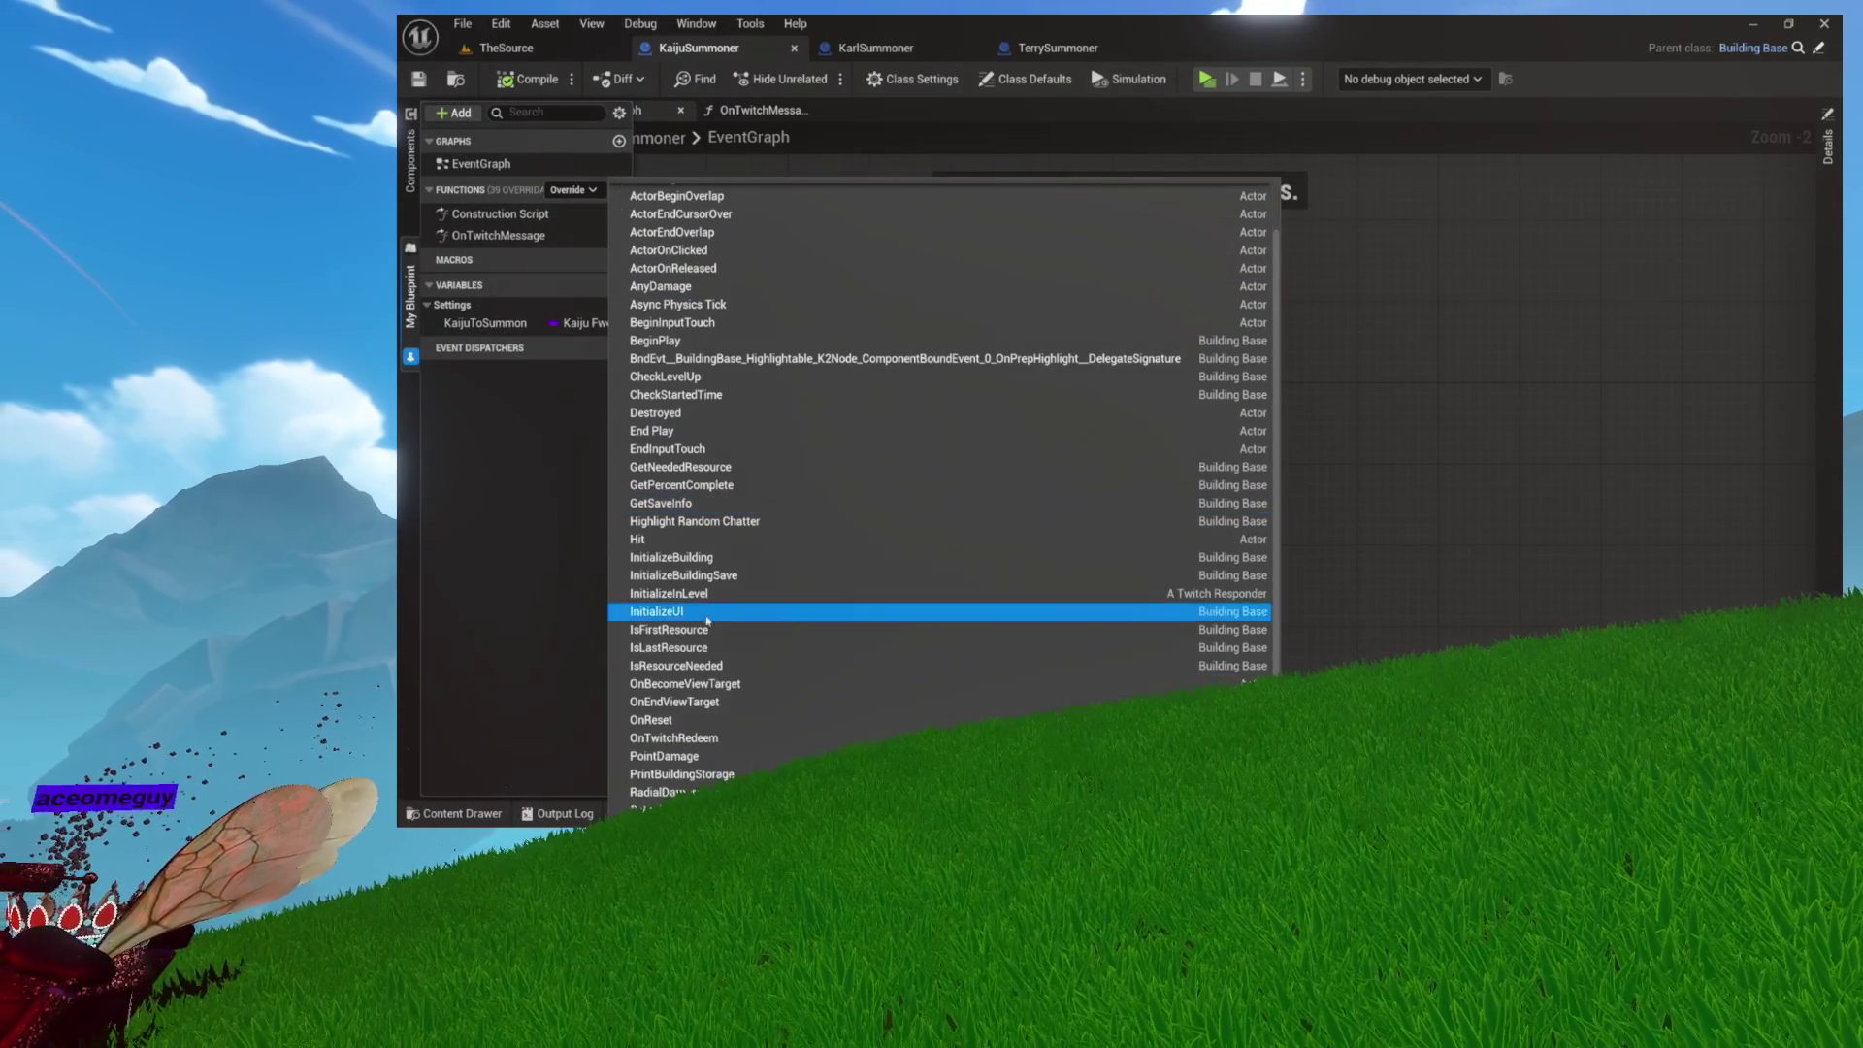
{"action": "left_click", "coordinate": [670, 593]}
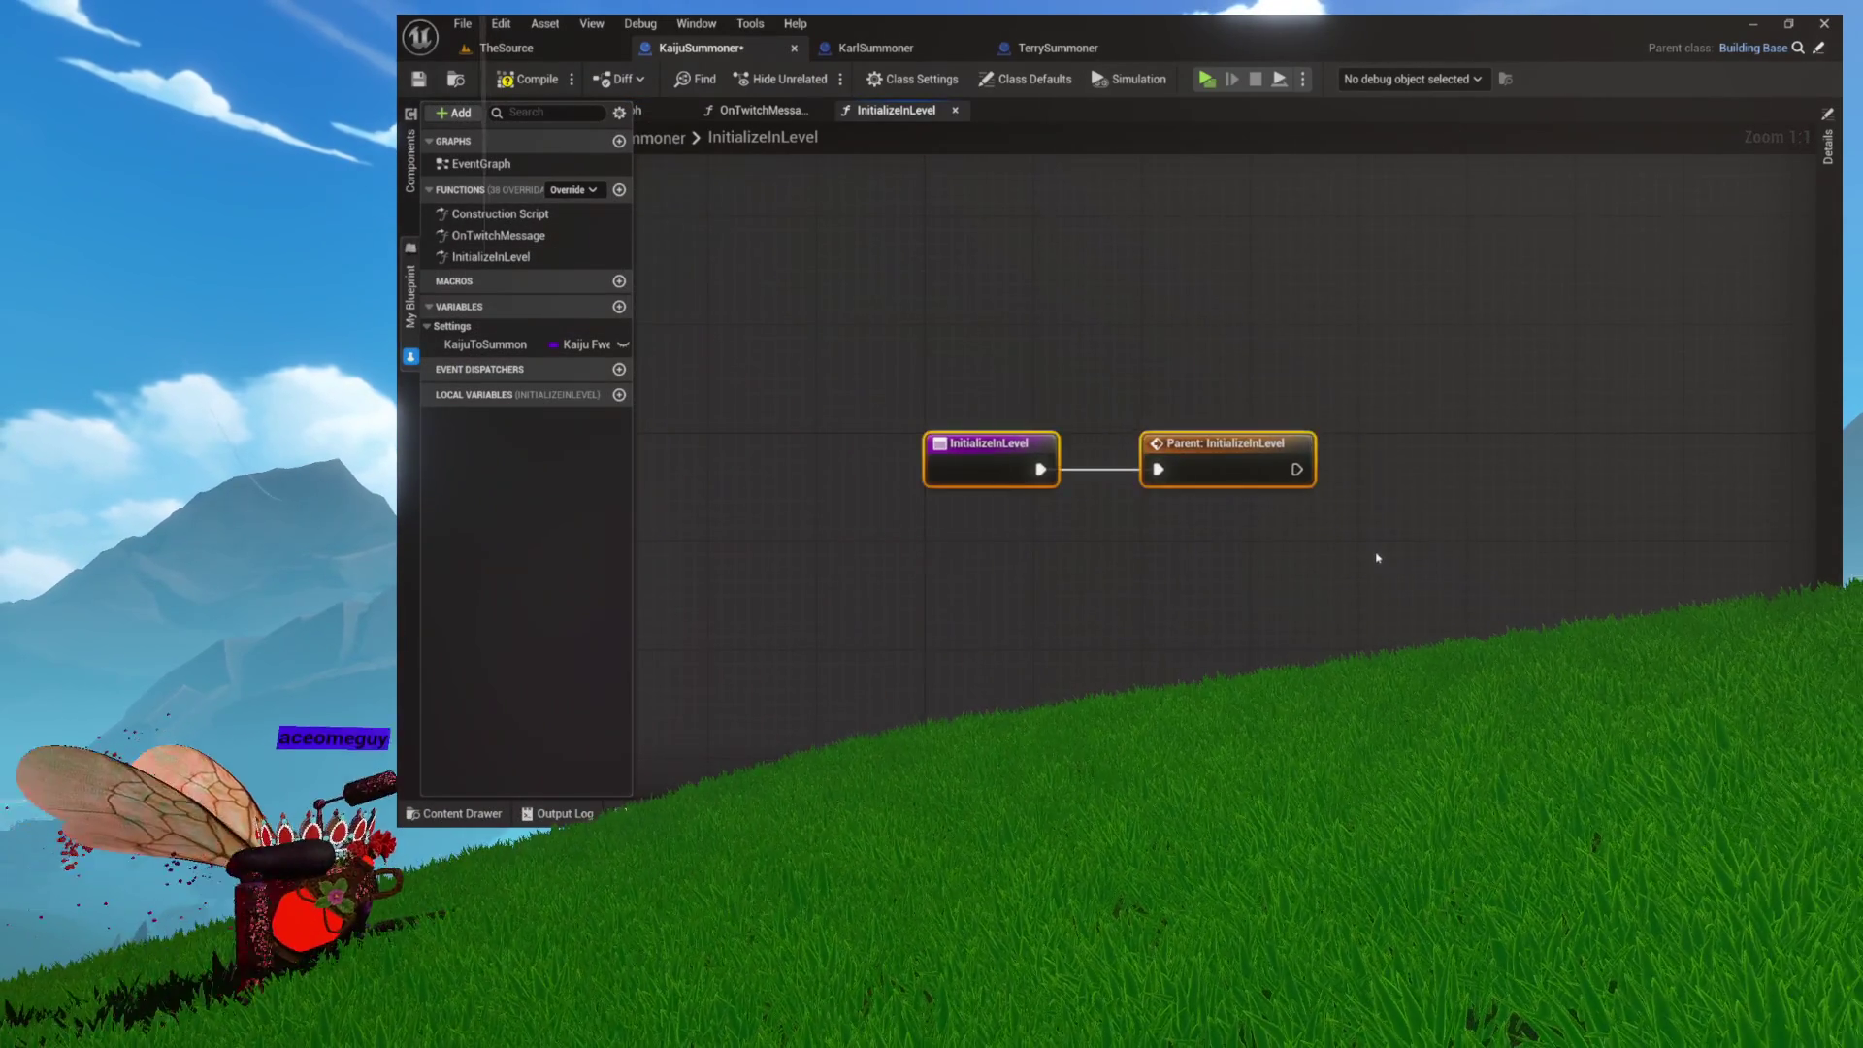
{"action": "left_click_drag", "start_coordinate": [1320, 556], "coordinate": [1033, 546]}
{"action": "left_click_drag", "start_coordinate": [1015, 461], "coordinate": [1099, 456]}
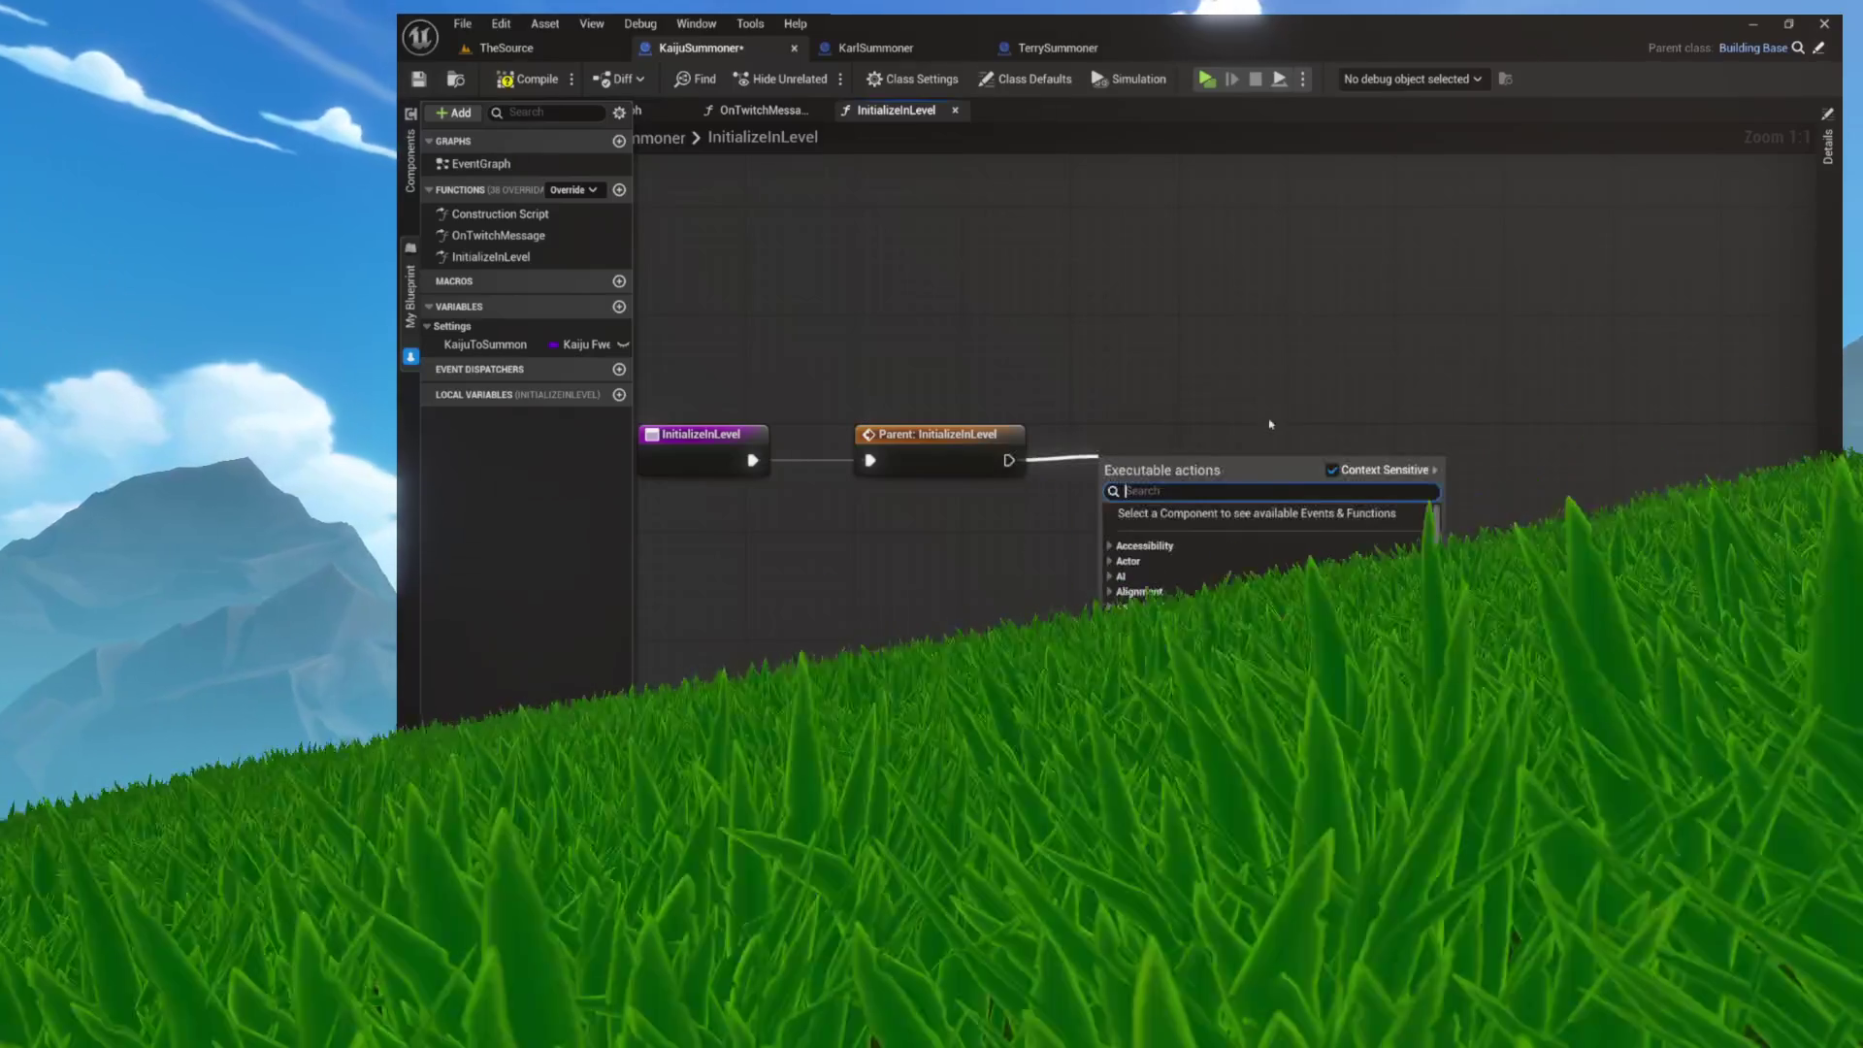
Step: Chain Get Game Mode into Cast To AvatarMode and promote the result to a variable
{"action": "right_click", "coordinate": [1079, 323]}
{"action": "type", "text": "get game mode"}
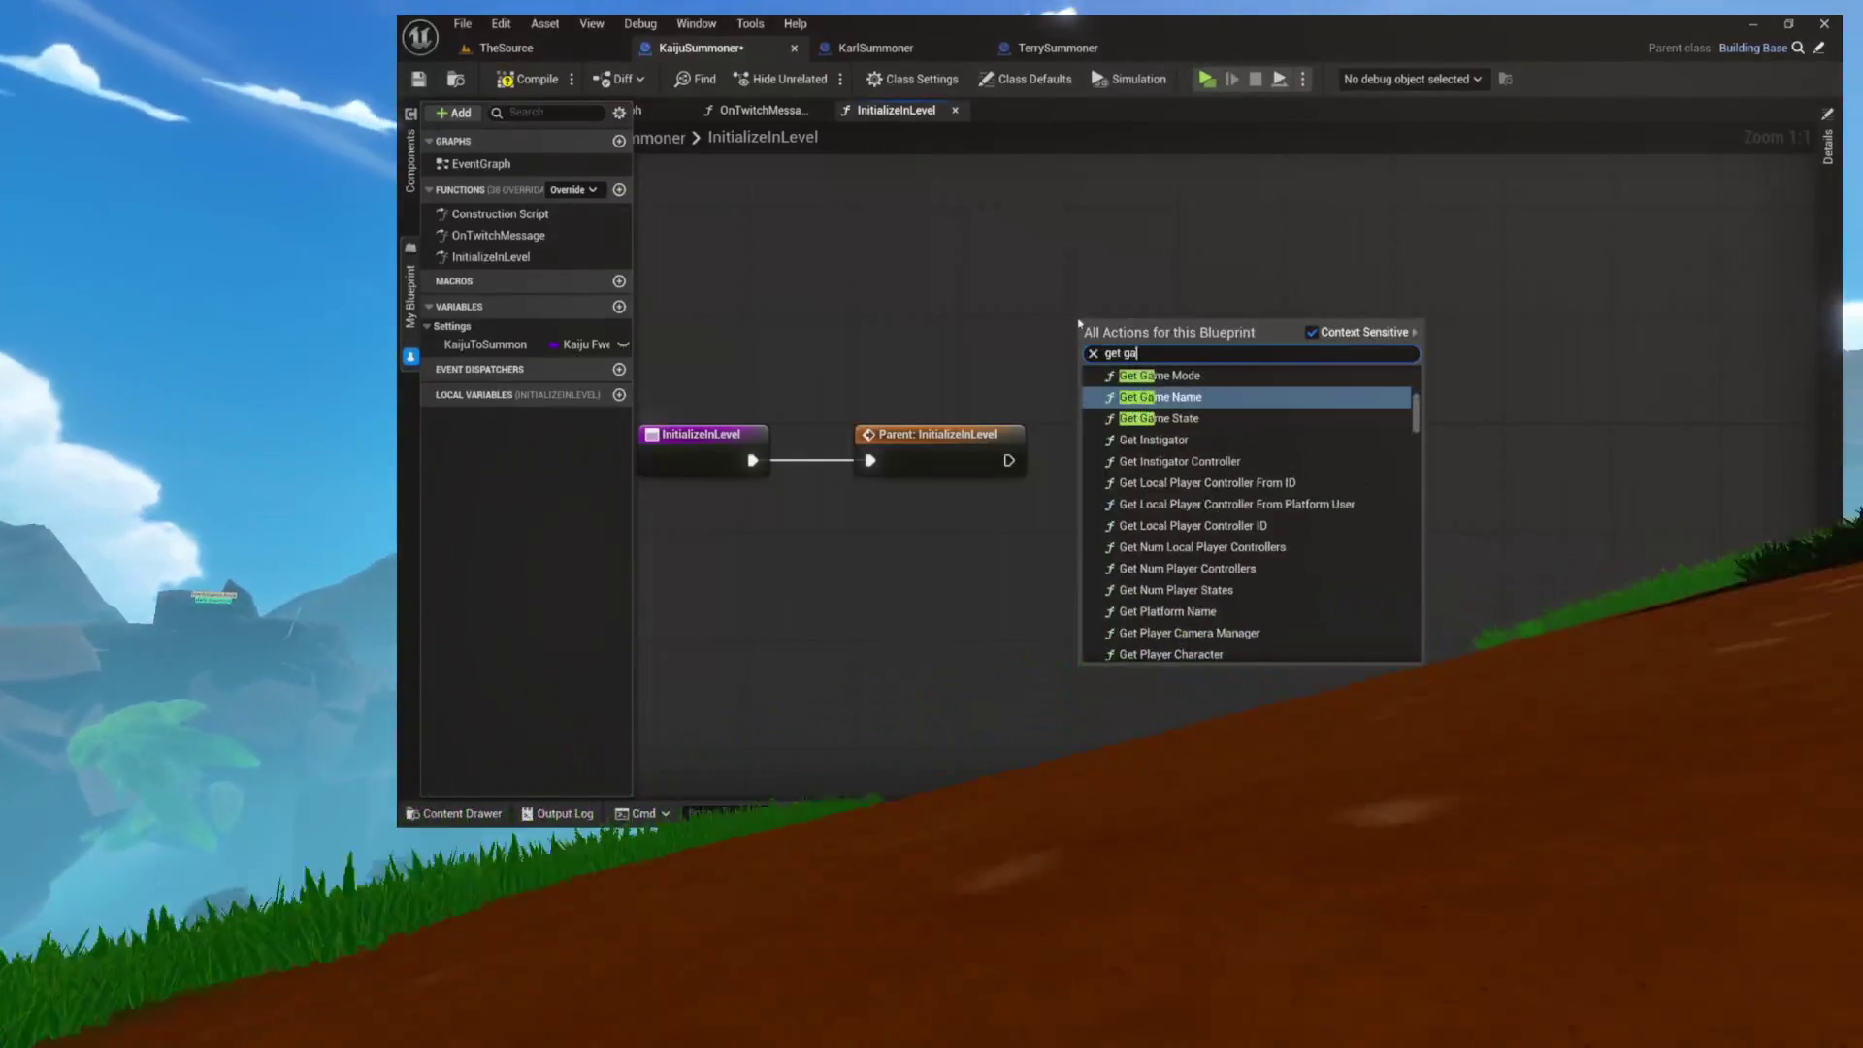
{"action": "key", "text": "Return"}
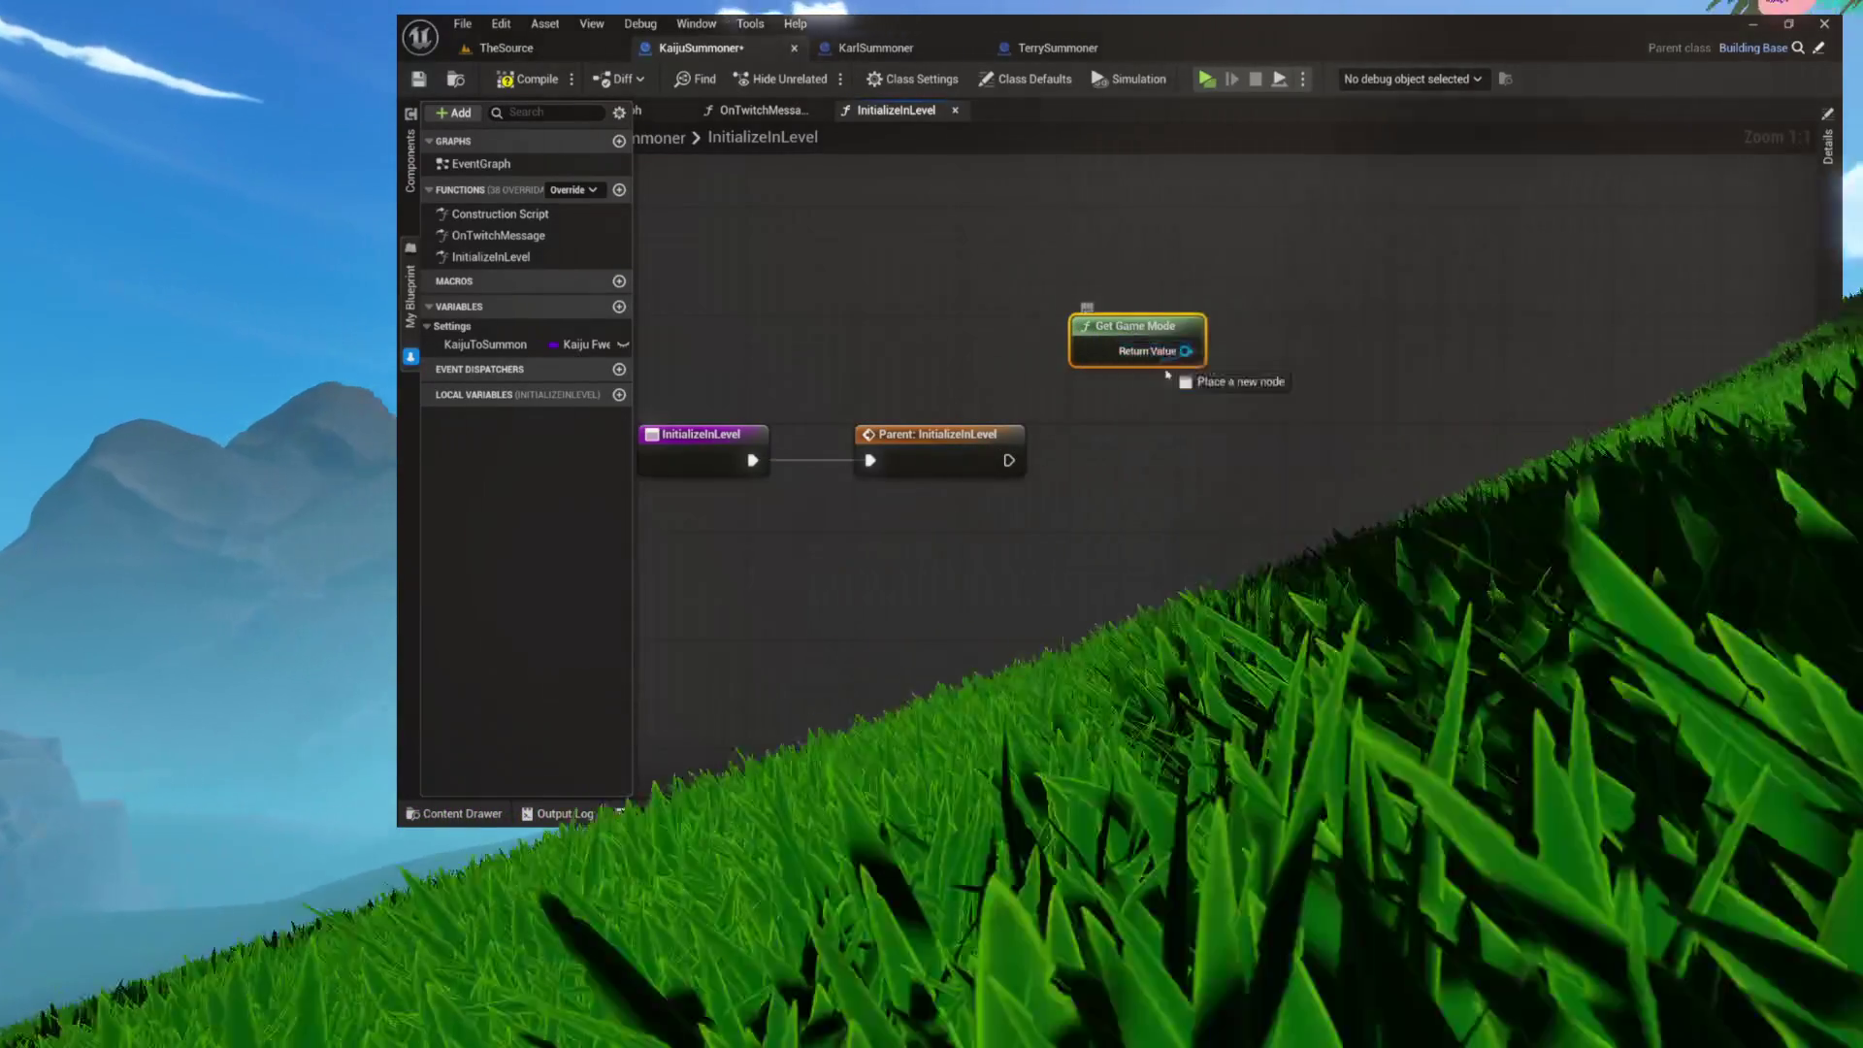
{"action": "left_click_drag", "start_coordinate": [1185, 350], "coordinate": [1158, 407]}
{"action": "type", "text": "avat"}
{"action": "key", "text": "Return"}
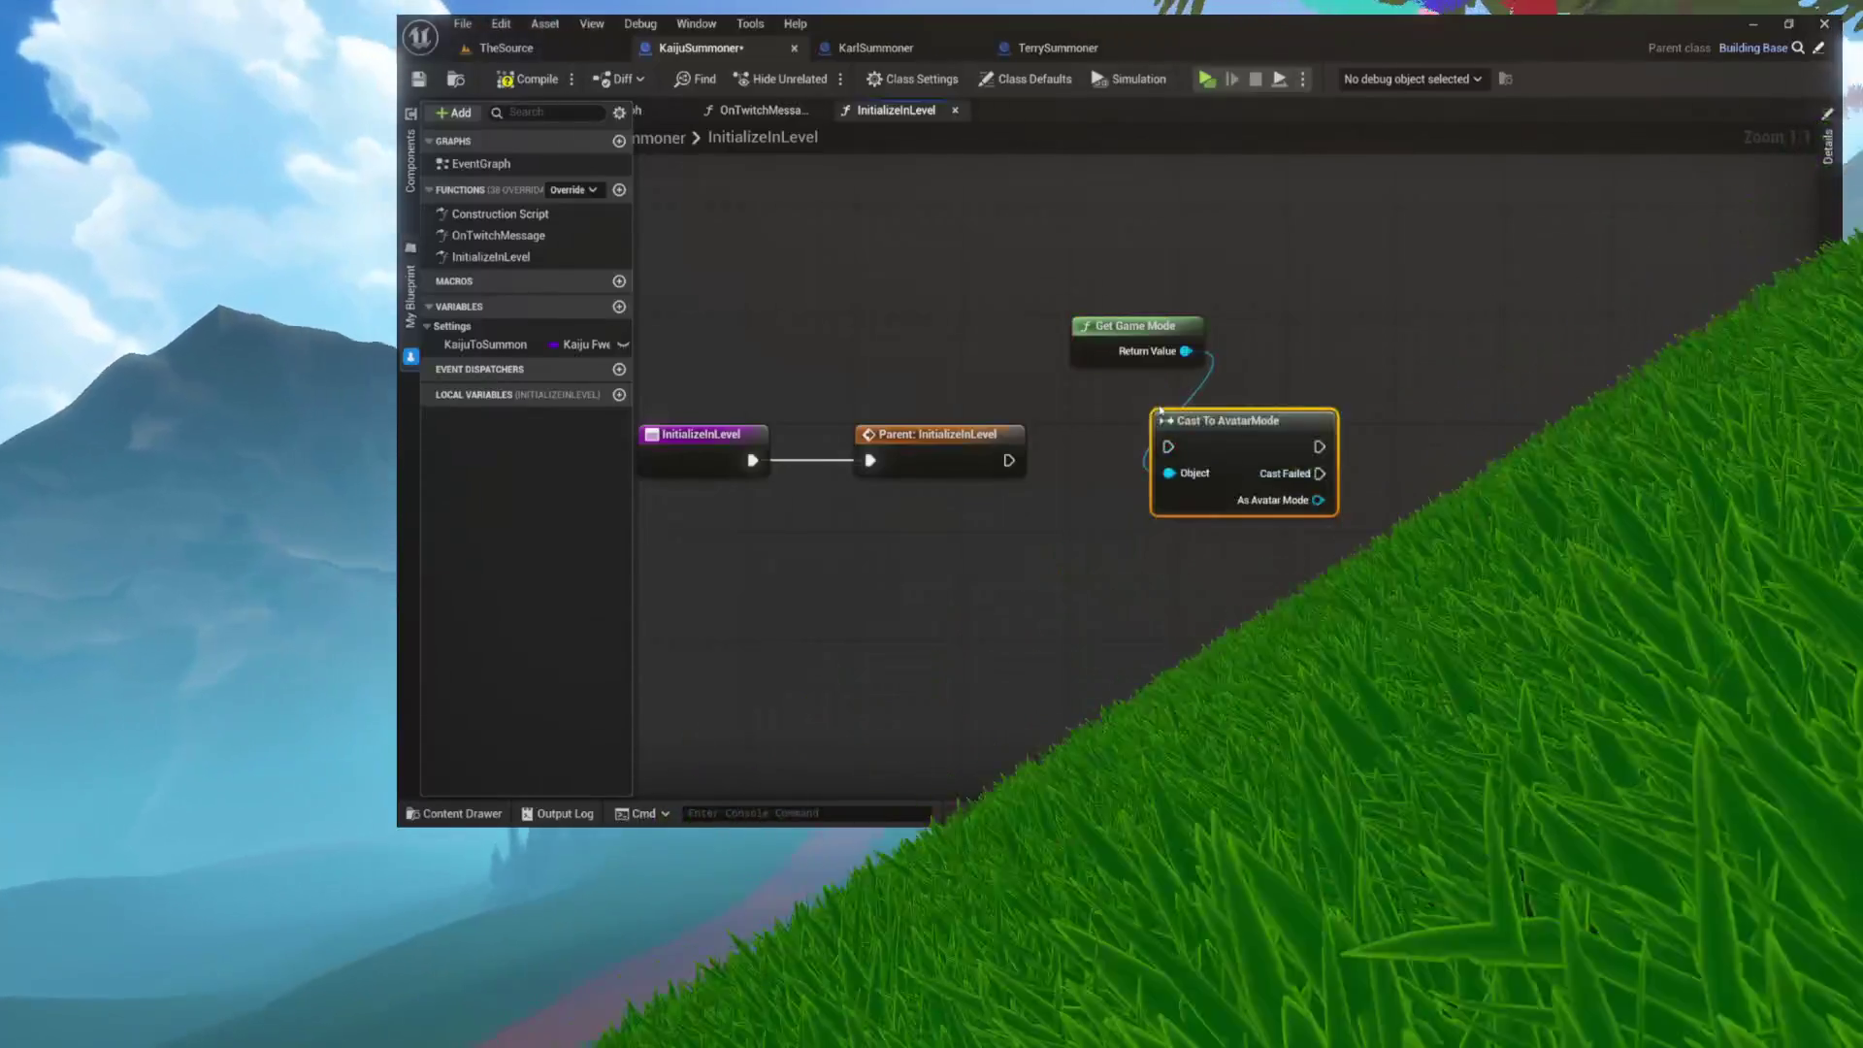
{"action": "mouse_move", "coordinate": [1007, 460]}
{"action": "left_mouse_down"}
{"action": "mouse_move", "coordinate": [1167, 446]}
{"action": "mouse_move", "coordinate": [1171, 430]}
{"action": "mouse_move", "coordinate": [1131, 437]}
{"action": "left_mouse_up"}
{"action": "mouse_move", "coordinate": [1148, 326]}
{"action": "left_mouse_down"}
{"action": "mouse_move", "coordinate": [1171, 343]}
{"action": "mouse_move", "coordinate": [1162, 367]}
{"action": "left_mouse_up"}
{"action": "left_click_drag", "start_coordinate": [1352, 382], "coordinate": [1031, 386]}
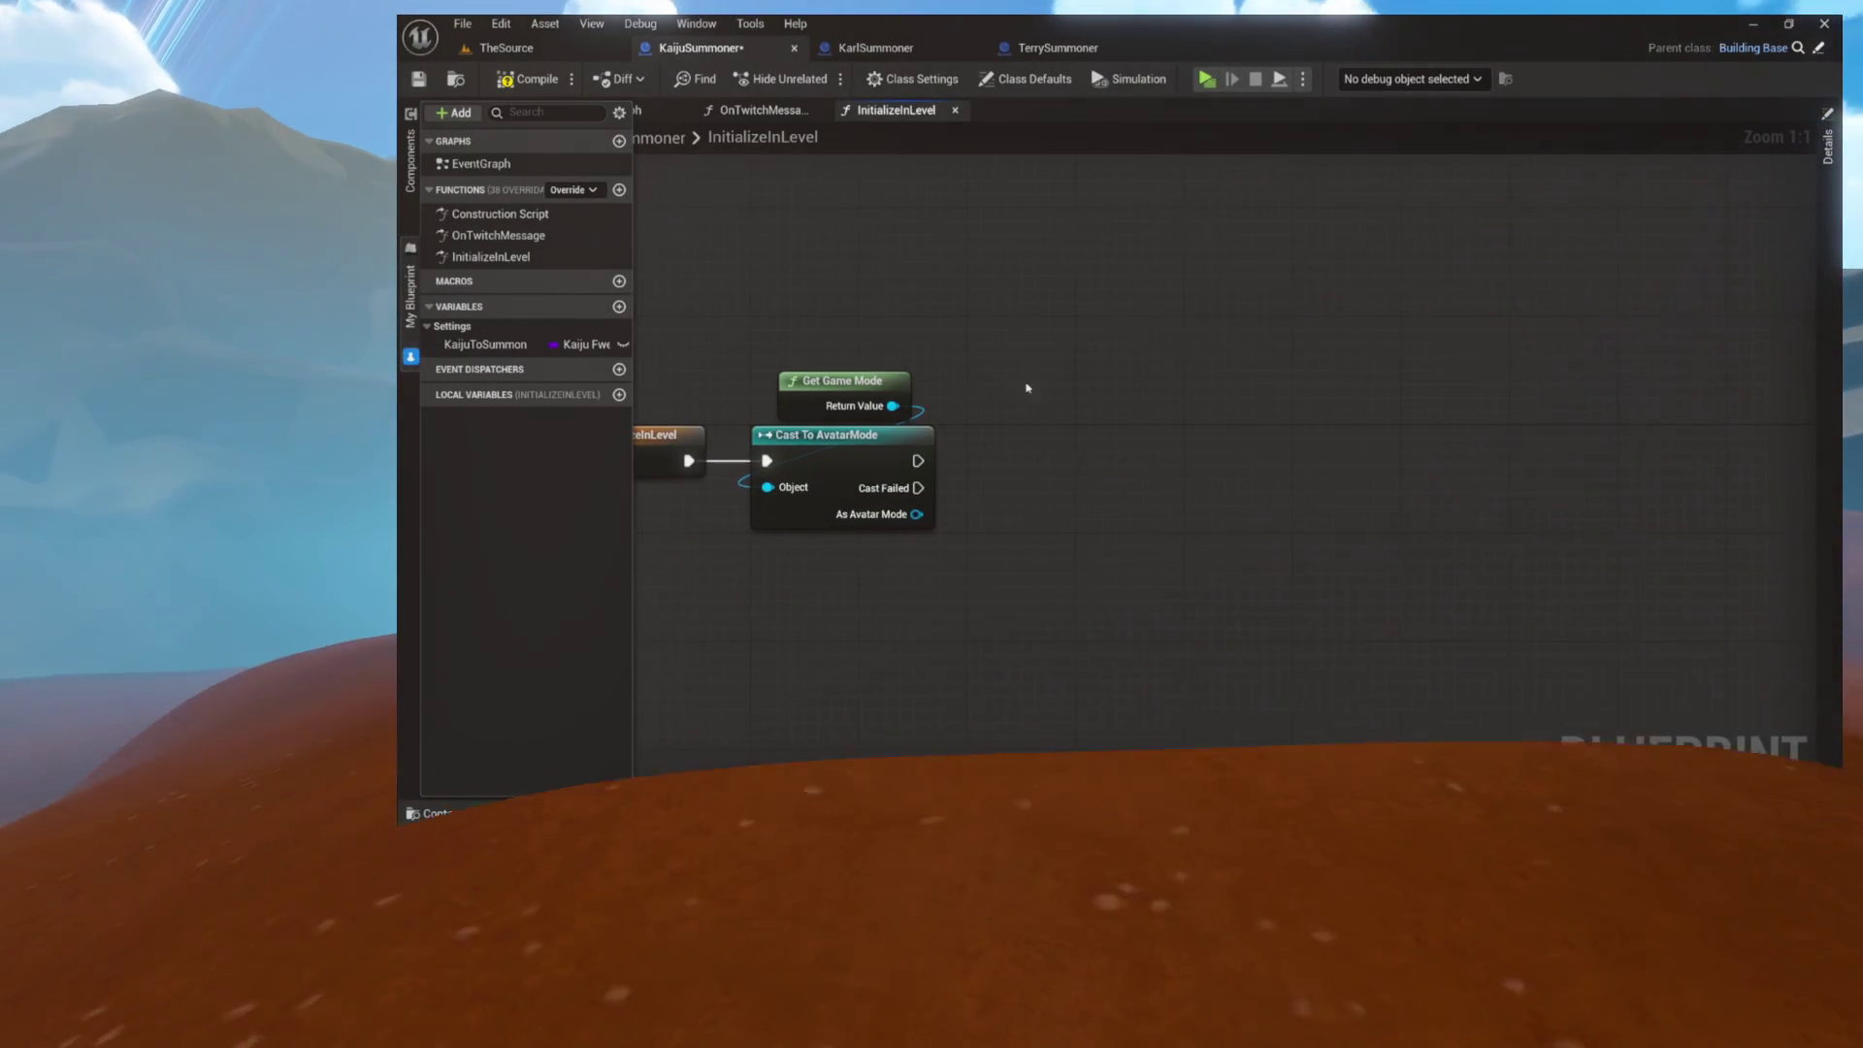
{"action": "left_click_drag", "start_coordinate": [916, 514], "coordinate": [1123, 419]}
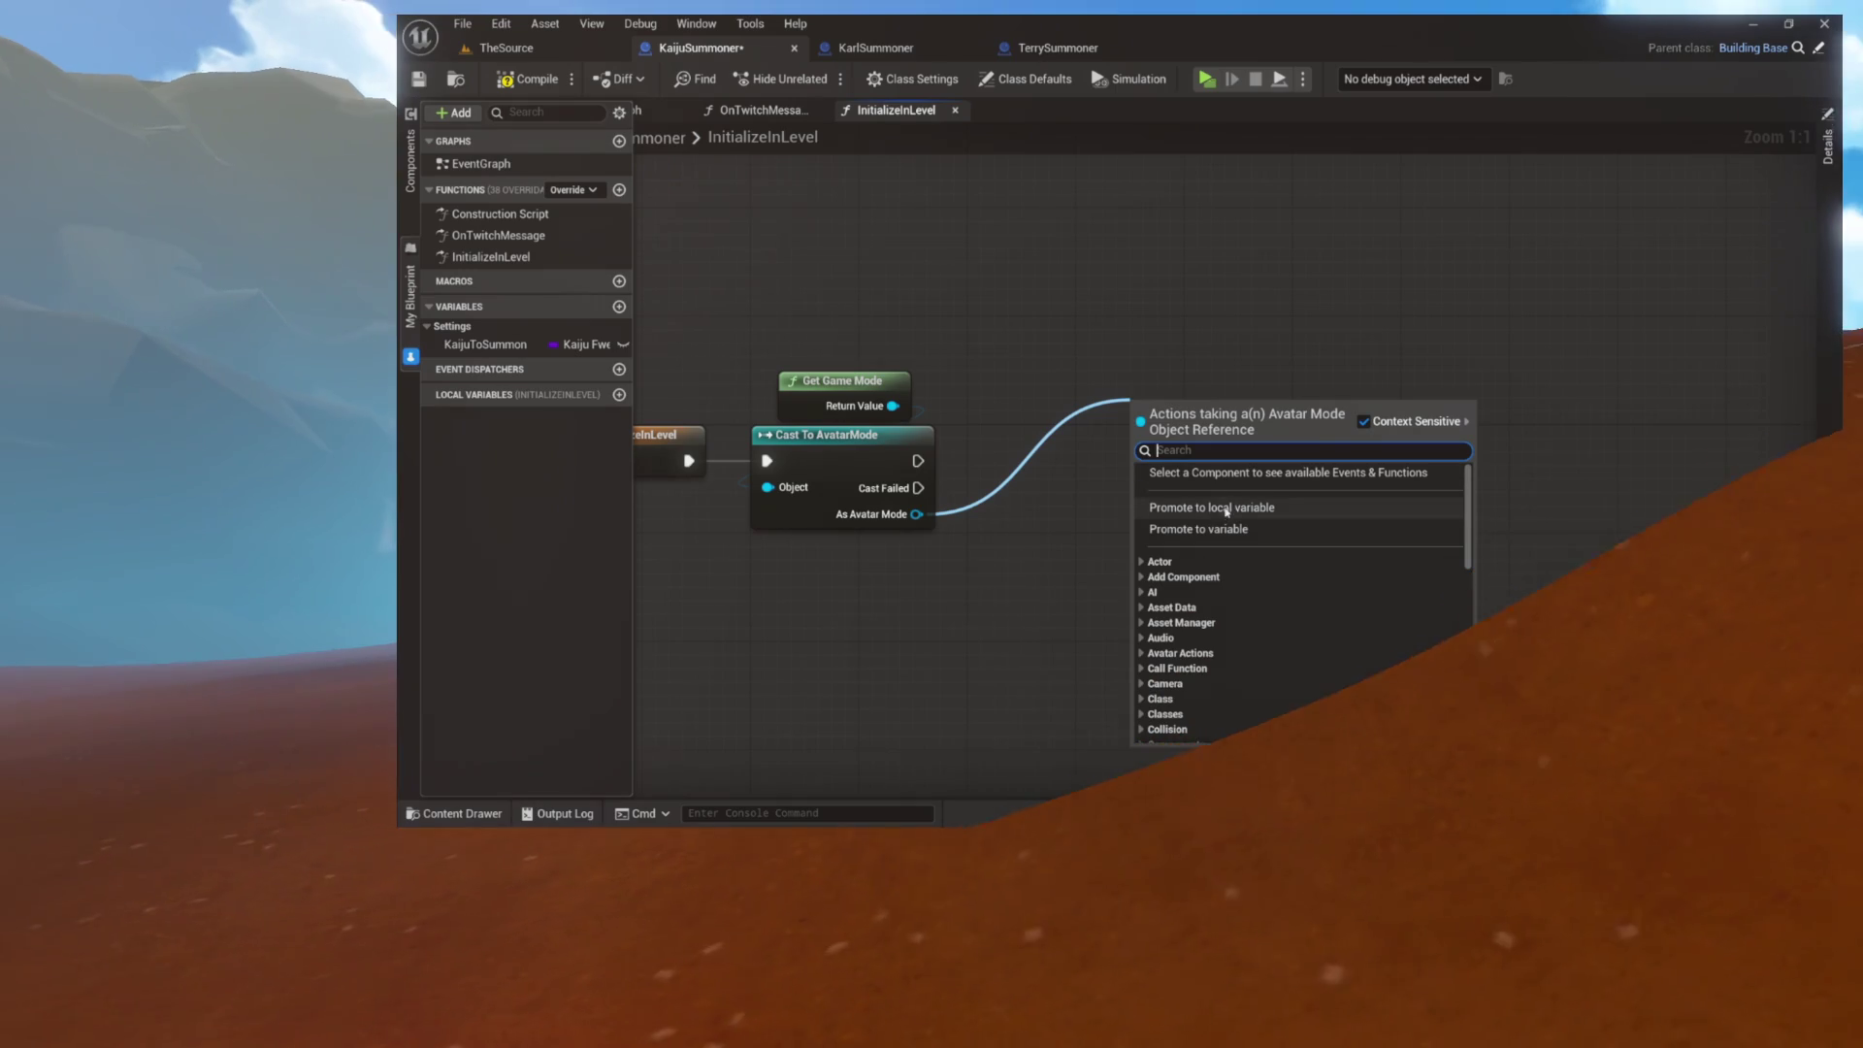
{"action": "left_click", "coordinate": [1194, 507]}
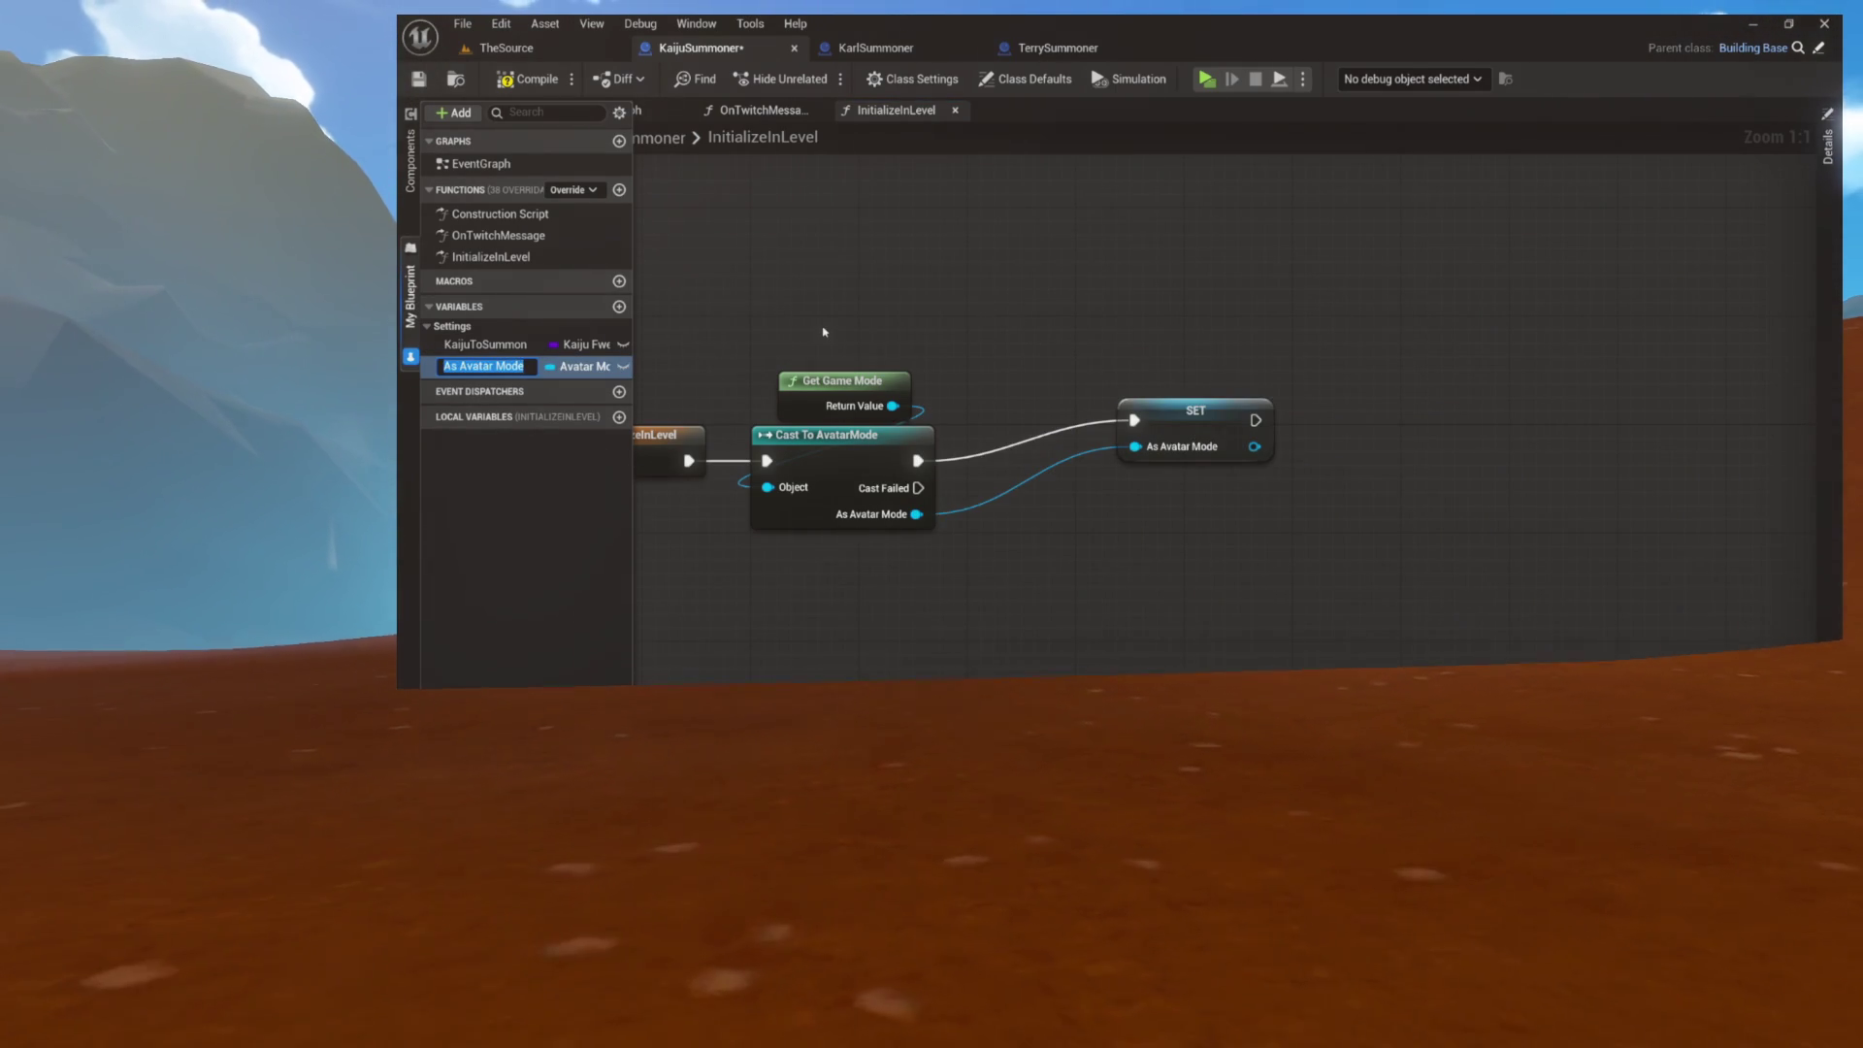
Step: Delete the cast nodes and As Avatar Mode variable, compile, and discard a test Avatar Mode getter
{"action": "left_click_drag", "start_coordinate": [917, 316], "coordinate": [1232, 553]}
{"action": "right_click", "coordinate": [957, 500]}
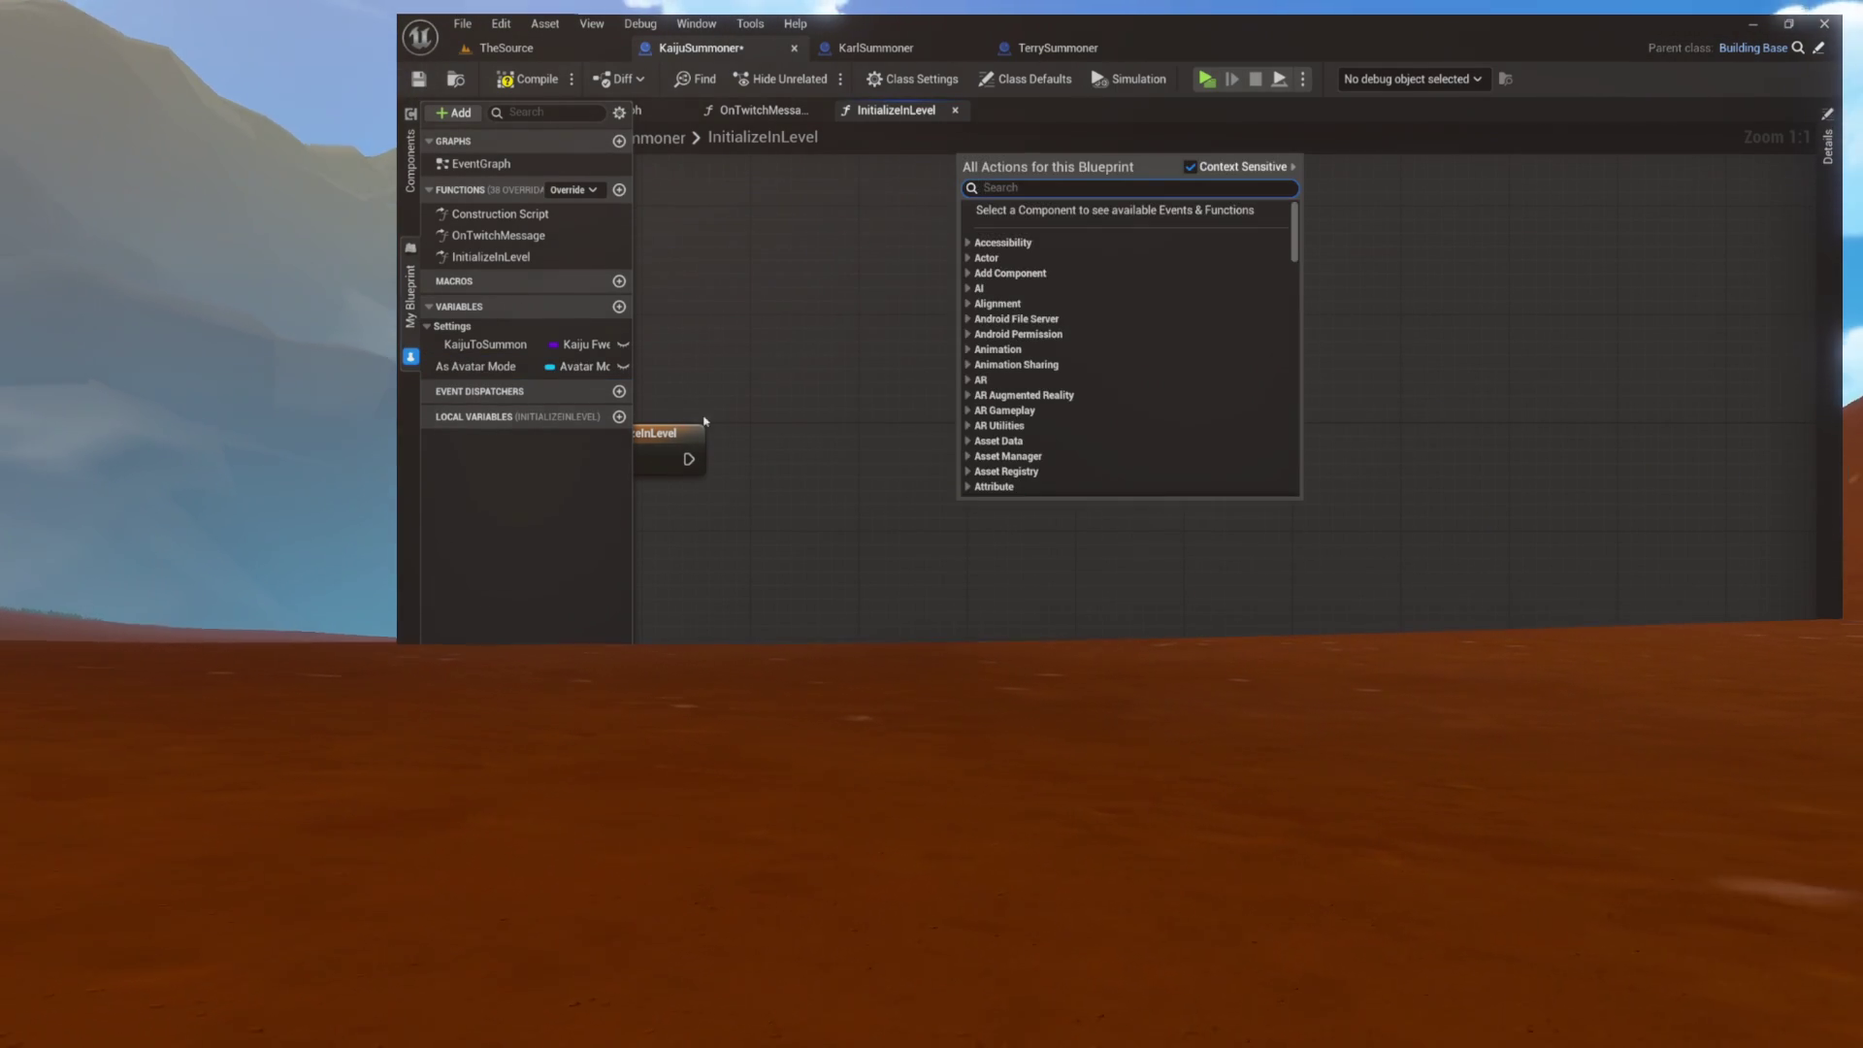
{"action": "left_click", "coordinate": [477, 366]}
{"action": "key", "text": "Delete"}
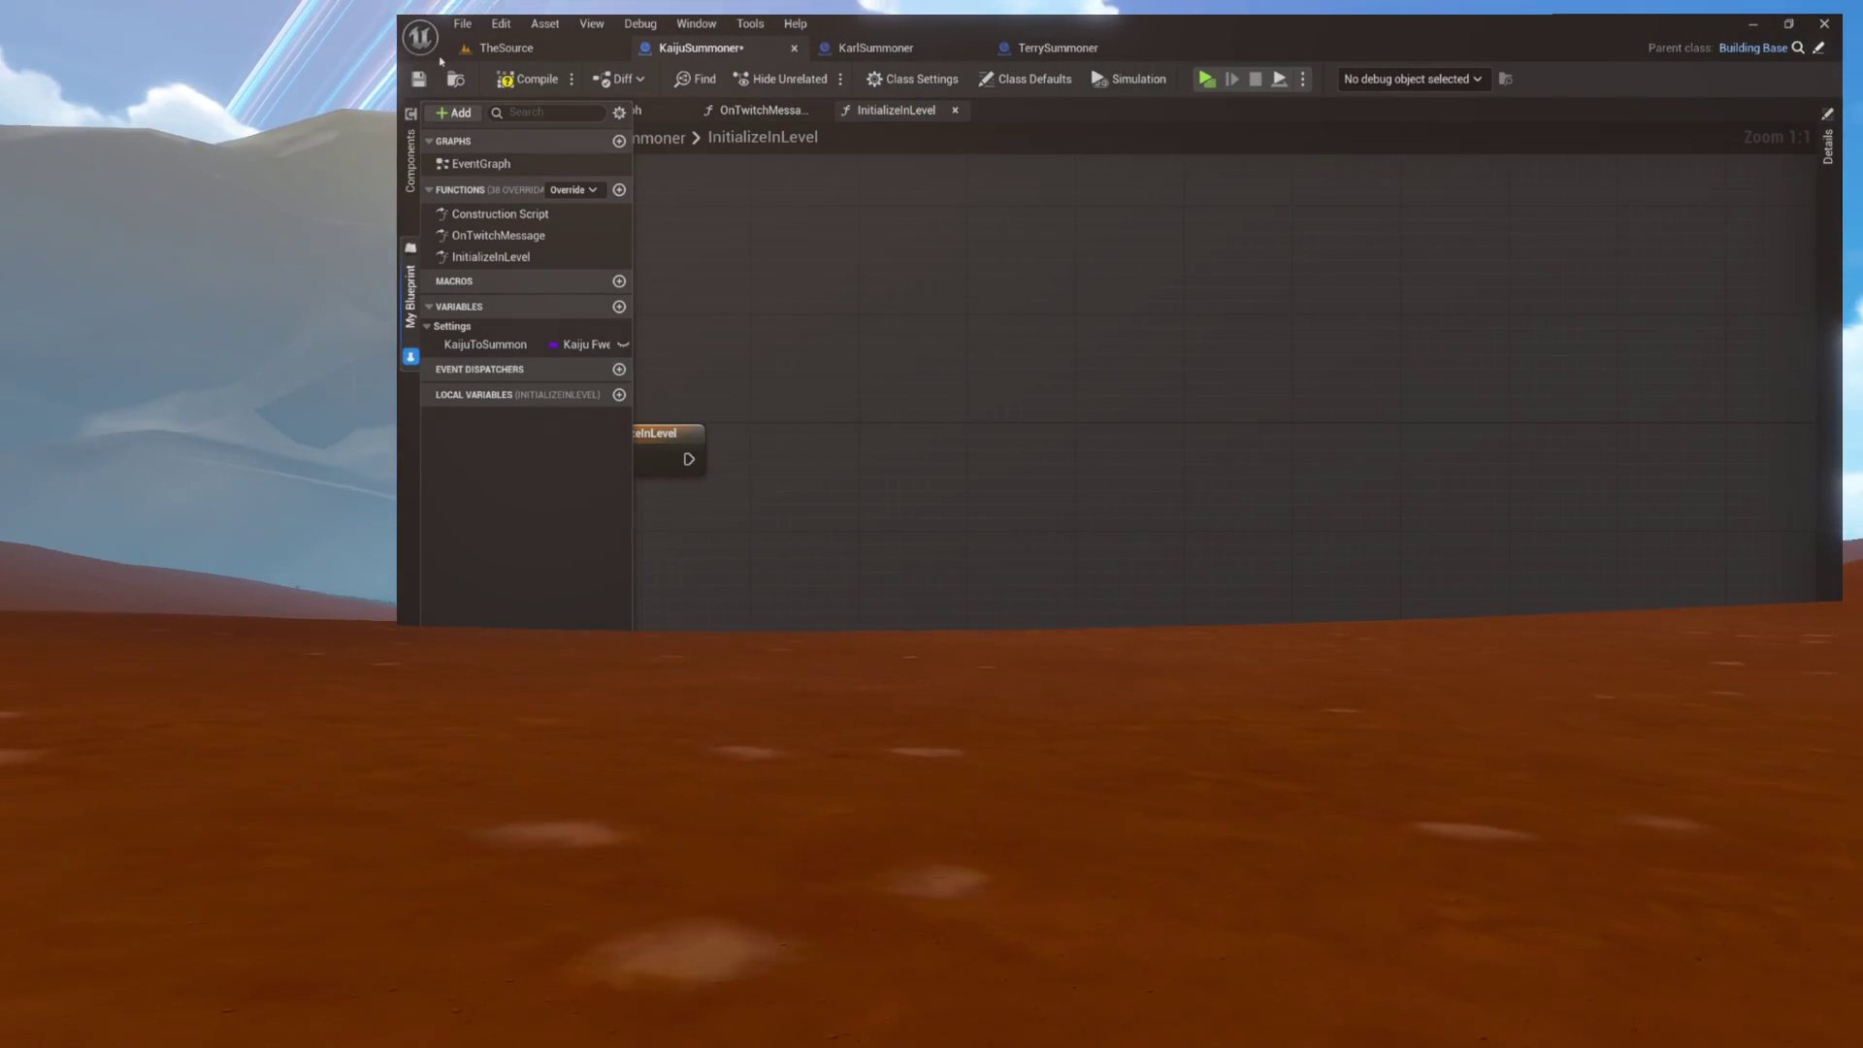
{"action": "left_click", "coordinate": [529, 79]}
{"action": "right_click", "coordinate": [929, 280]}
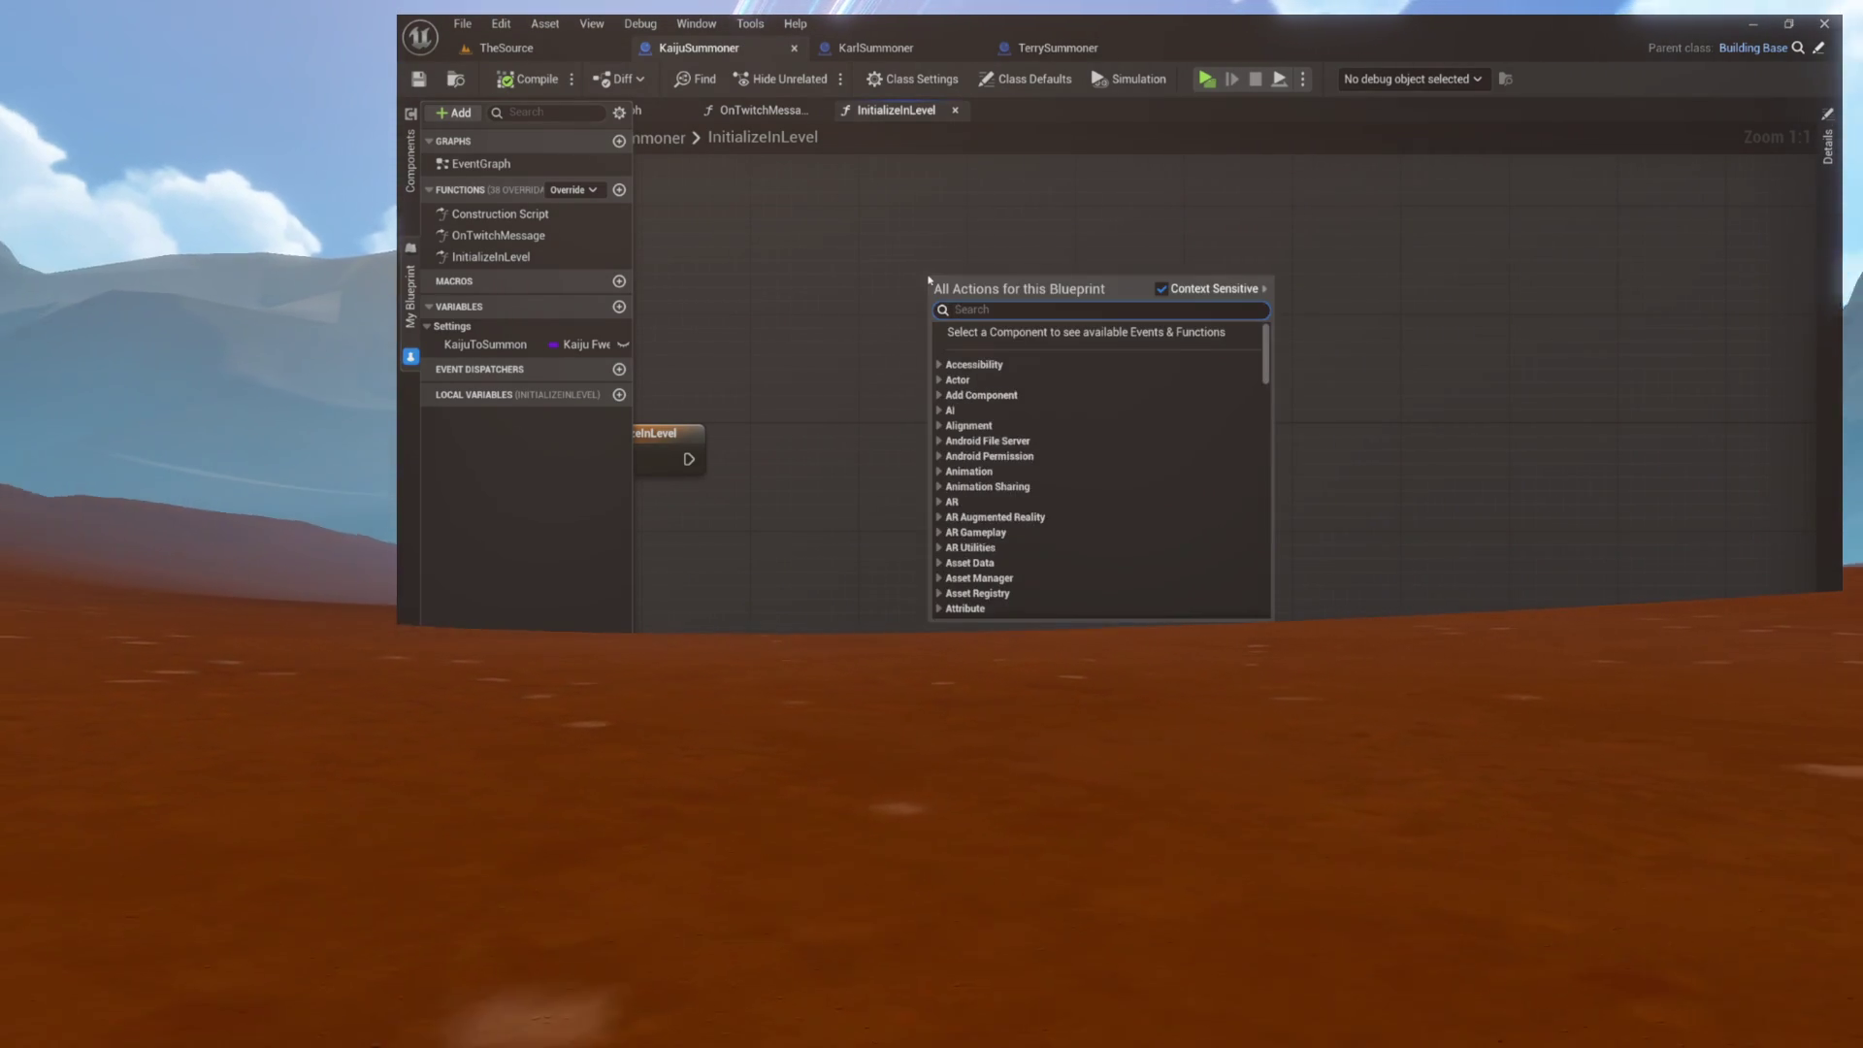
{"action": "type", "text": "avatar mode"}
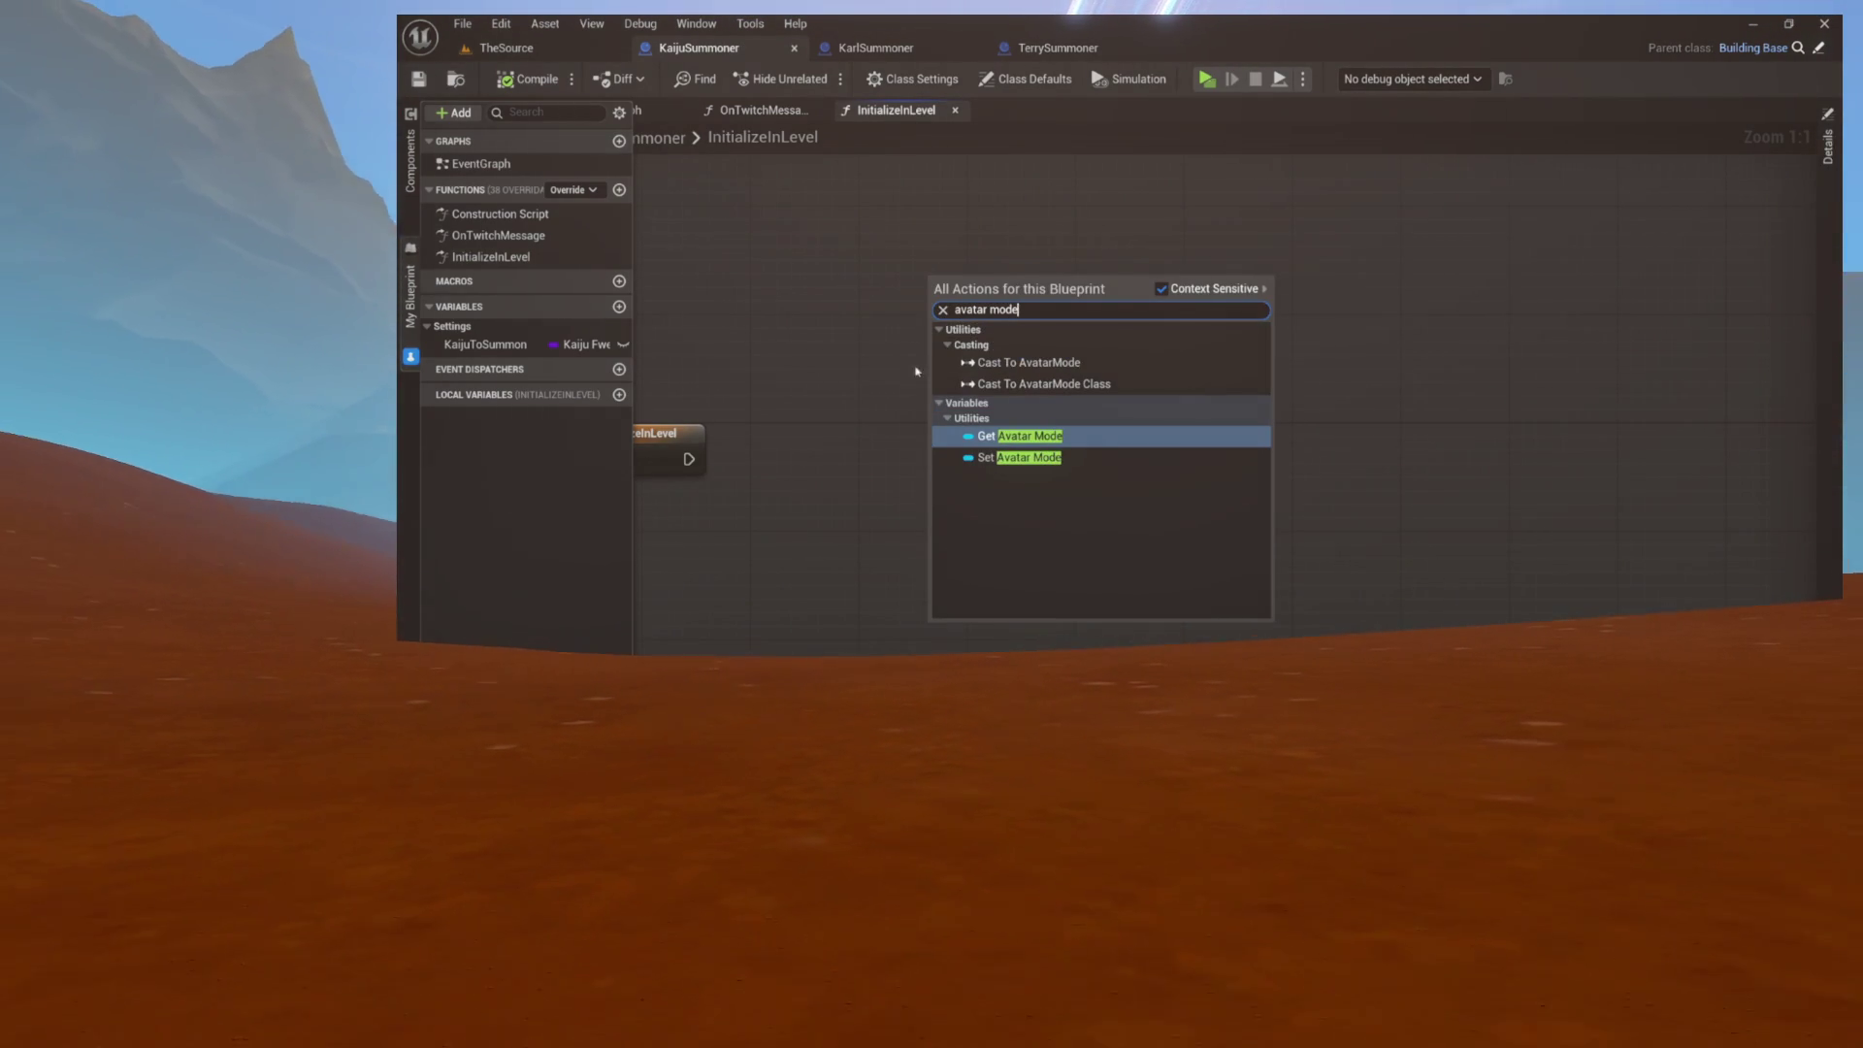
{"action": "left_click", "coordinate": [1000, 437]}
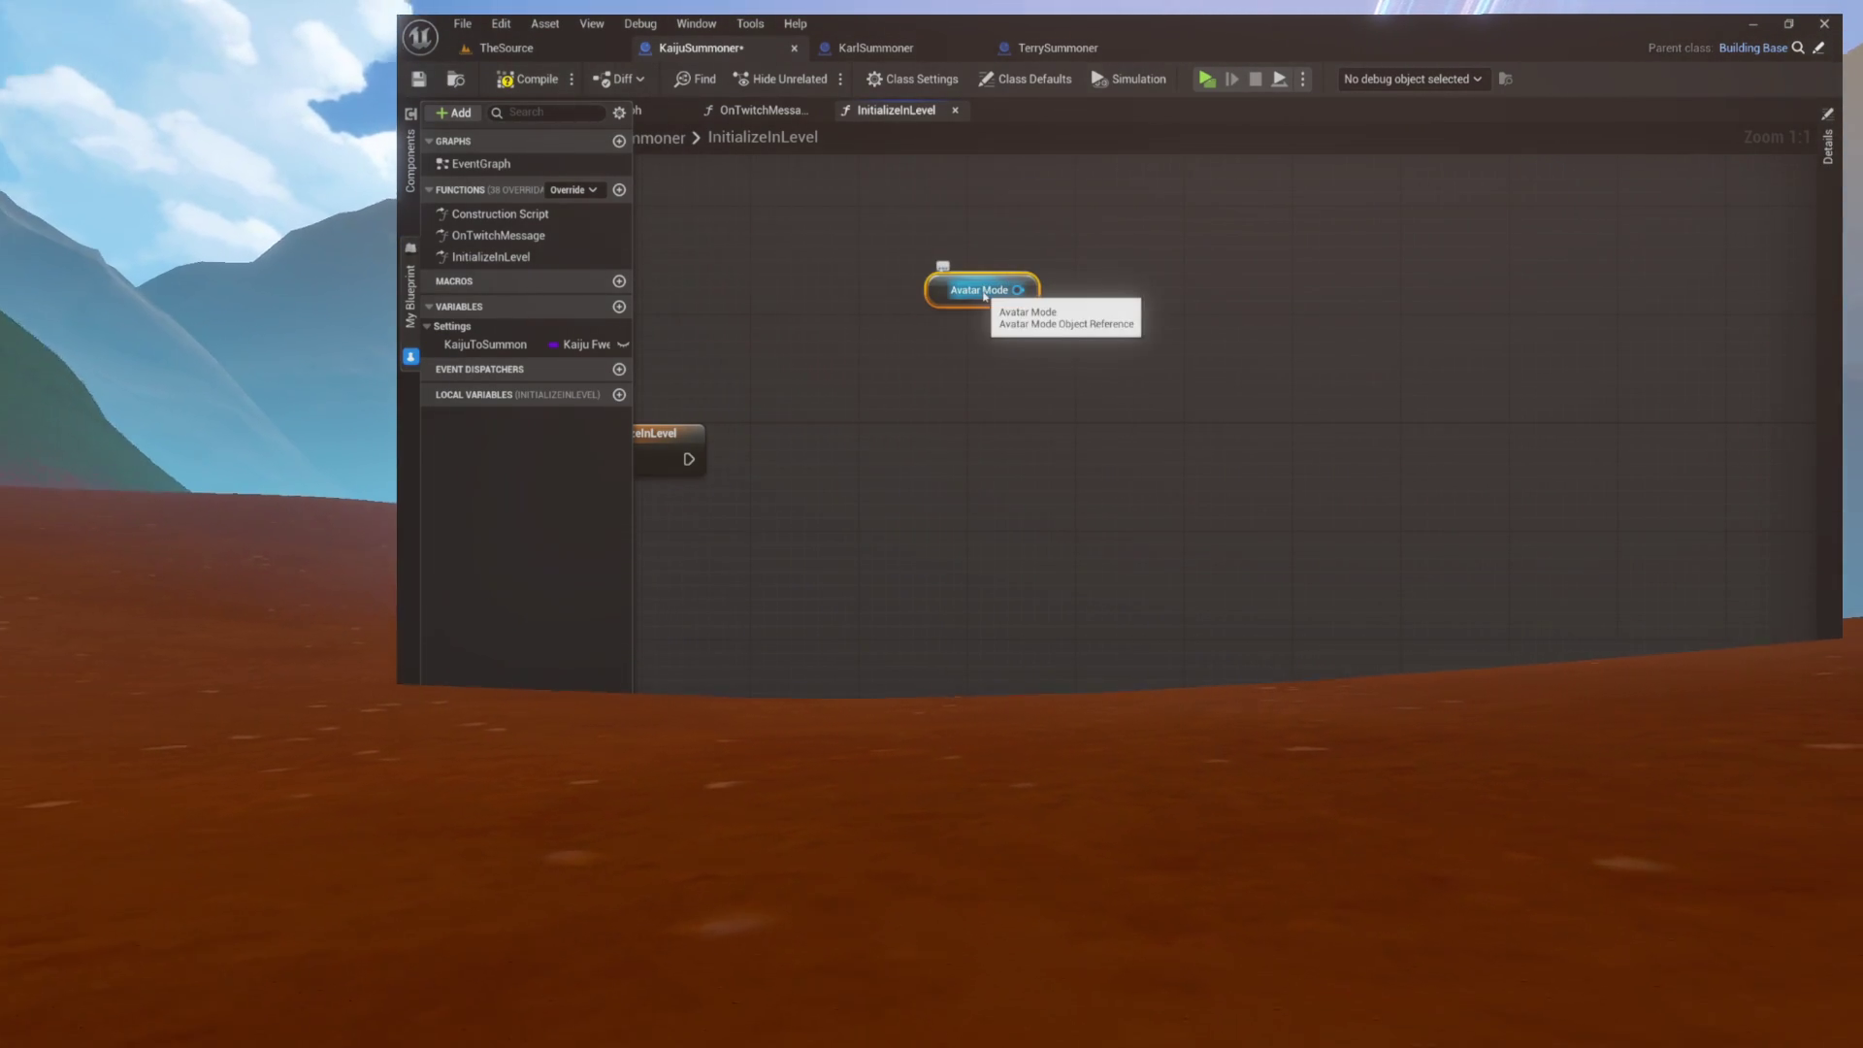
{"action": "key", "text": "Delete"}
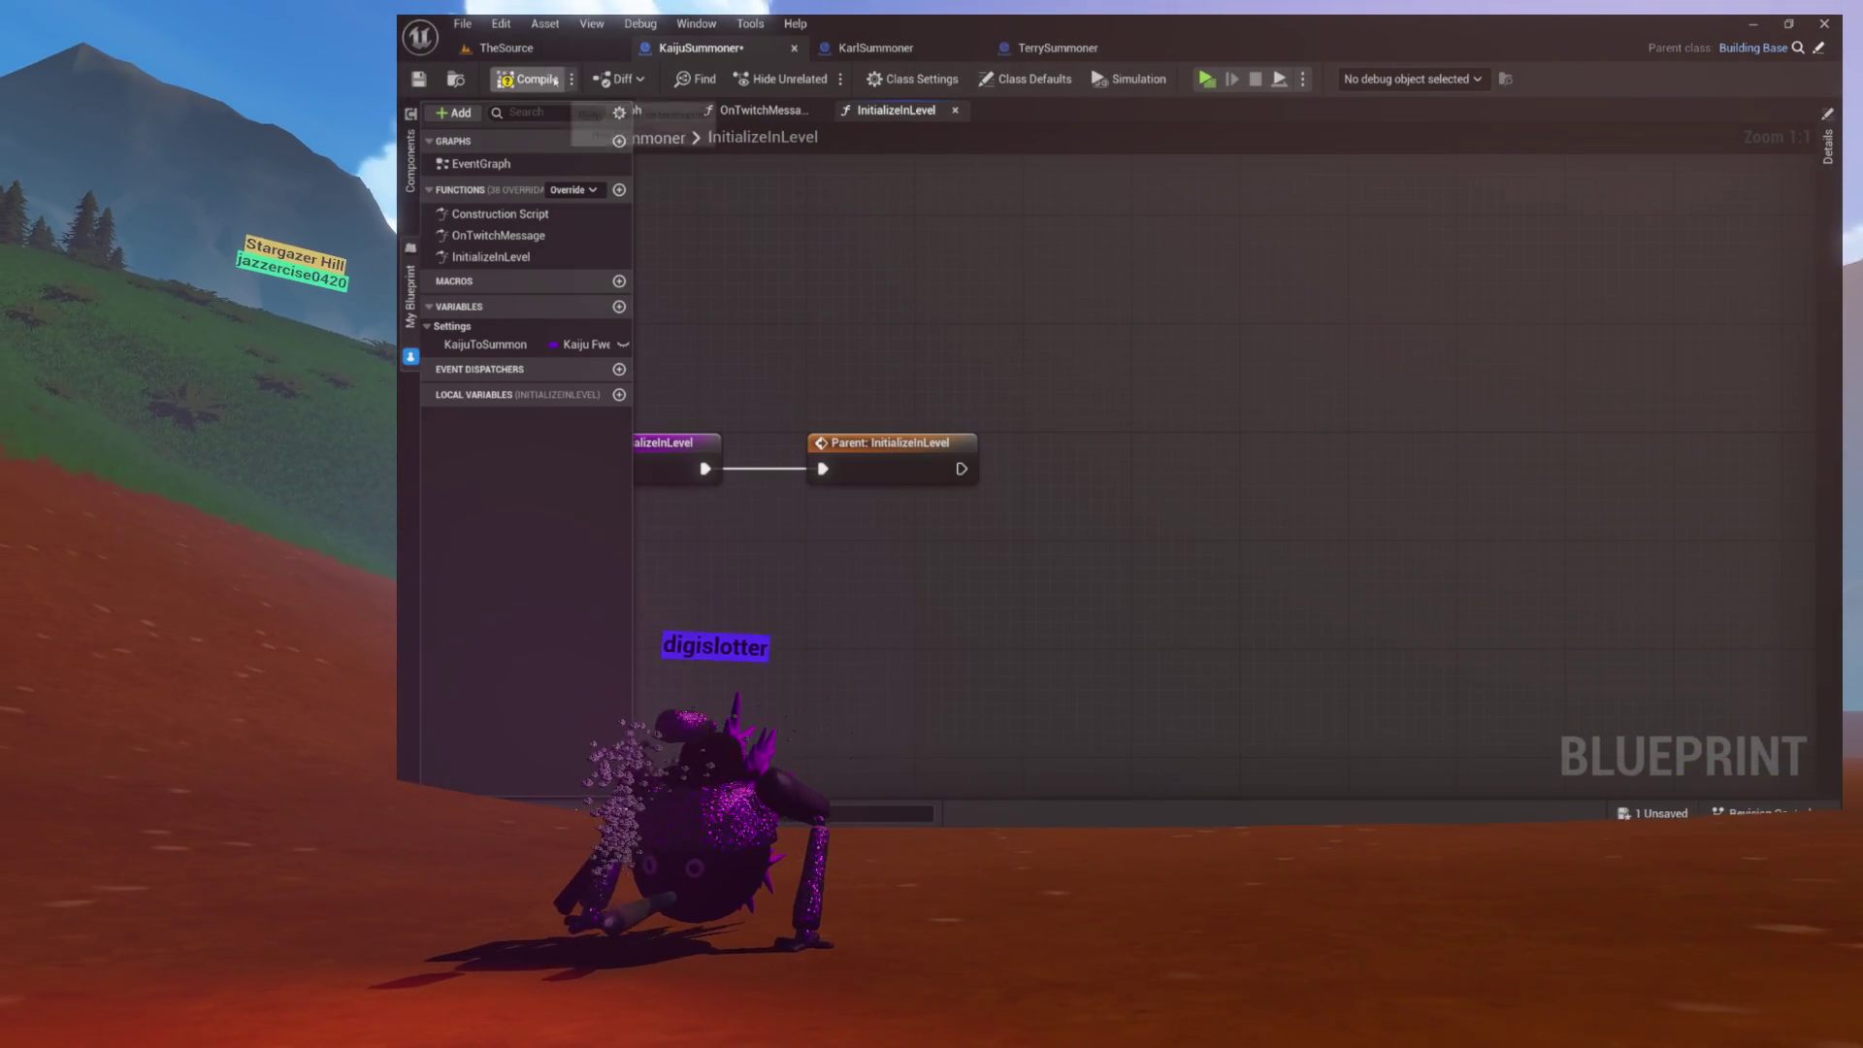
Step: Save the KaijuSummoner blueprint and briefly check the project's content assets
{"action": "key", "text": "ctrl+s"}
{"action": "left_click_drag", "start_coordinate": [715, 316], "coordinate": [757, 350]}
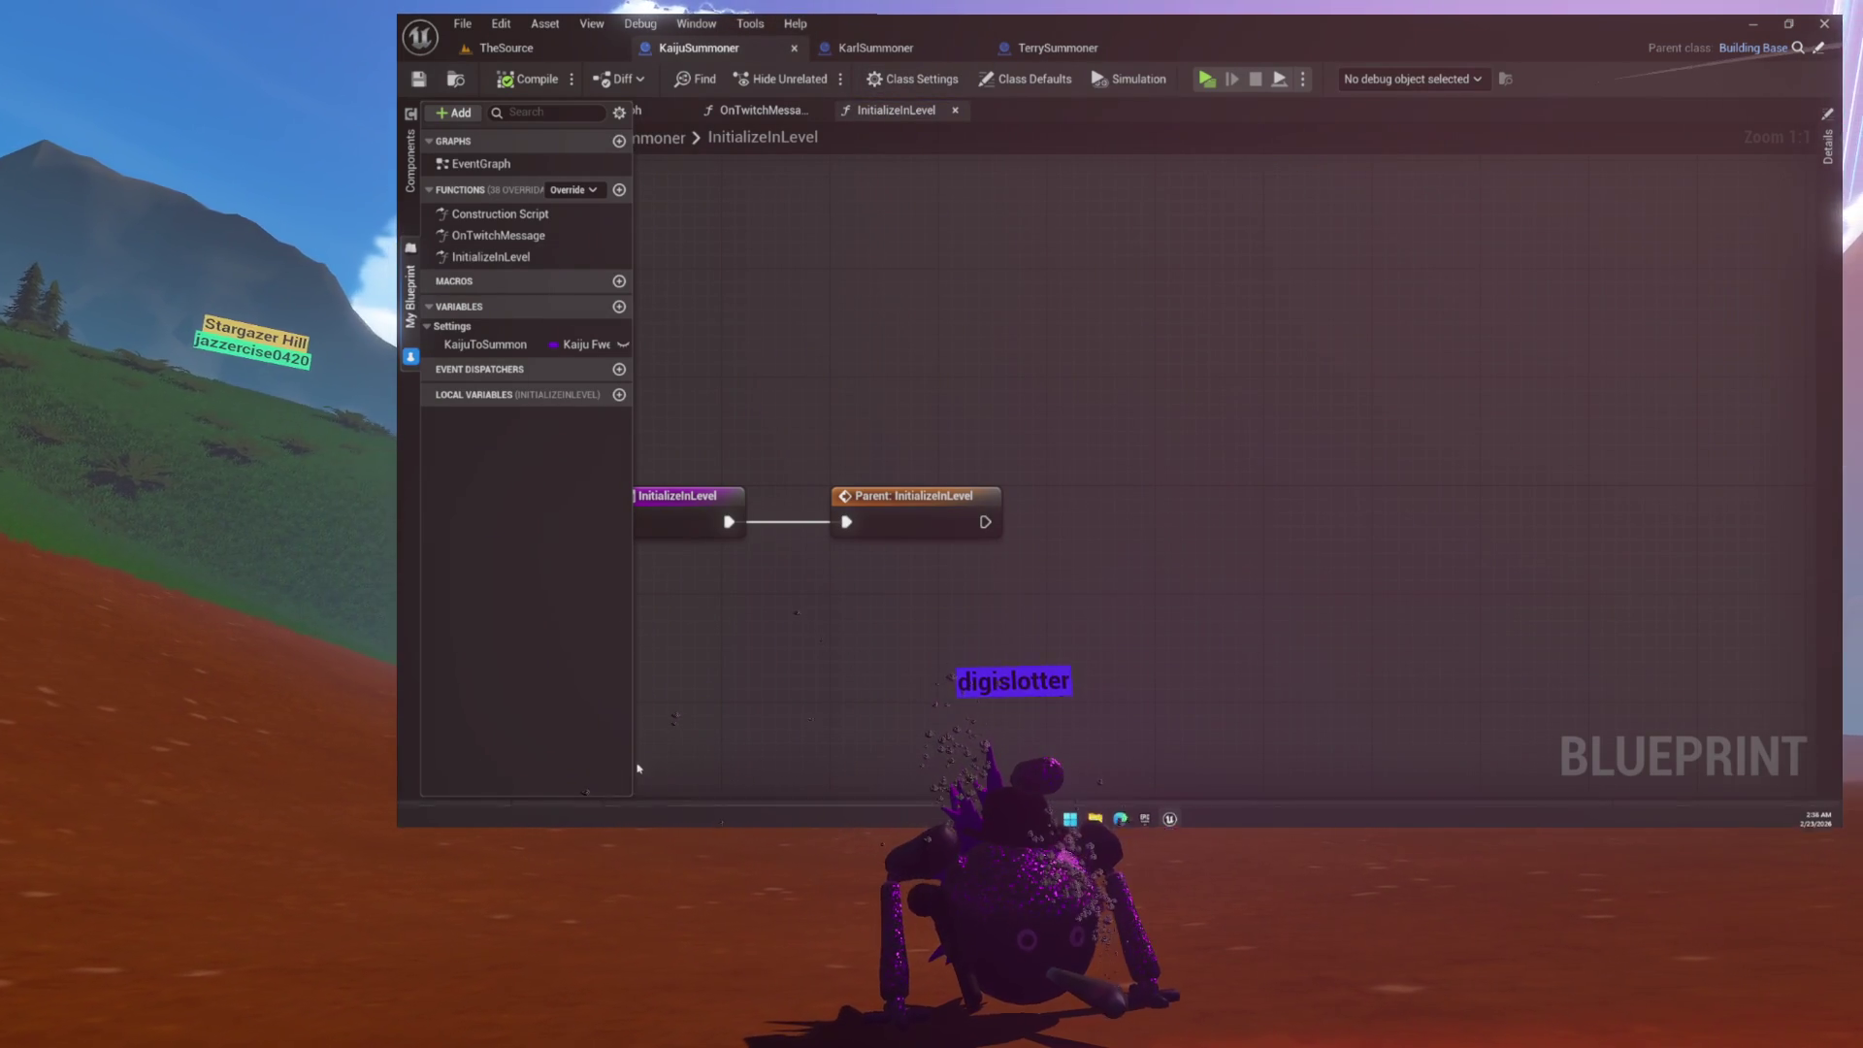
{"action": "left_click", "coordinate": [505, 820]}
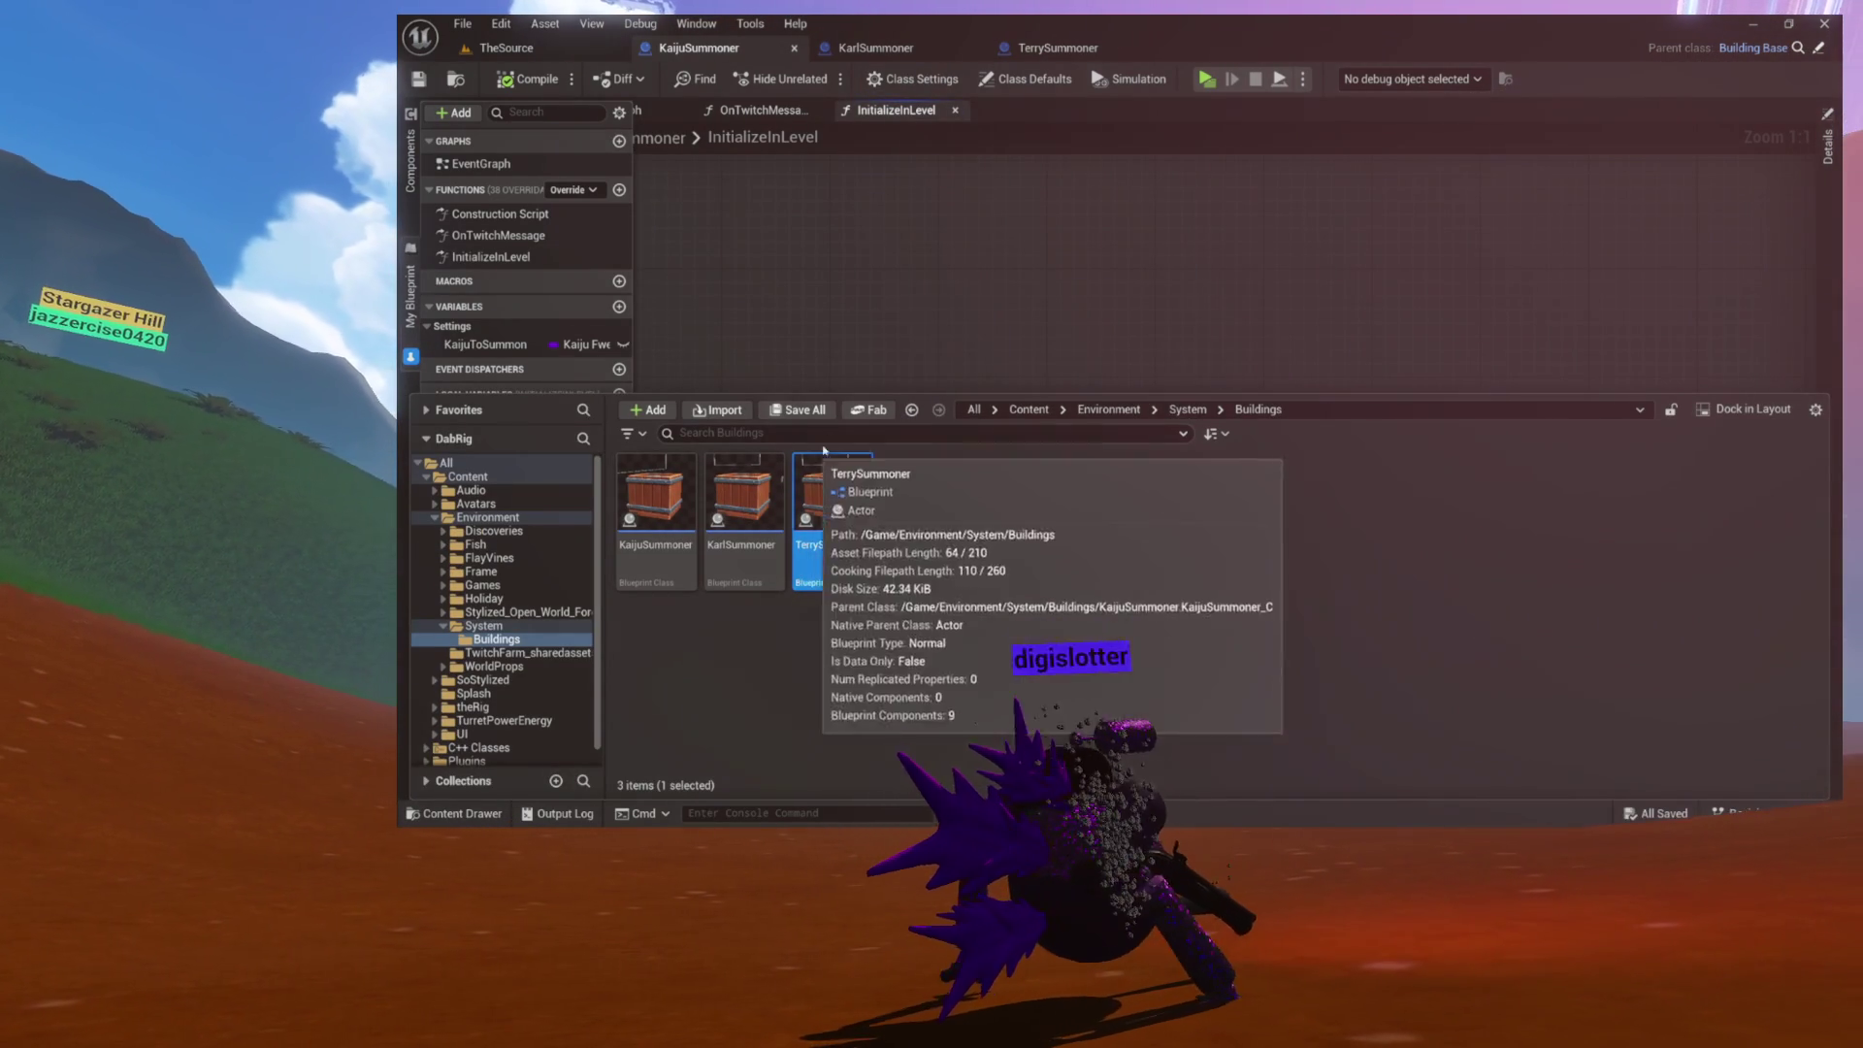
{"action": "left_click", "coordinate": [979, 402]}
Step: Add a Get Avatar Mode node to the InitializeInLevel graph
{"action": "right_click", "coordinate": [1060, 399]}
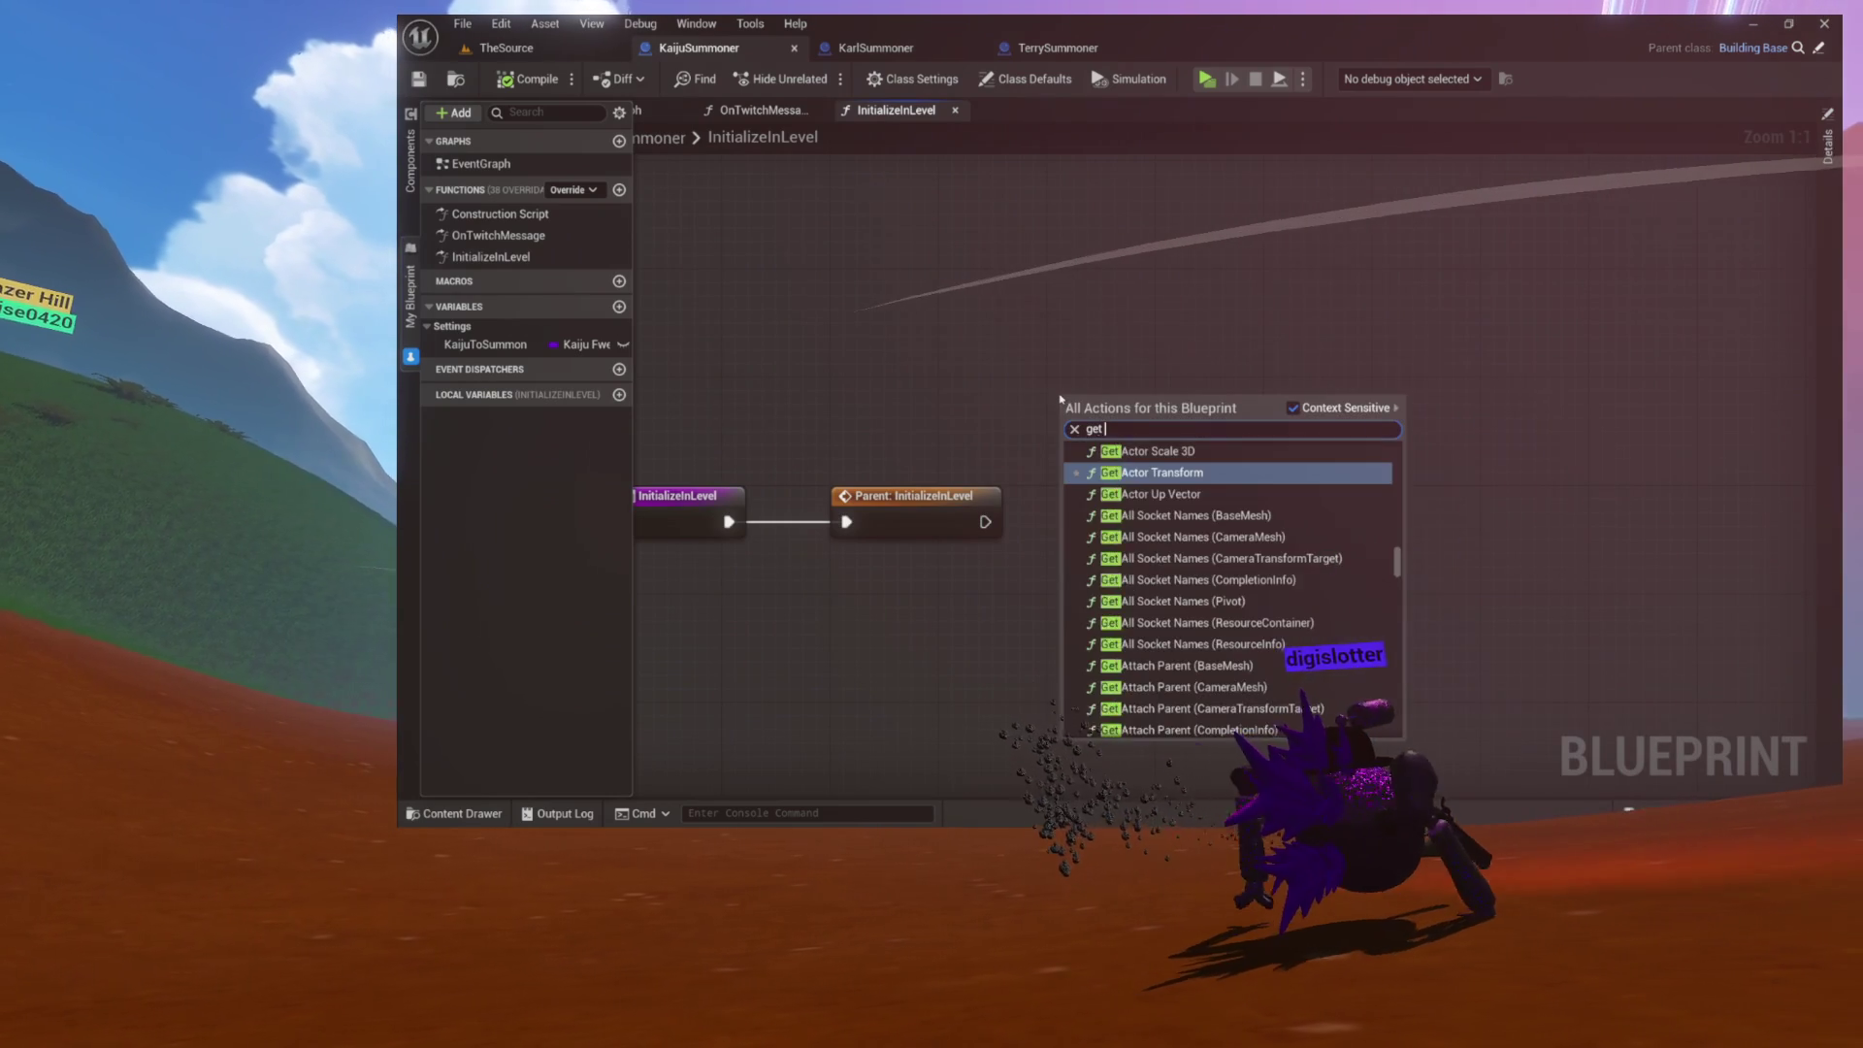
{"action": "type", "text": "get avatar"}
{"action": "key", "text": "Return"}
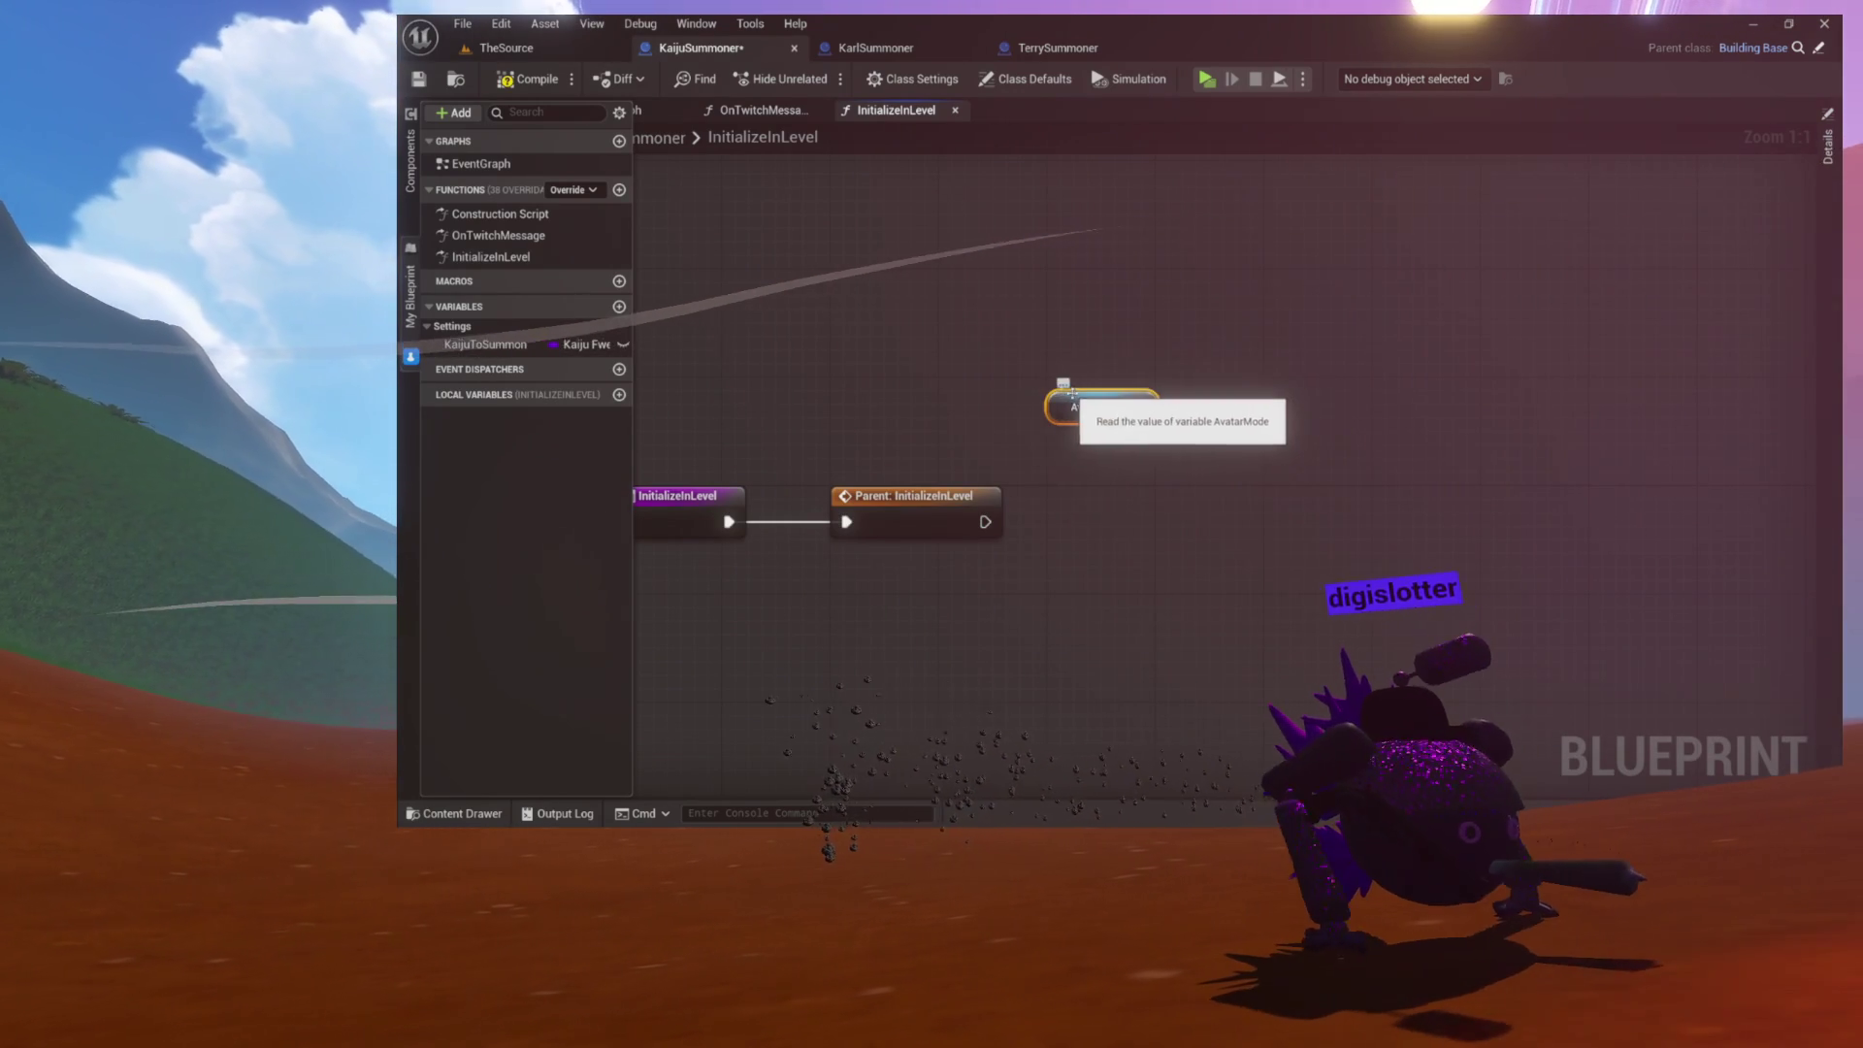
{"action": "left_click_drag", "start_coordinate": [1138, 407], "coordinate": [1123, 454]}
{"action": "type", "text": "noti"}
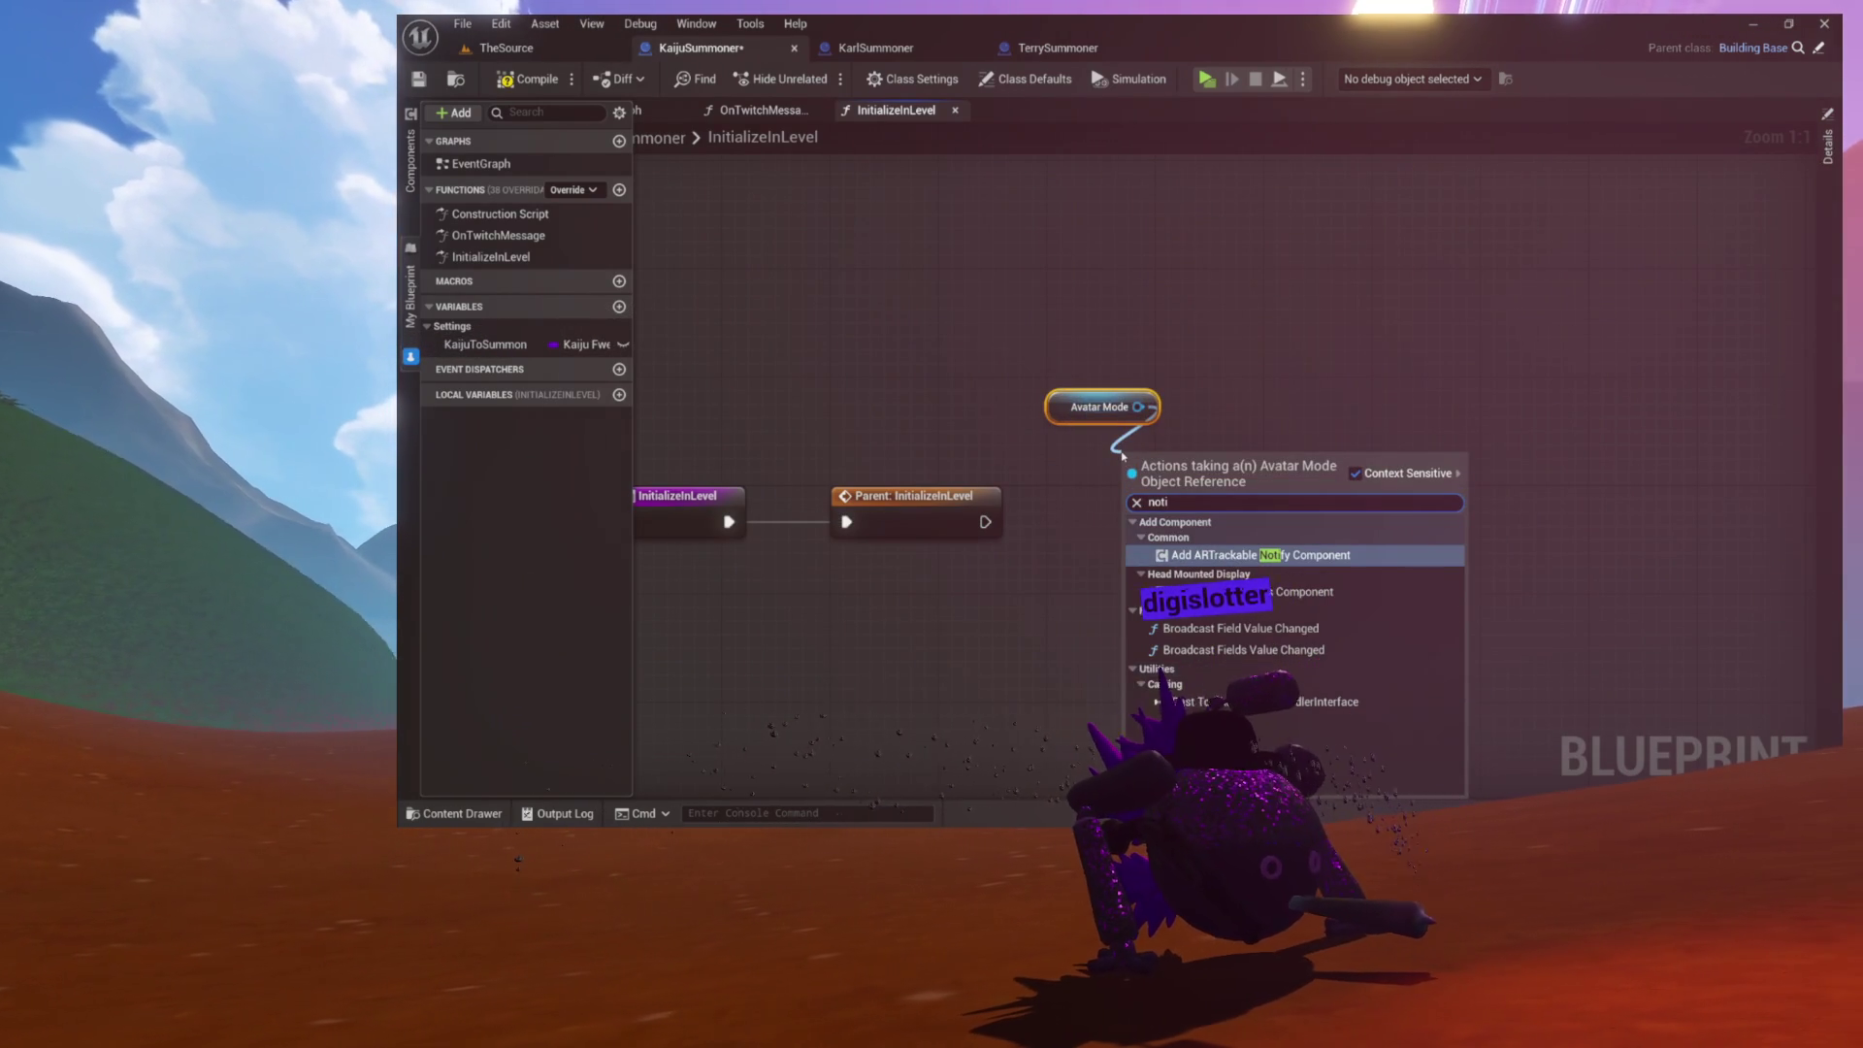
{"action": "left_click_drag", "start_coordinate": [1253, 297], "coordinate": [1134, 318]}
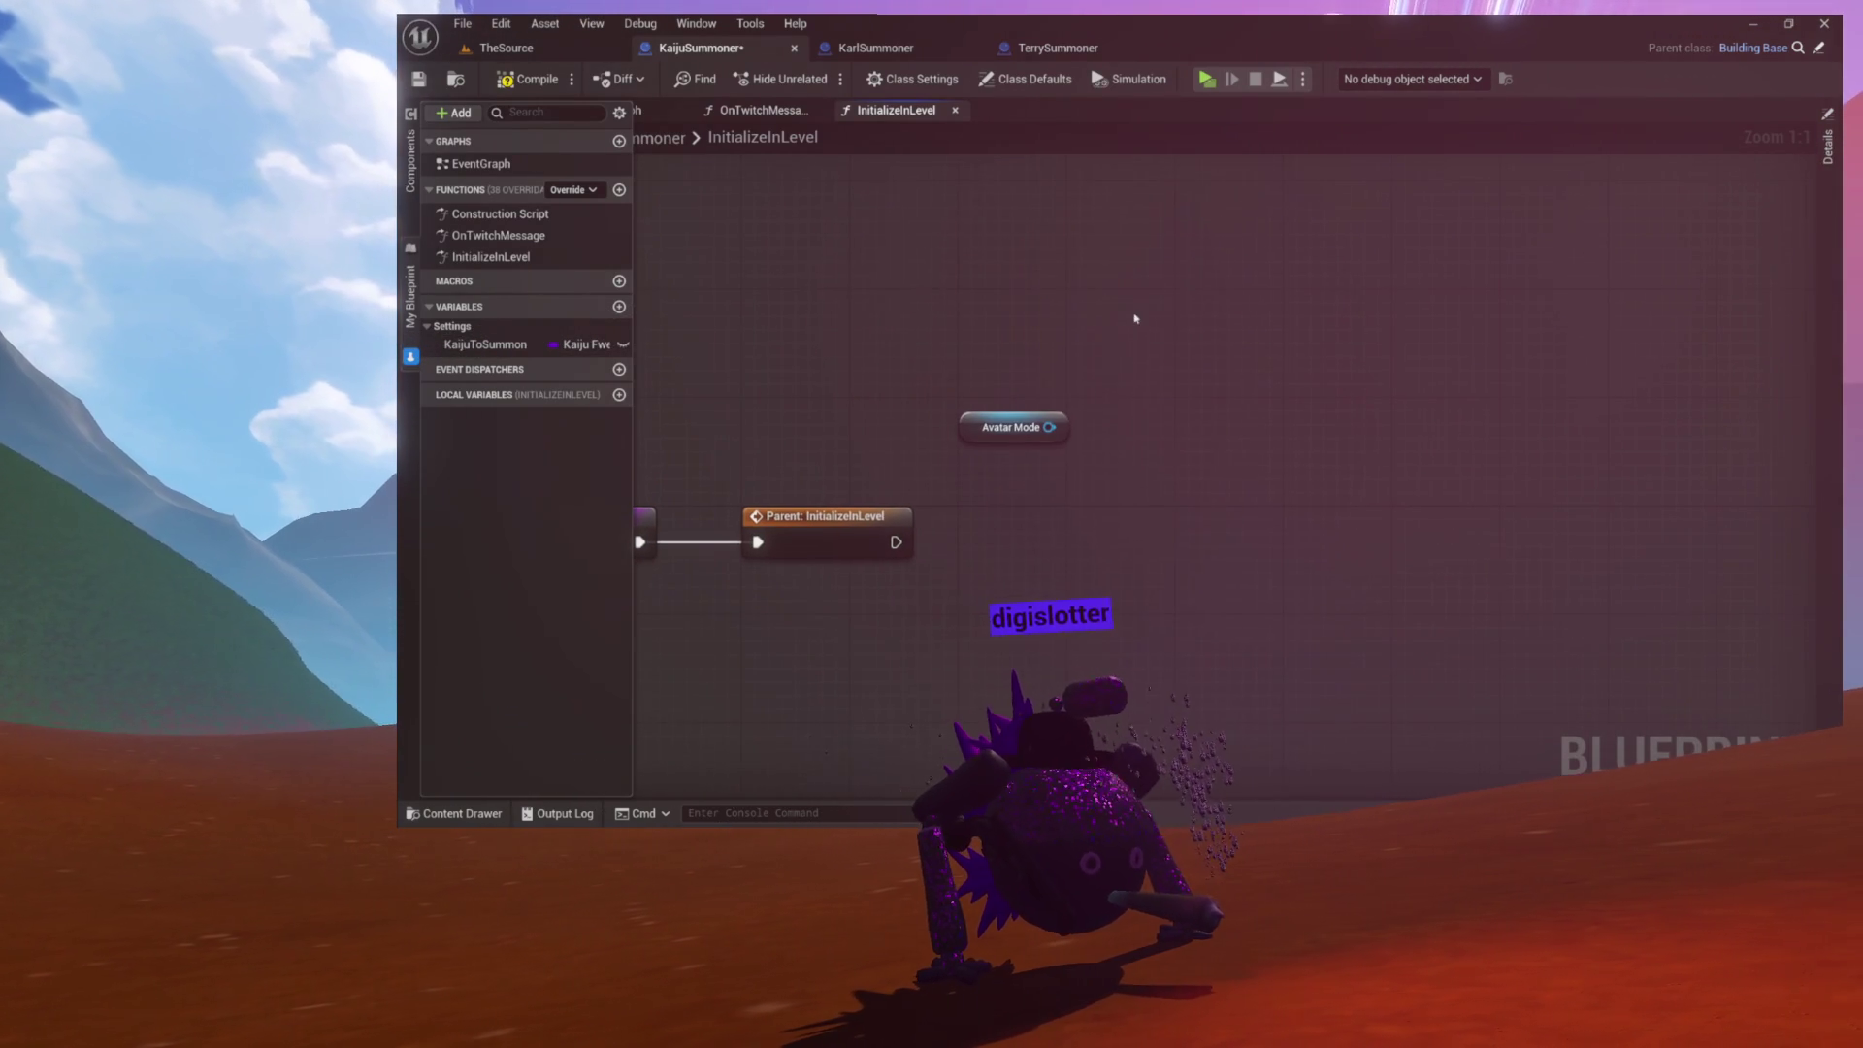
Step: Add a Get Camera Pawn node connected to Avatar Mode's output
{"action": "left_click_drag", "start_coordinate": [1093, 411], "coordinate": [1093, 396]}
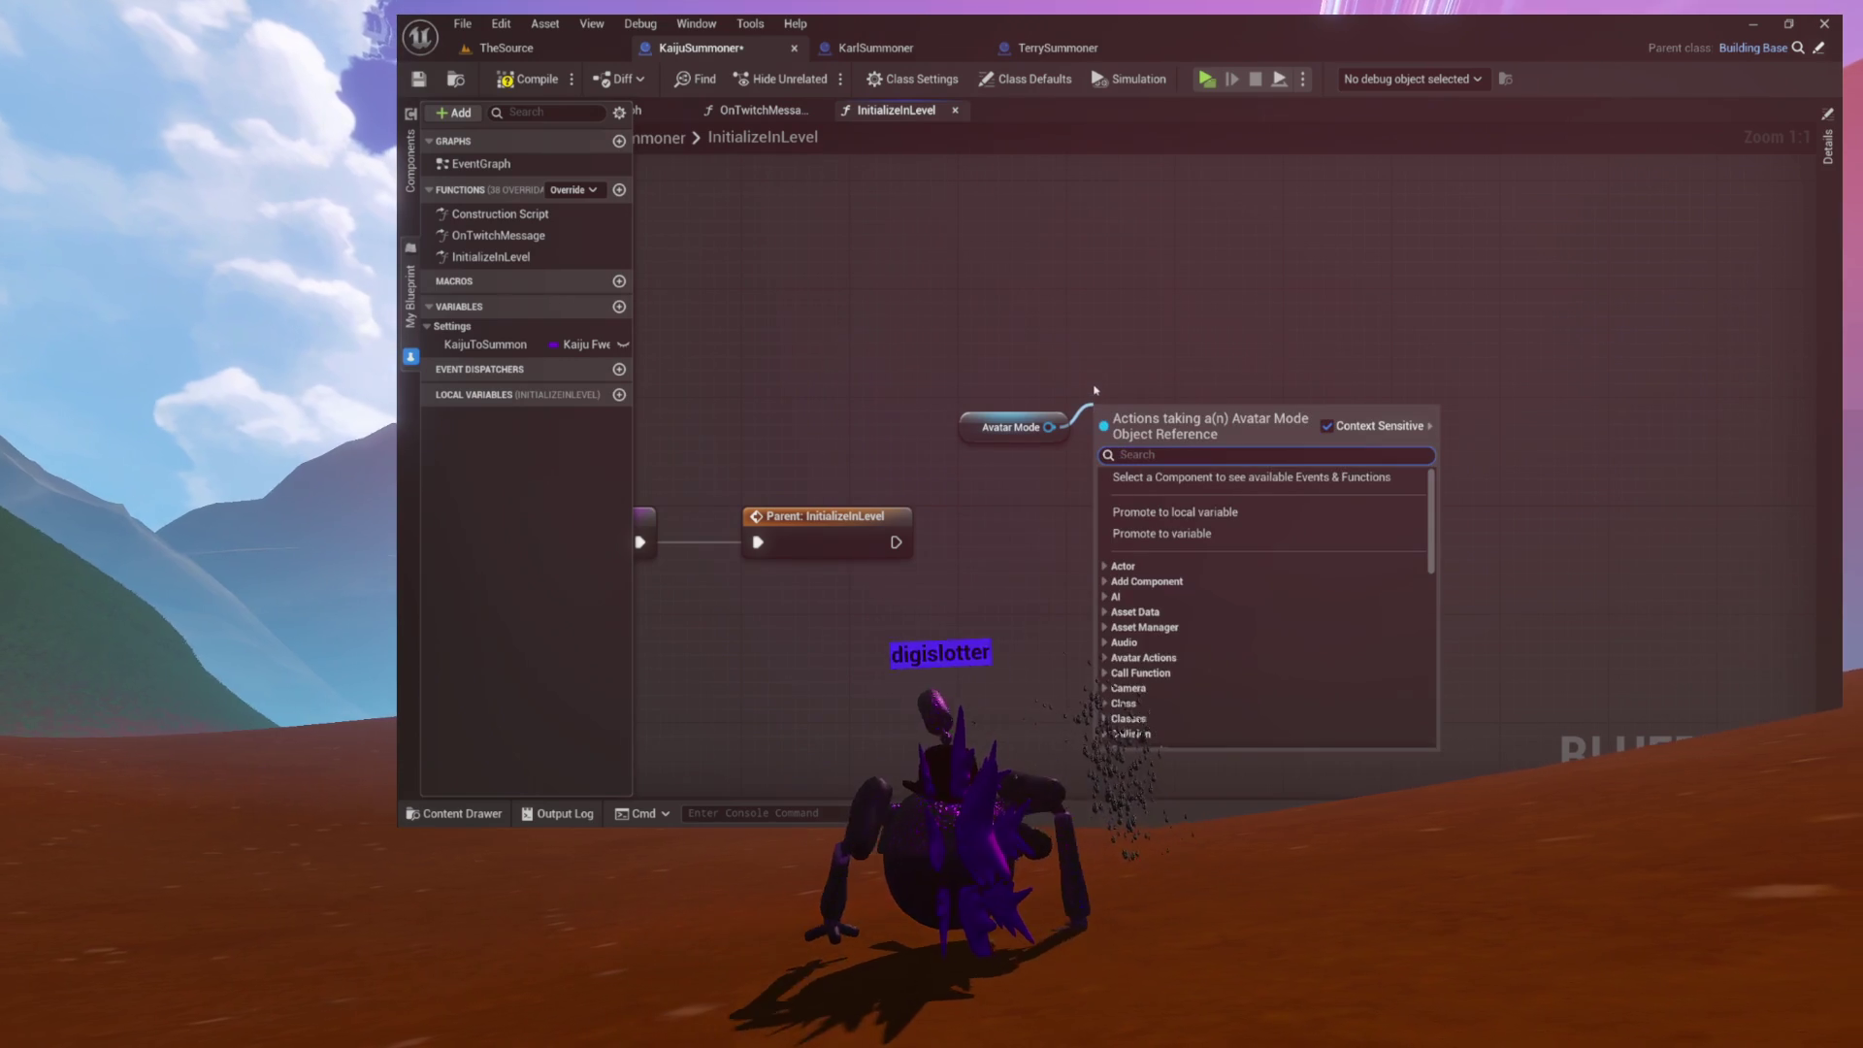
{"action": "type", "text": "pawn"}
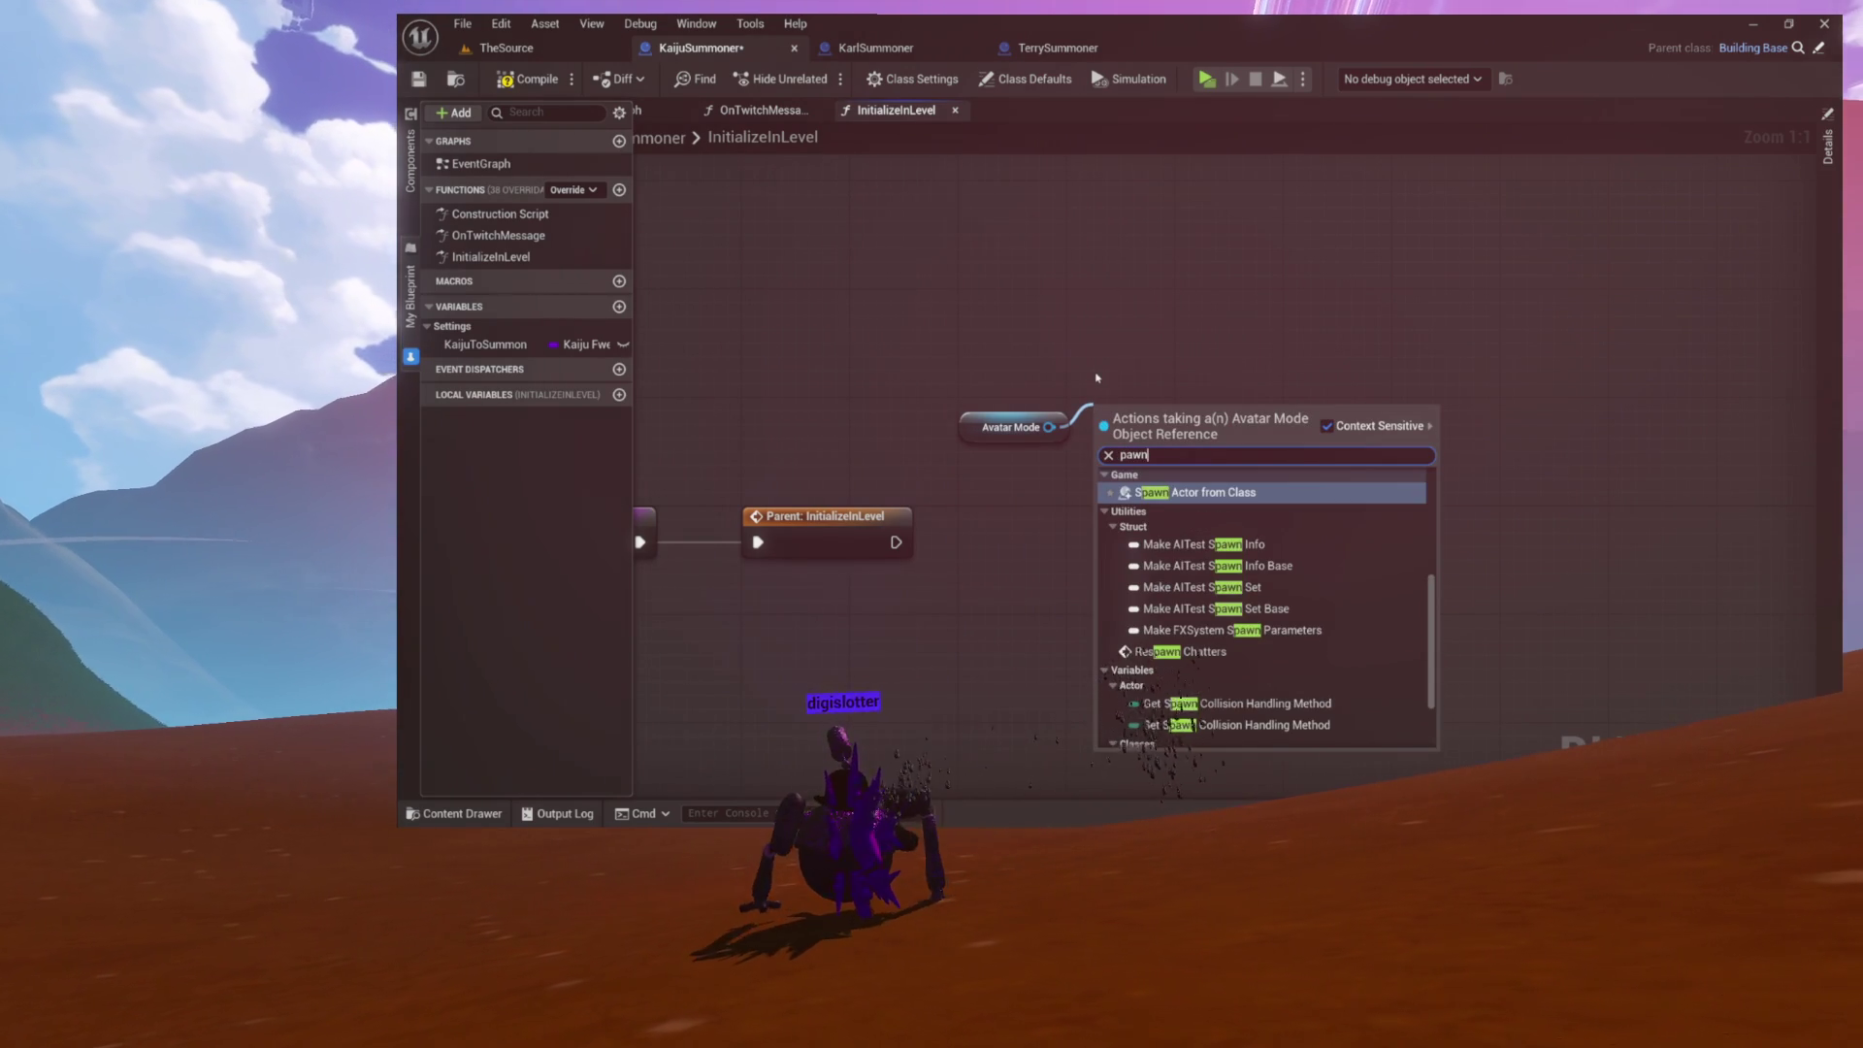
{"action": "key", "text": "BackSpace"}
{"action": "key", "text": "BackSpace"}
{"action": "key", "text": "BackSpace"}
{"action": "type", "text": "camera p"}
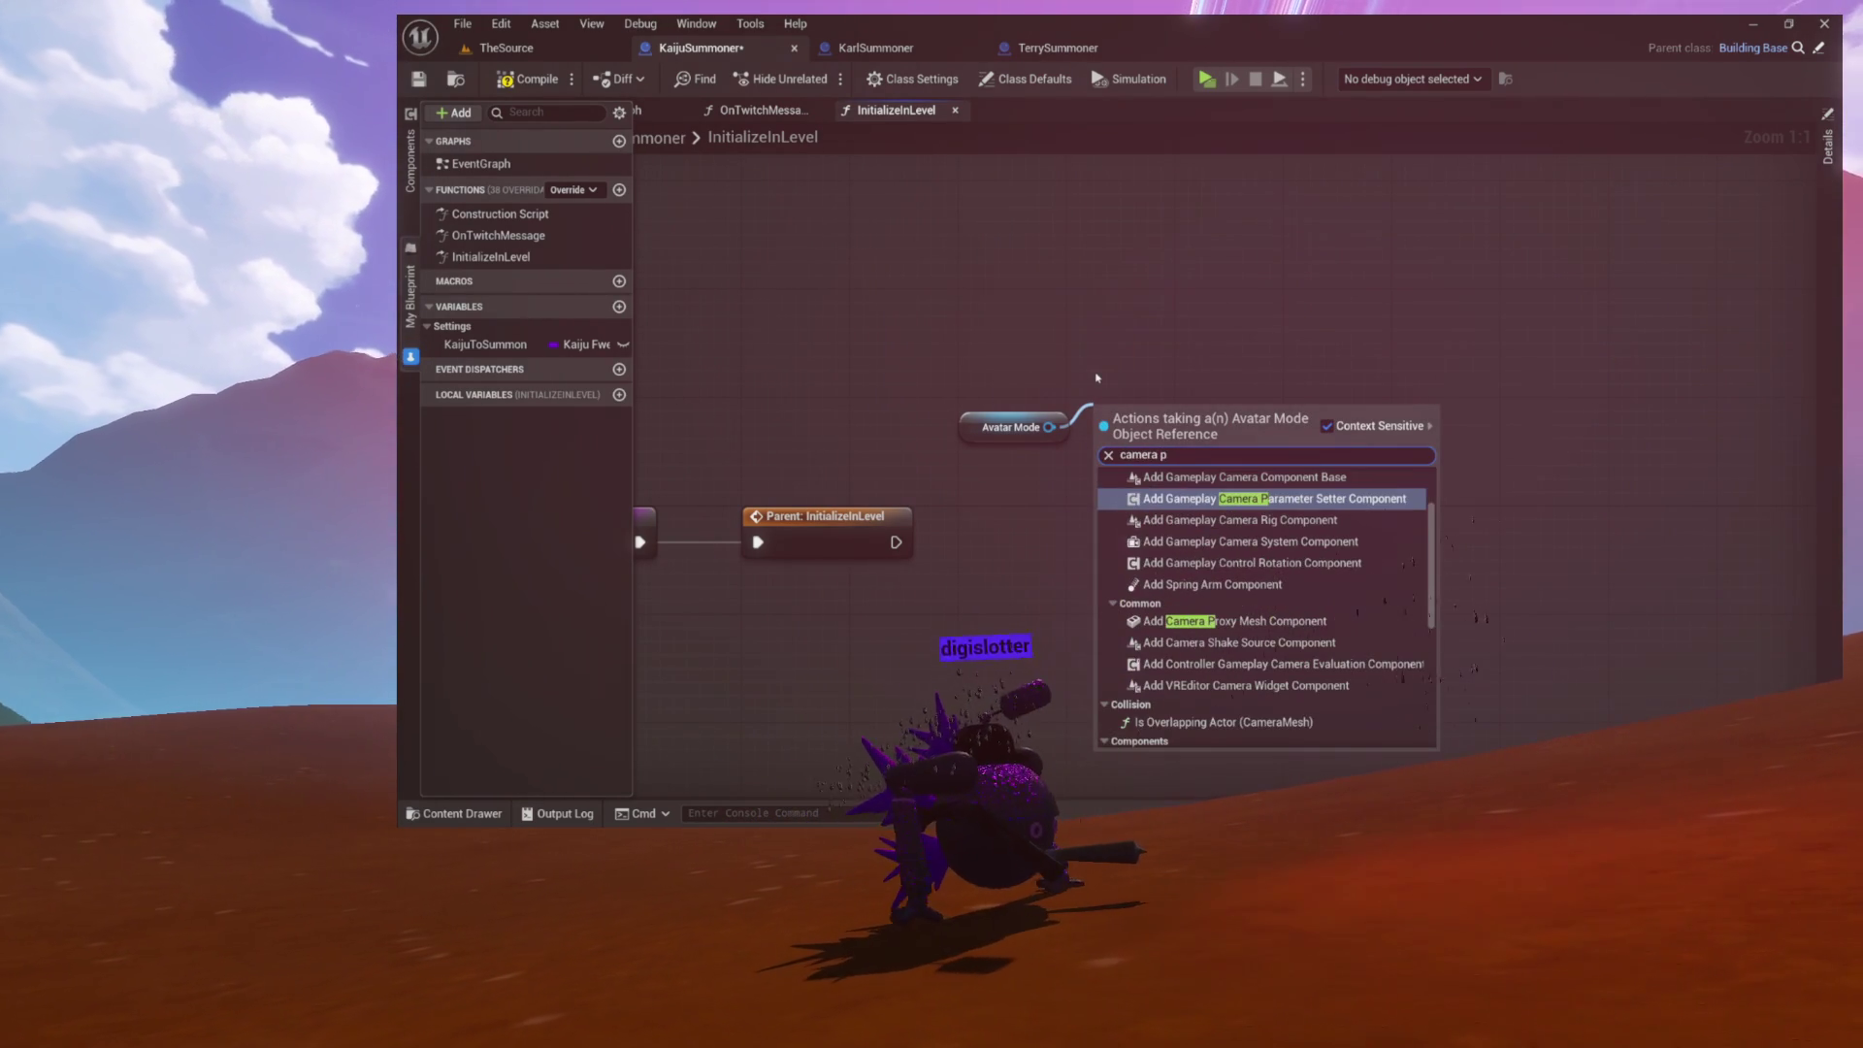
{"action": "type", "text": "aw"}
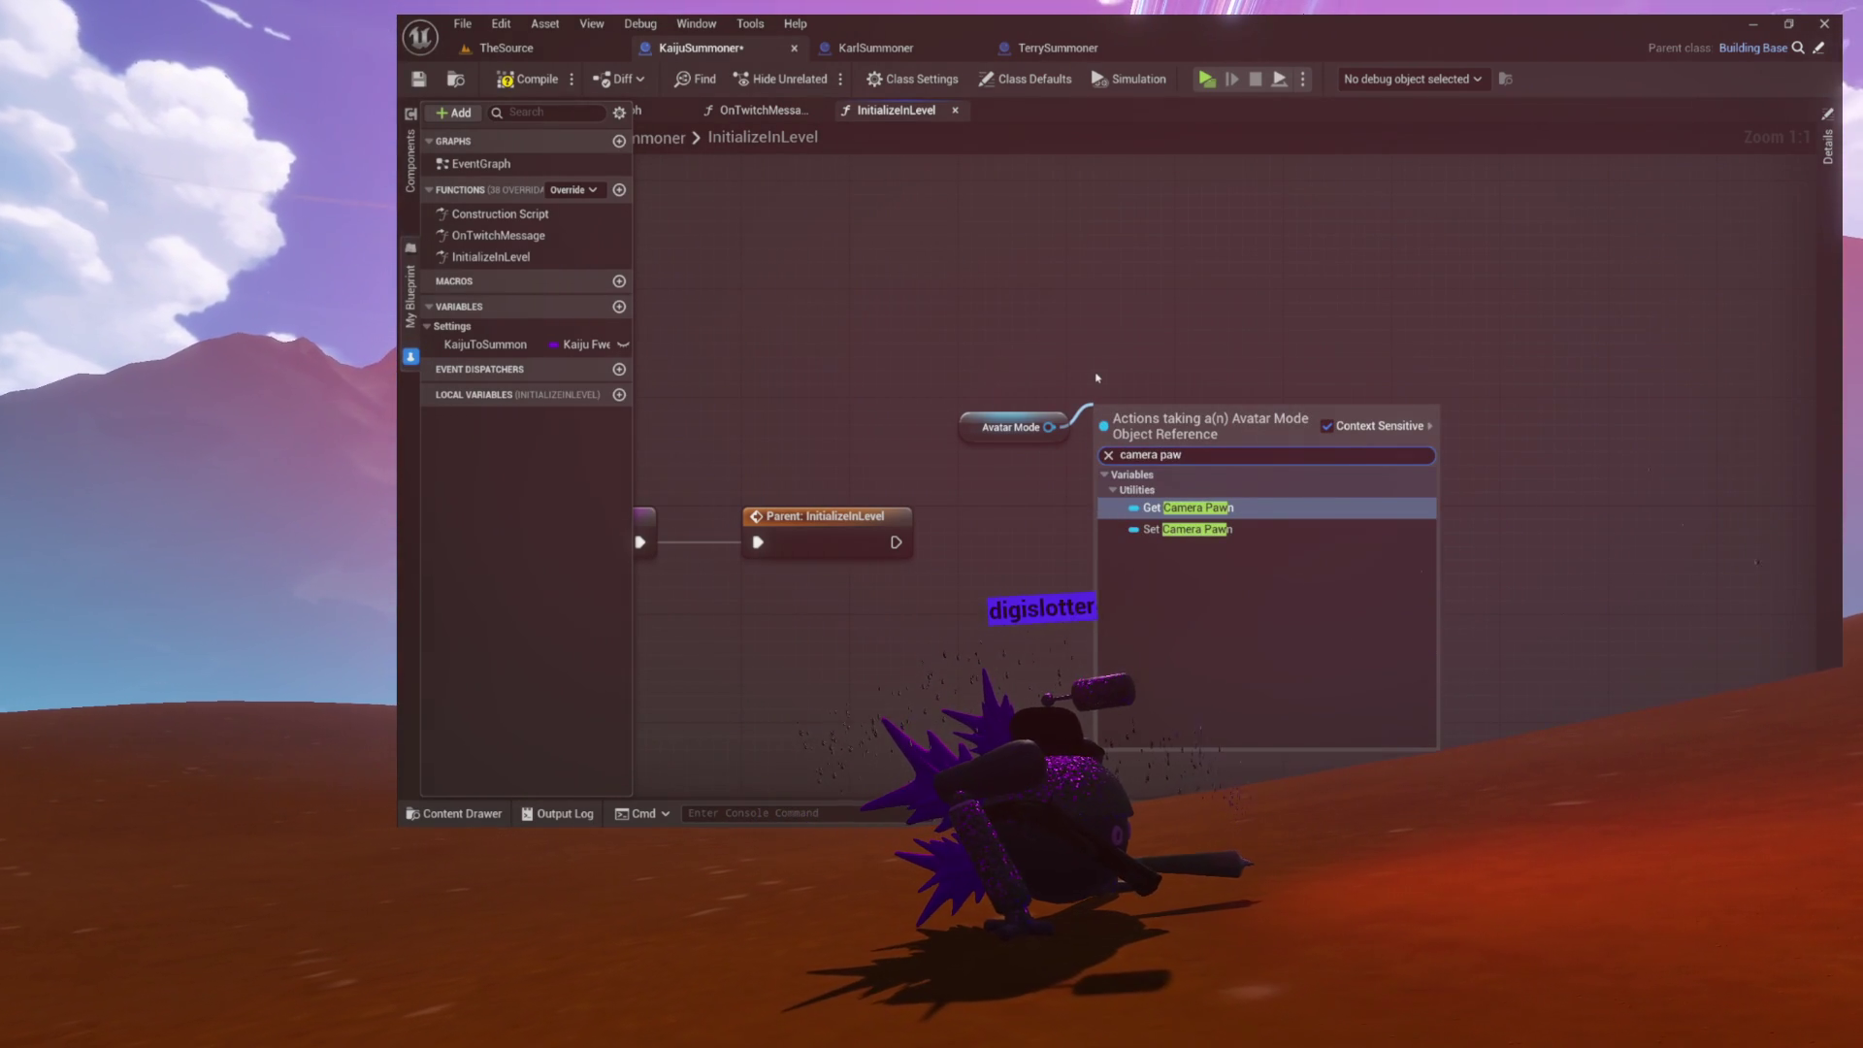
{"action": "key", "text": "Return"}
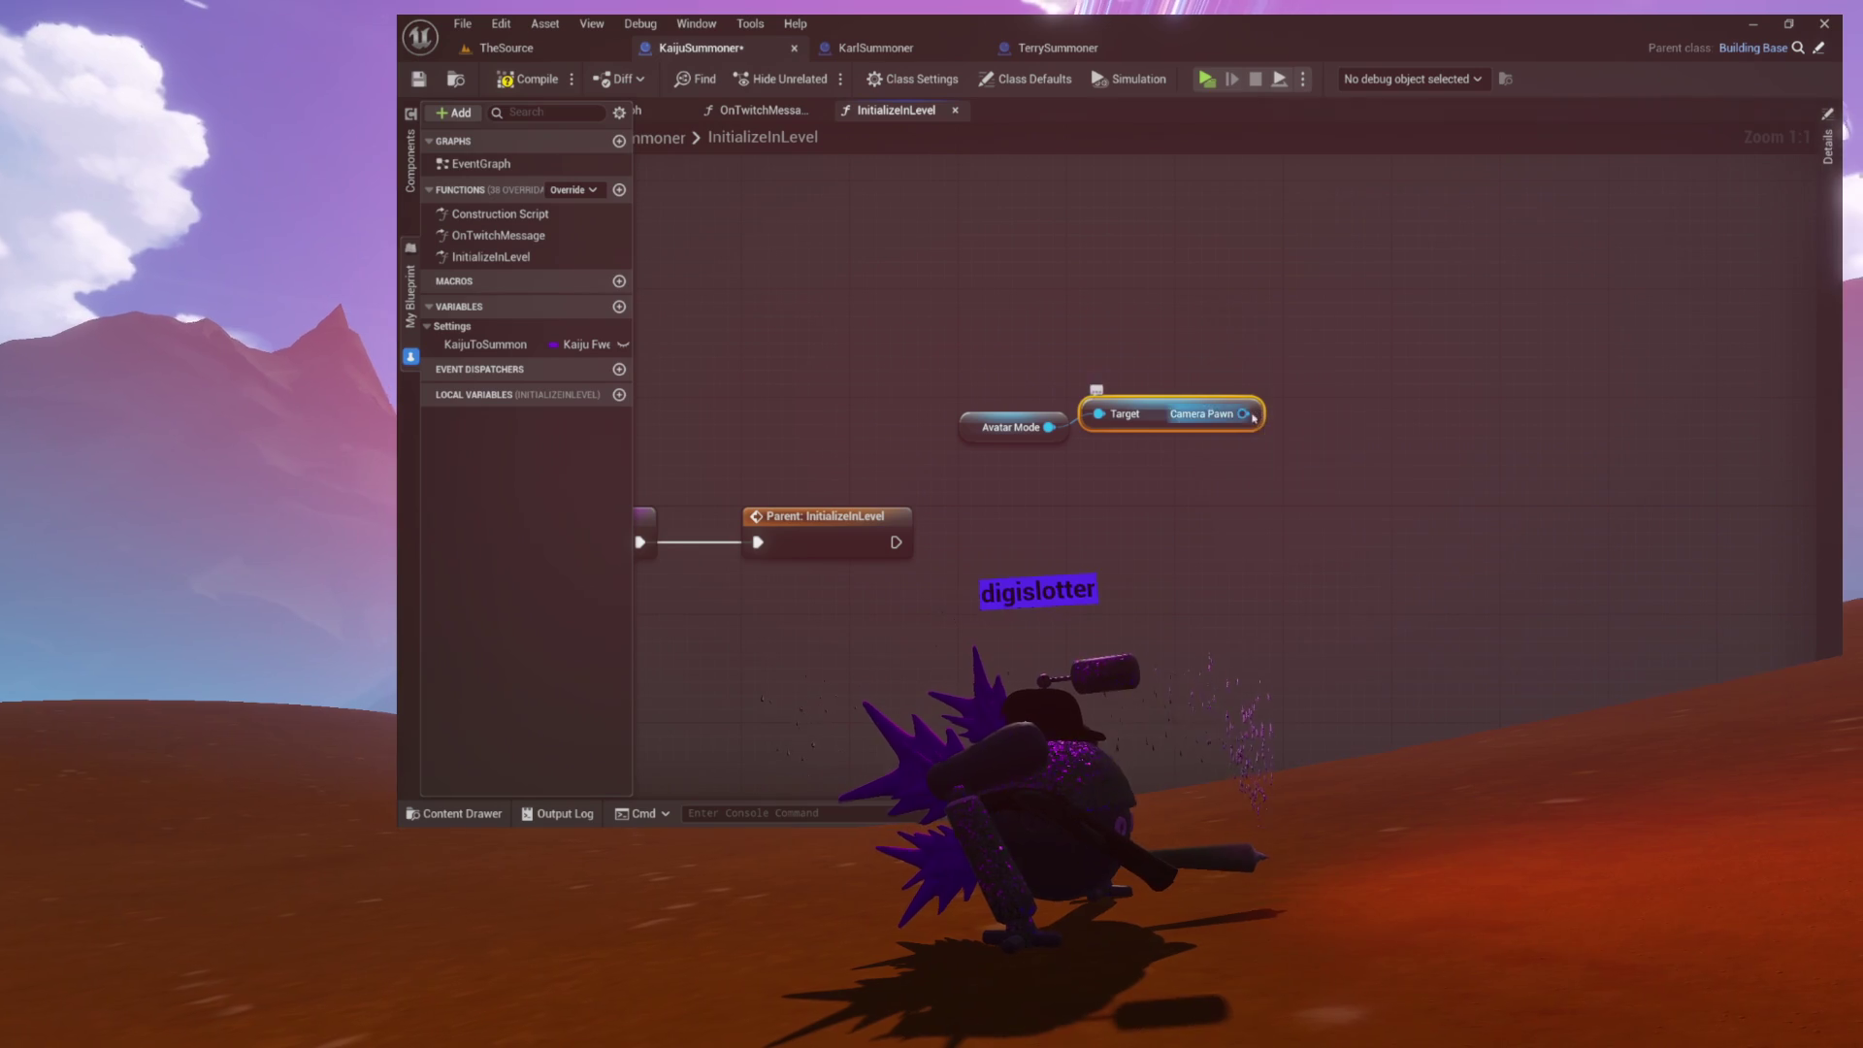
Step: Drop the notification search from Camera Pawn and open the content drawer
{"action": "left_click_drag", "start_coordinate": [1214, 478], "coordinate": [1206, 482]}
{"action": "type", "text": "noti"}
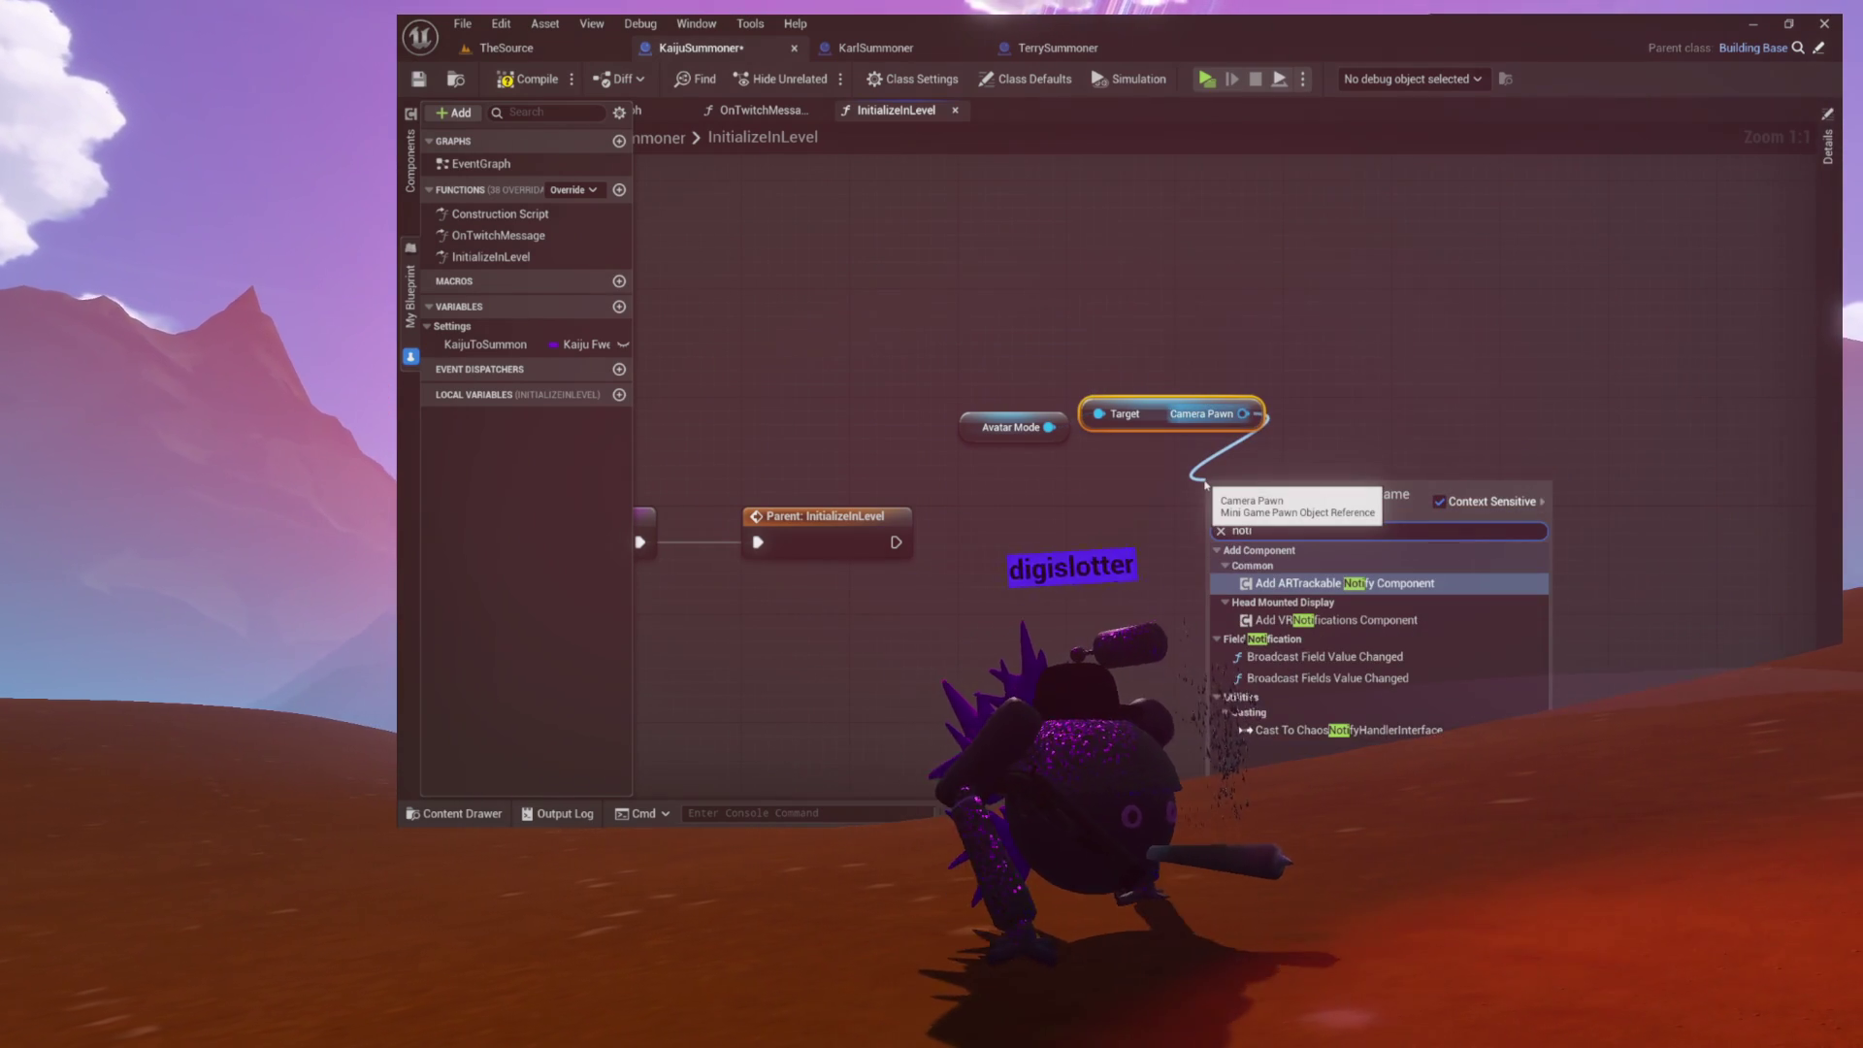
{"action": "key", "text": "Escape"}
{"action": "key", "text": "ctrl+space"}
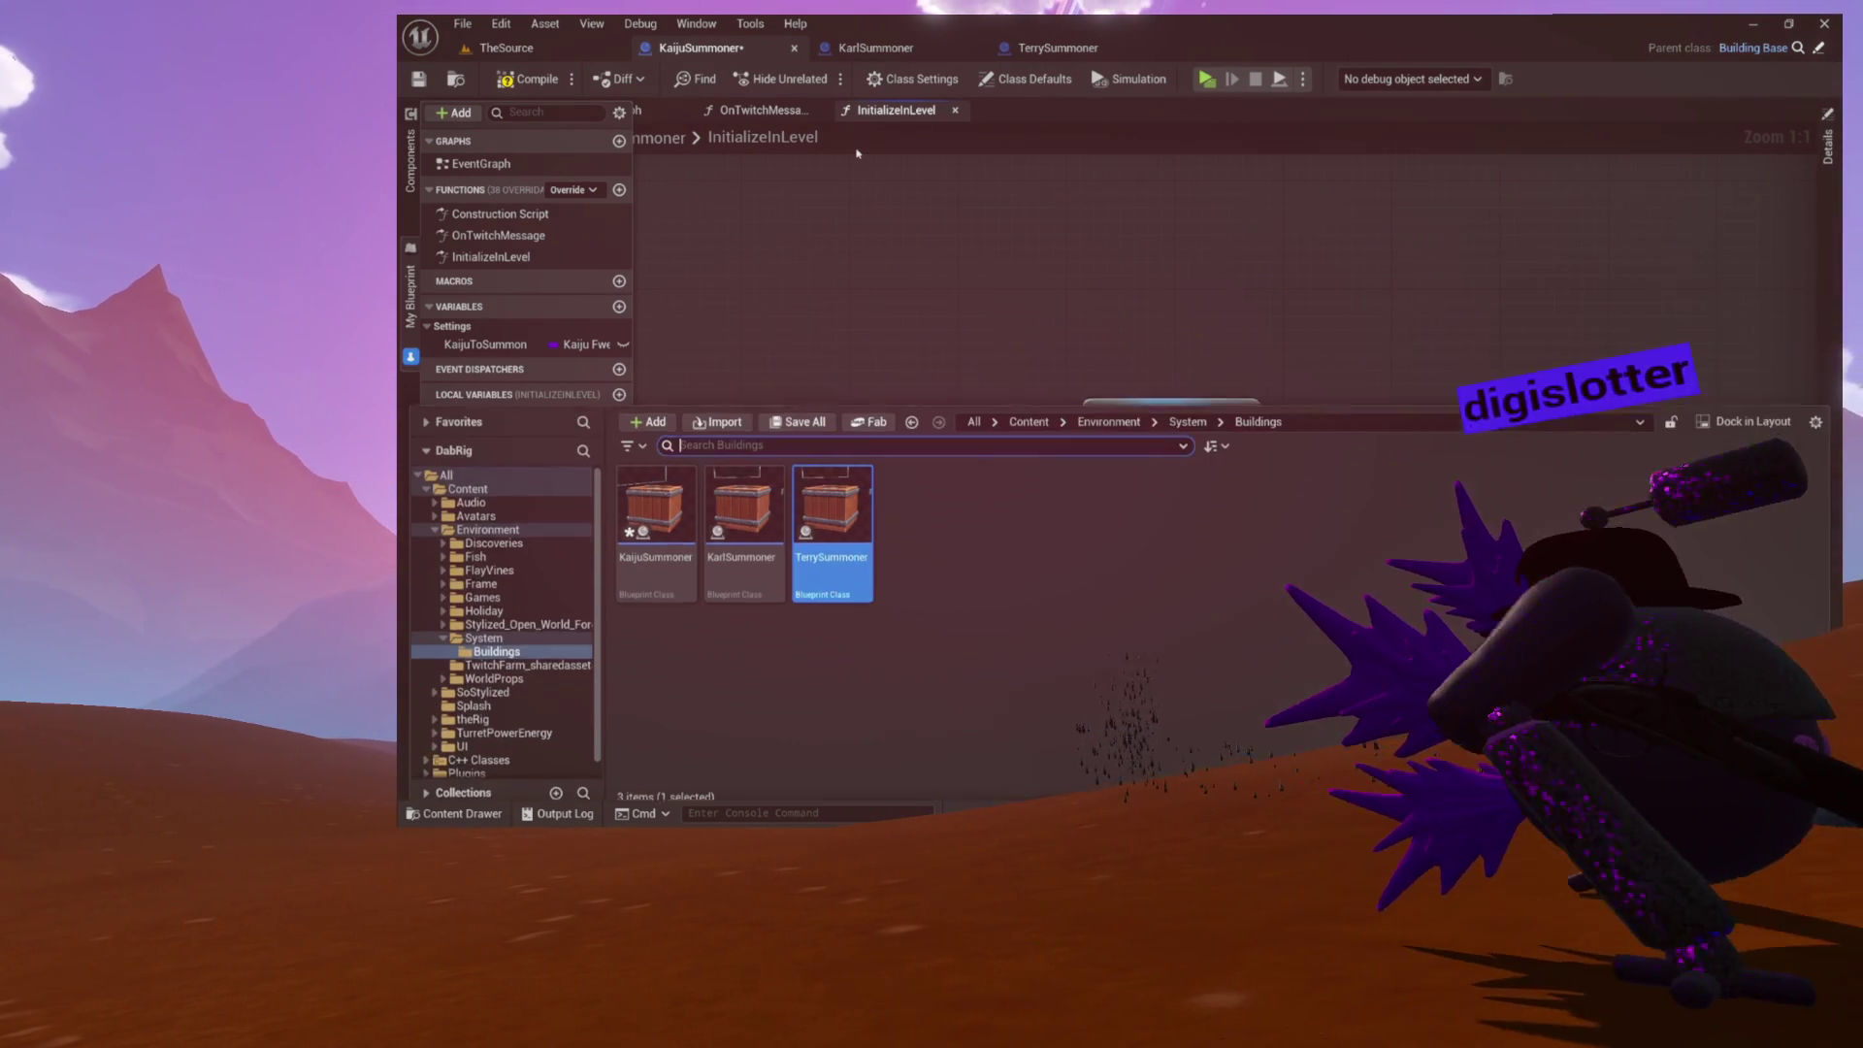
Step: Browse through the Environment and theRig folders into the System folder
{"action": "left_click", "coordinate": [434, 517], "text": "ctrl"}
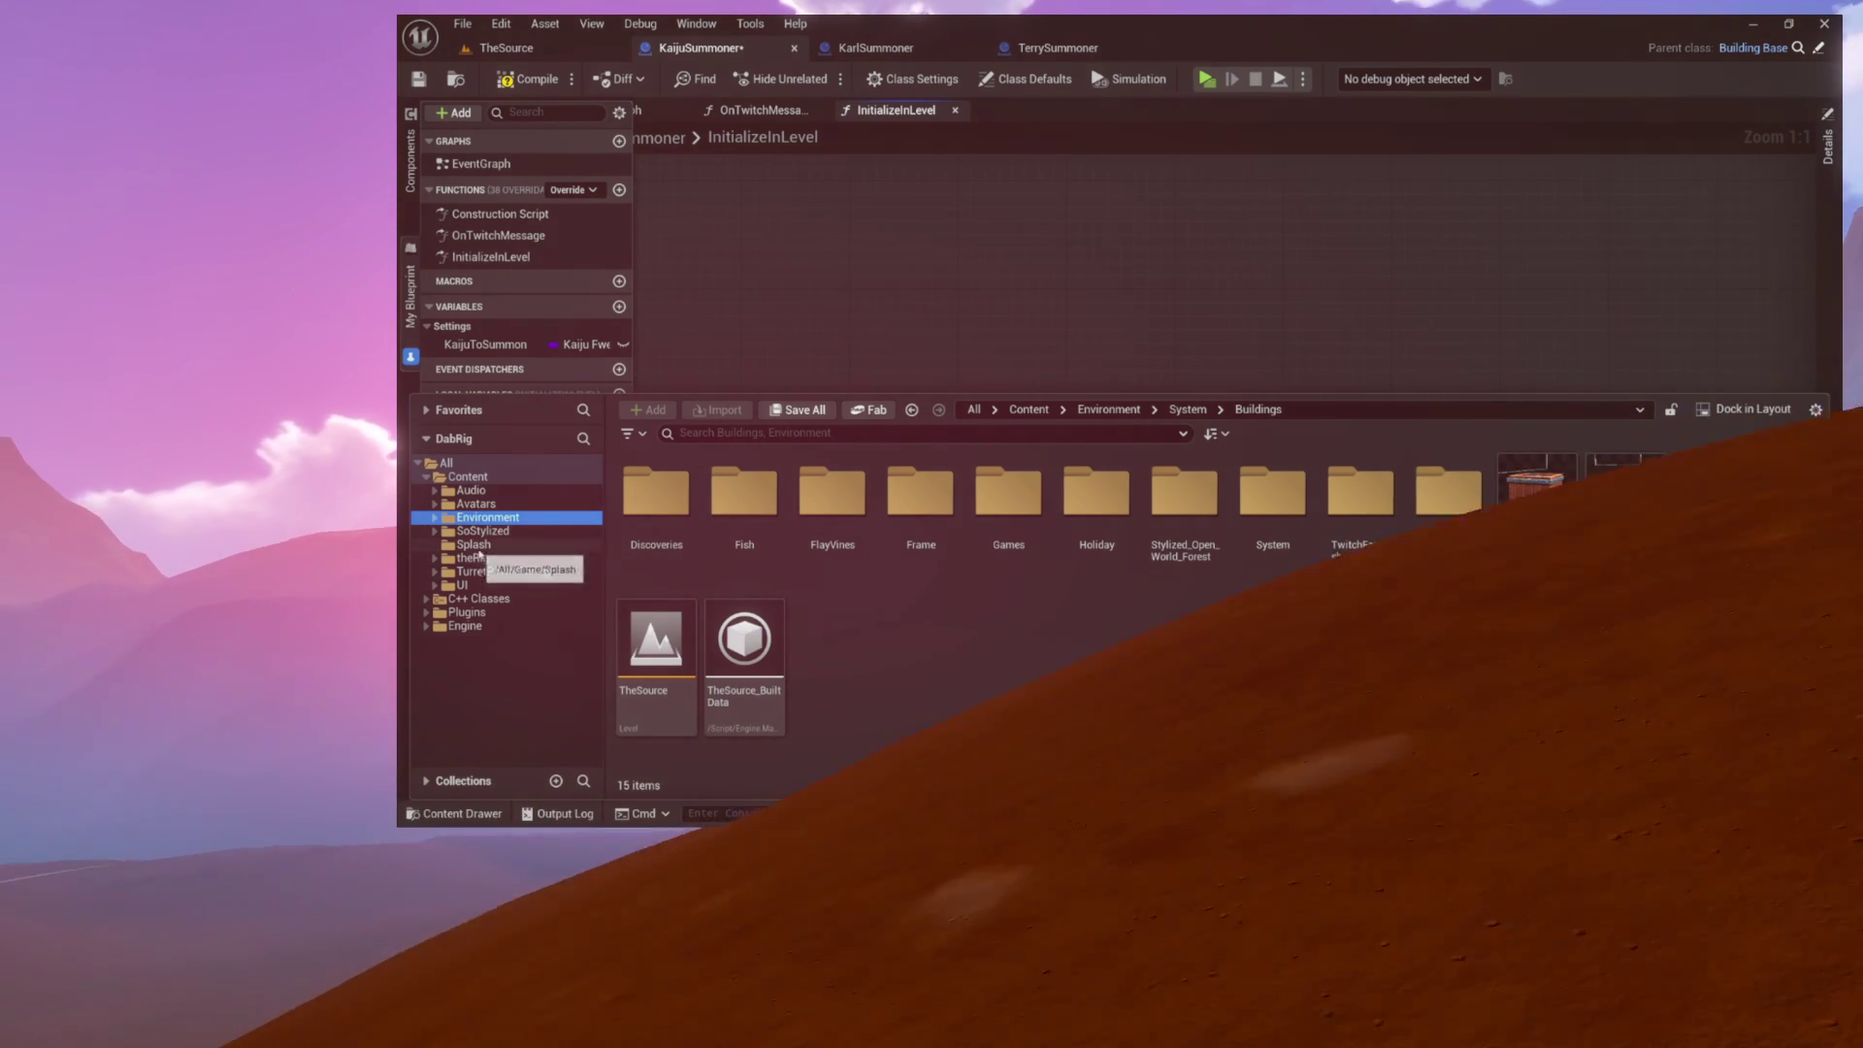
{"action": "left_click", "coordinate": [483, 559]}
{"action": "double_click", "coordinate": [656, 490]}
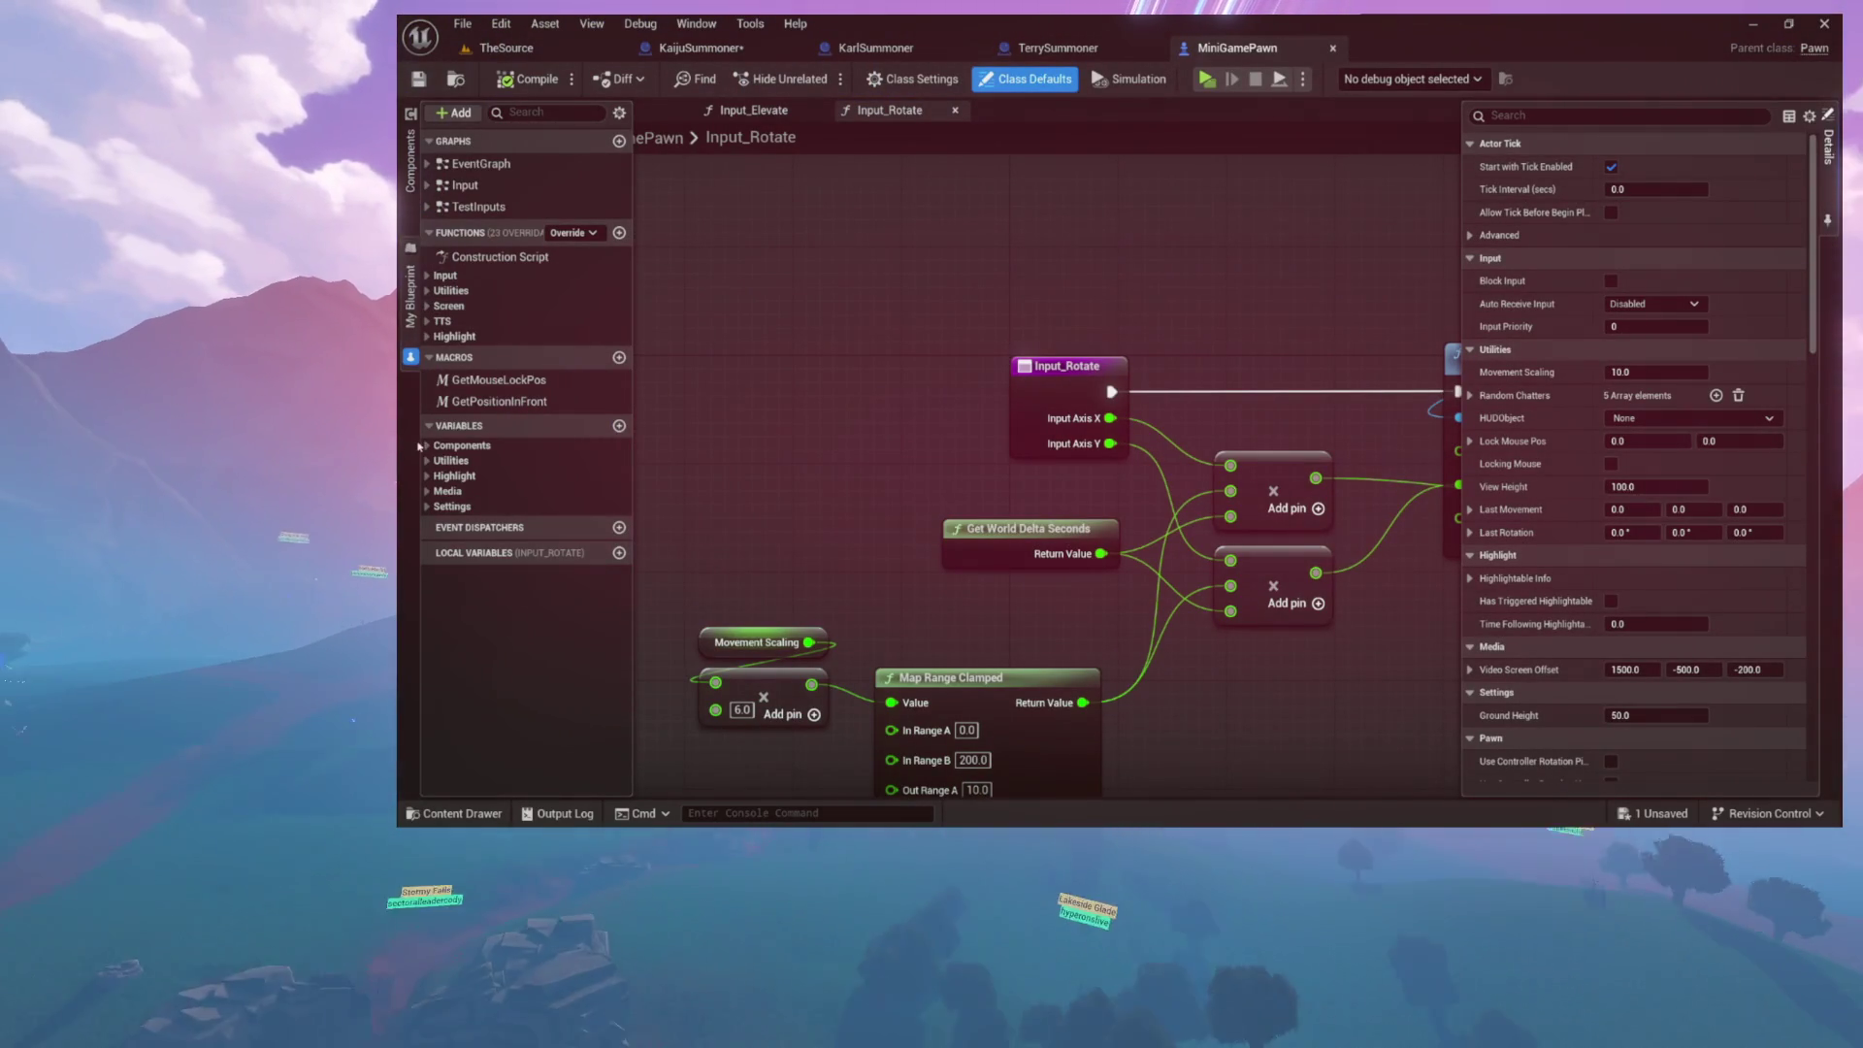
Step: Expand and collapse the Highlight, Screen, Utilities and Input function categories, then reopen the content drawer
{"action": "left_click", "coordinate": [427, 337]}
{"action": "left_click", "coordinate": [427, 336]}
{"action": "left_click", "coordinate": [427, 337]}
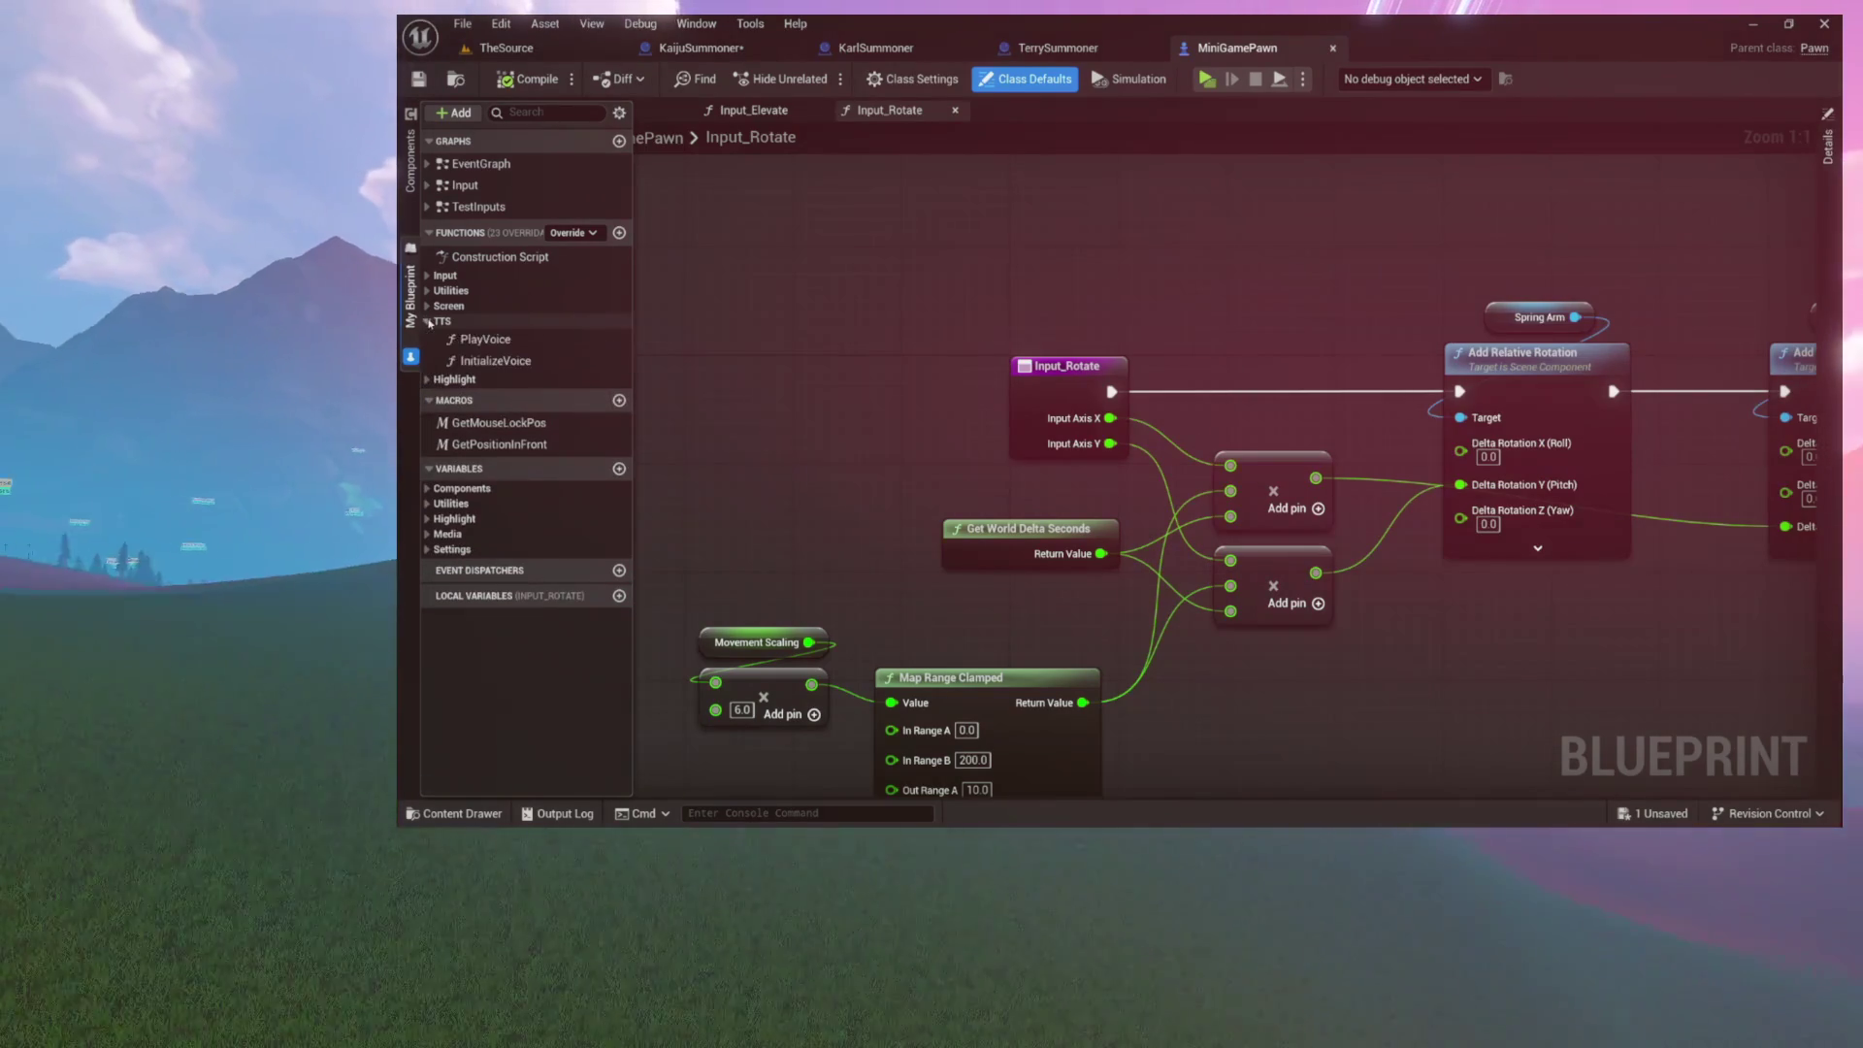
{"action": "left_click", "coordinate": [427, 337]}
{"action": "left_click", "coordinate": [428, 306]}
{"action": "left_click", "coordinate": [427, 305]}
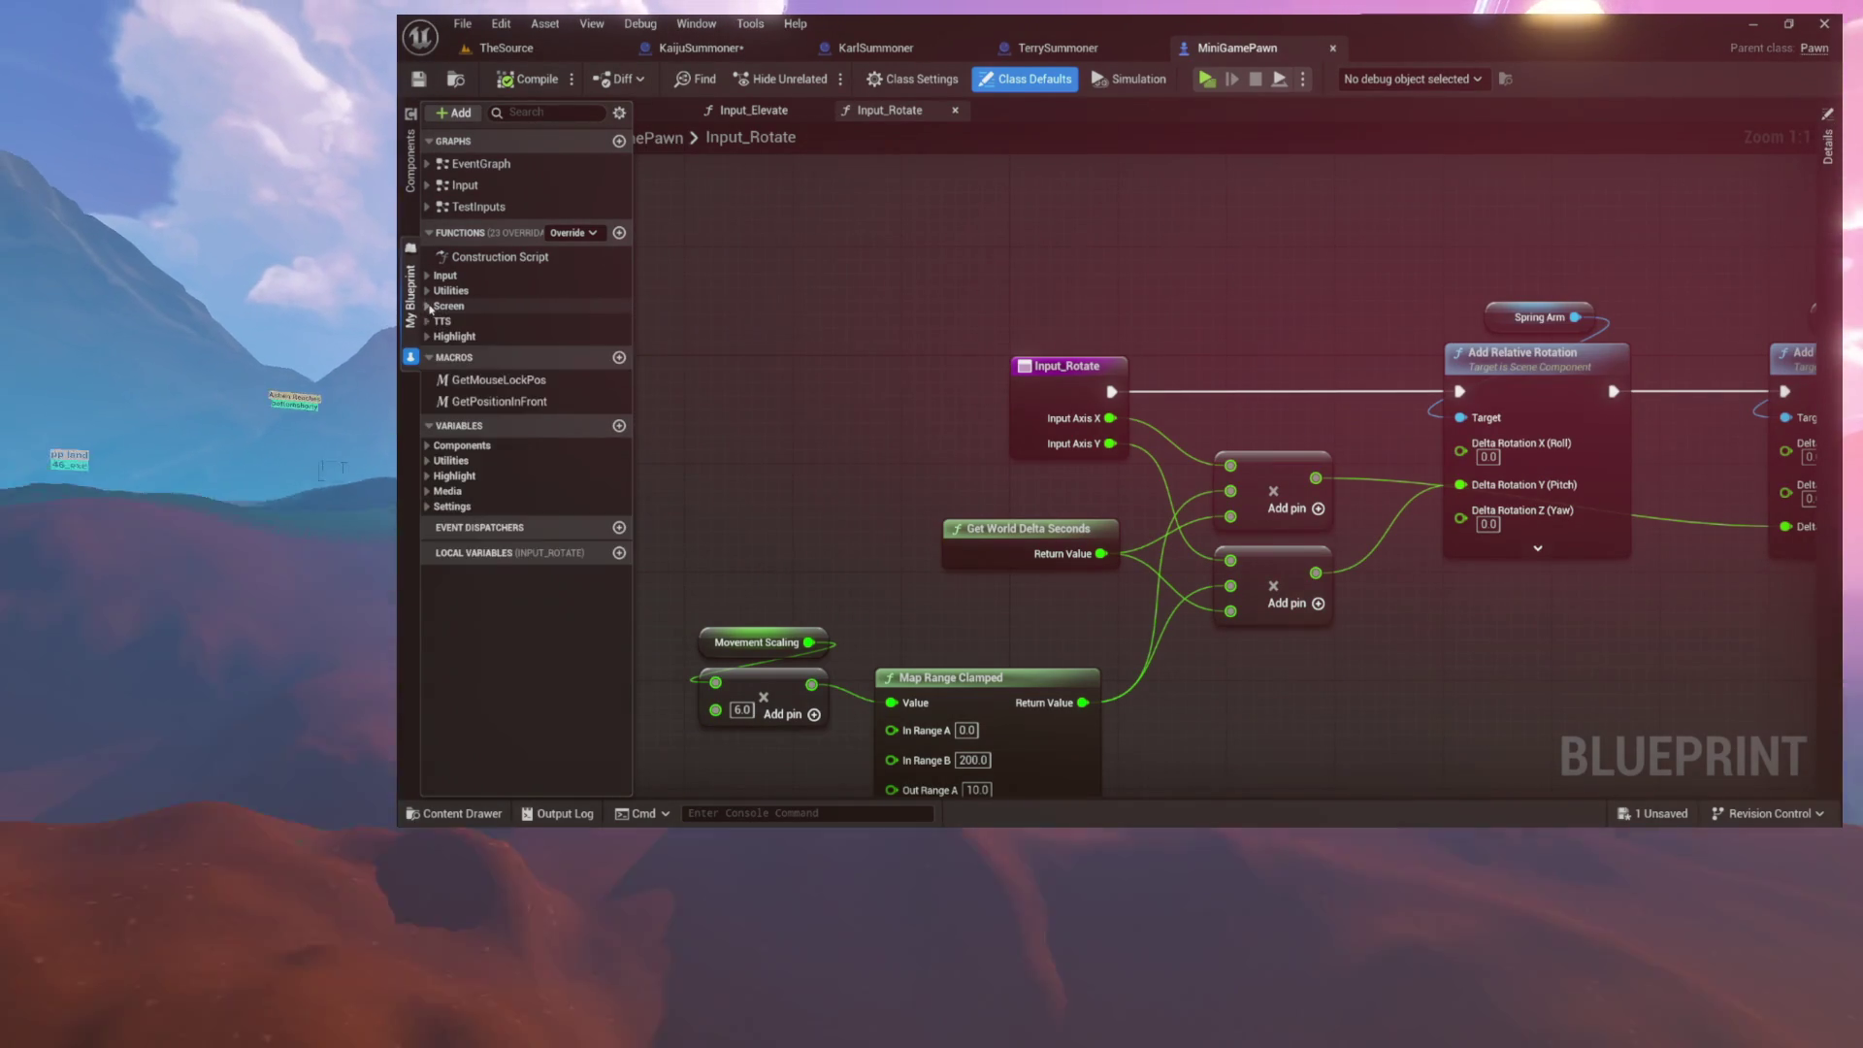
{"action": "left_click", "coordinate": [428, 291]}
{"action": "left_click", "coordinate": [428, 291]}
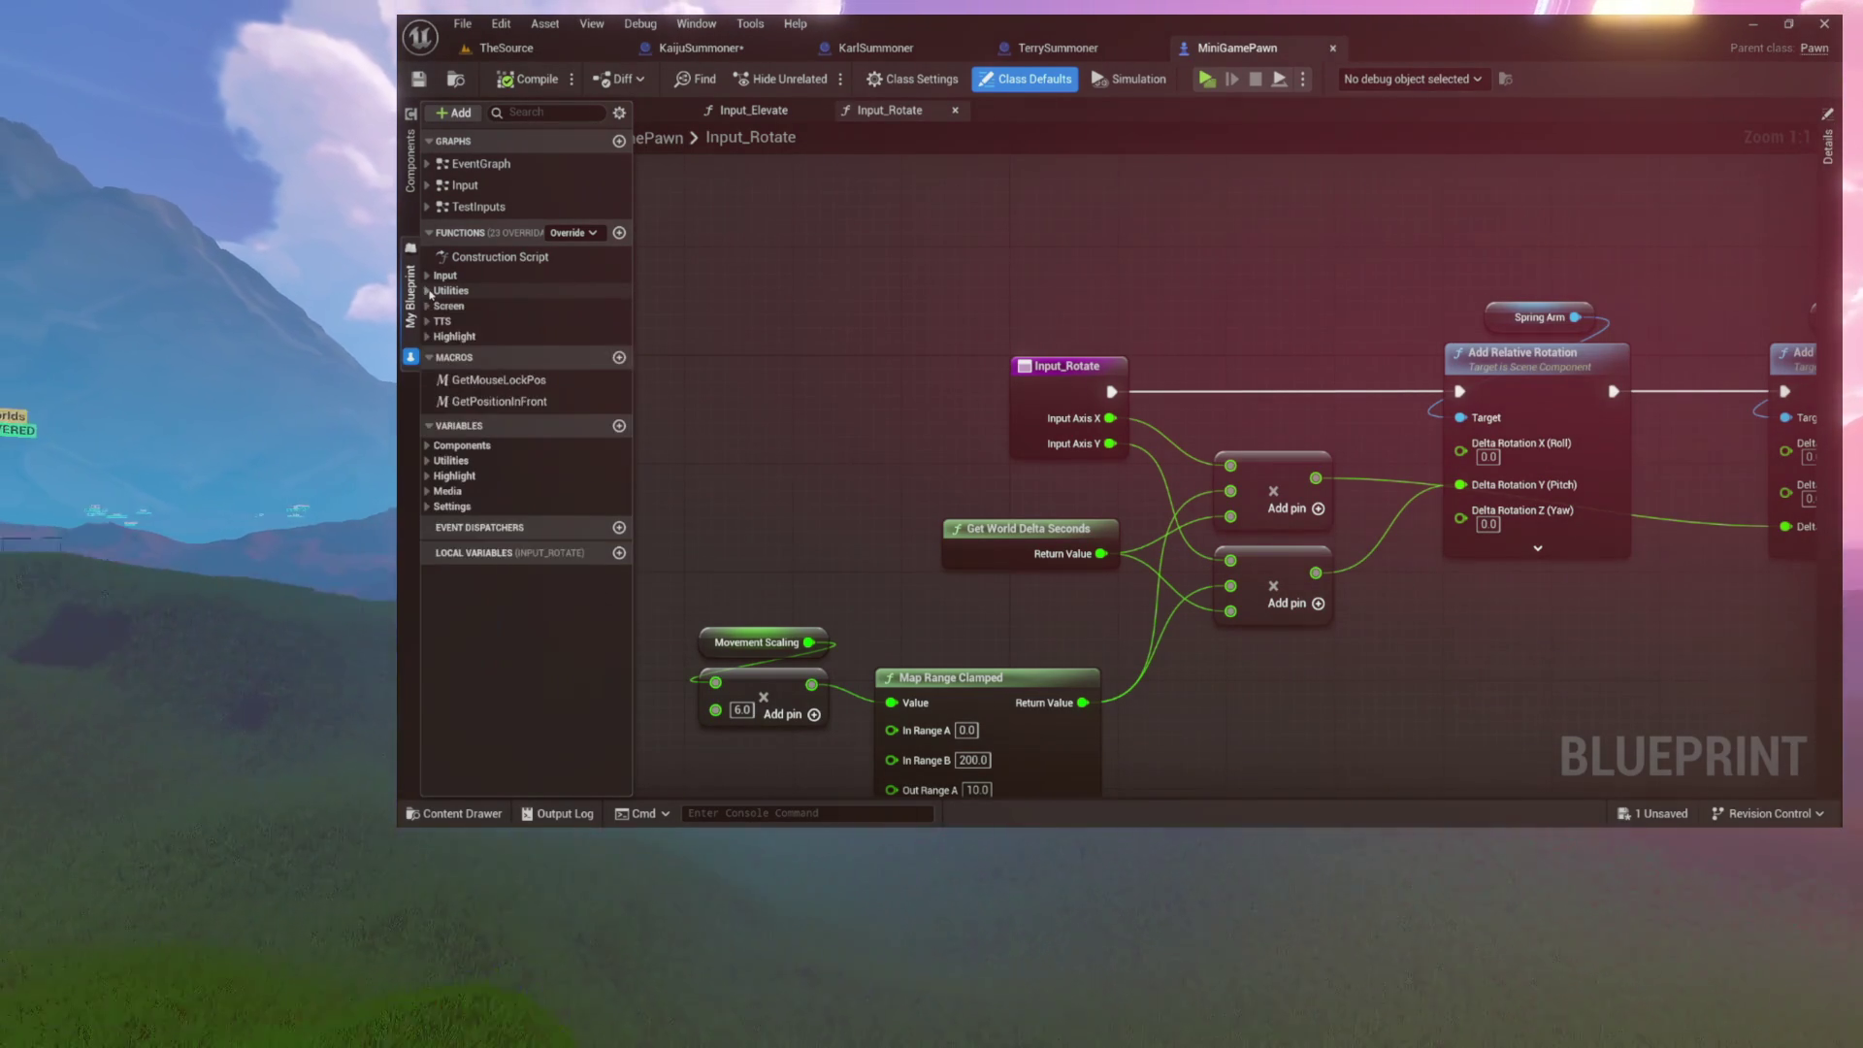
{"action": "left_click", "coordinate": [428, 276]}
{"action": "left_click", "coordinate": [428, 276]}
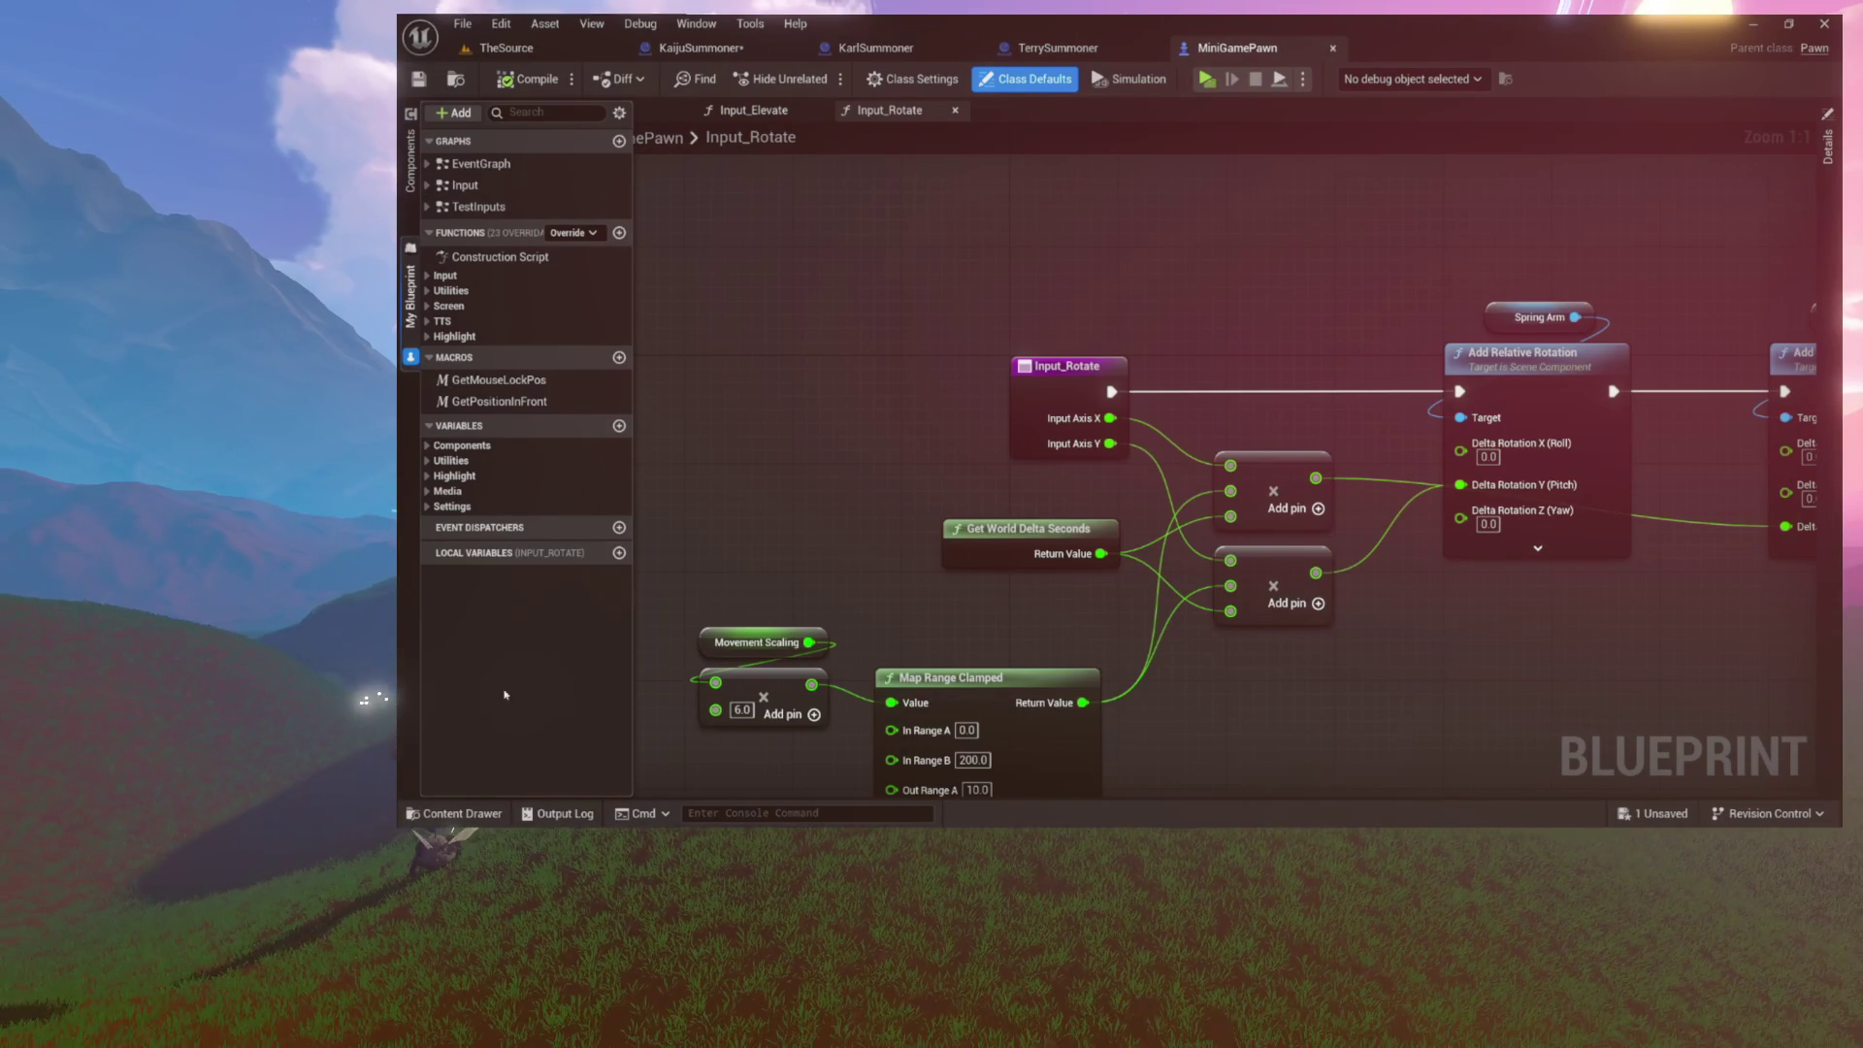
{"action": "left_click", "coordinate": [484, 817]}
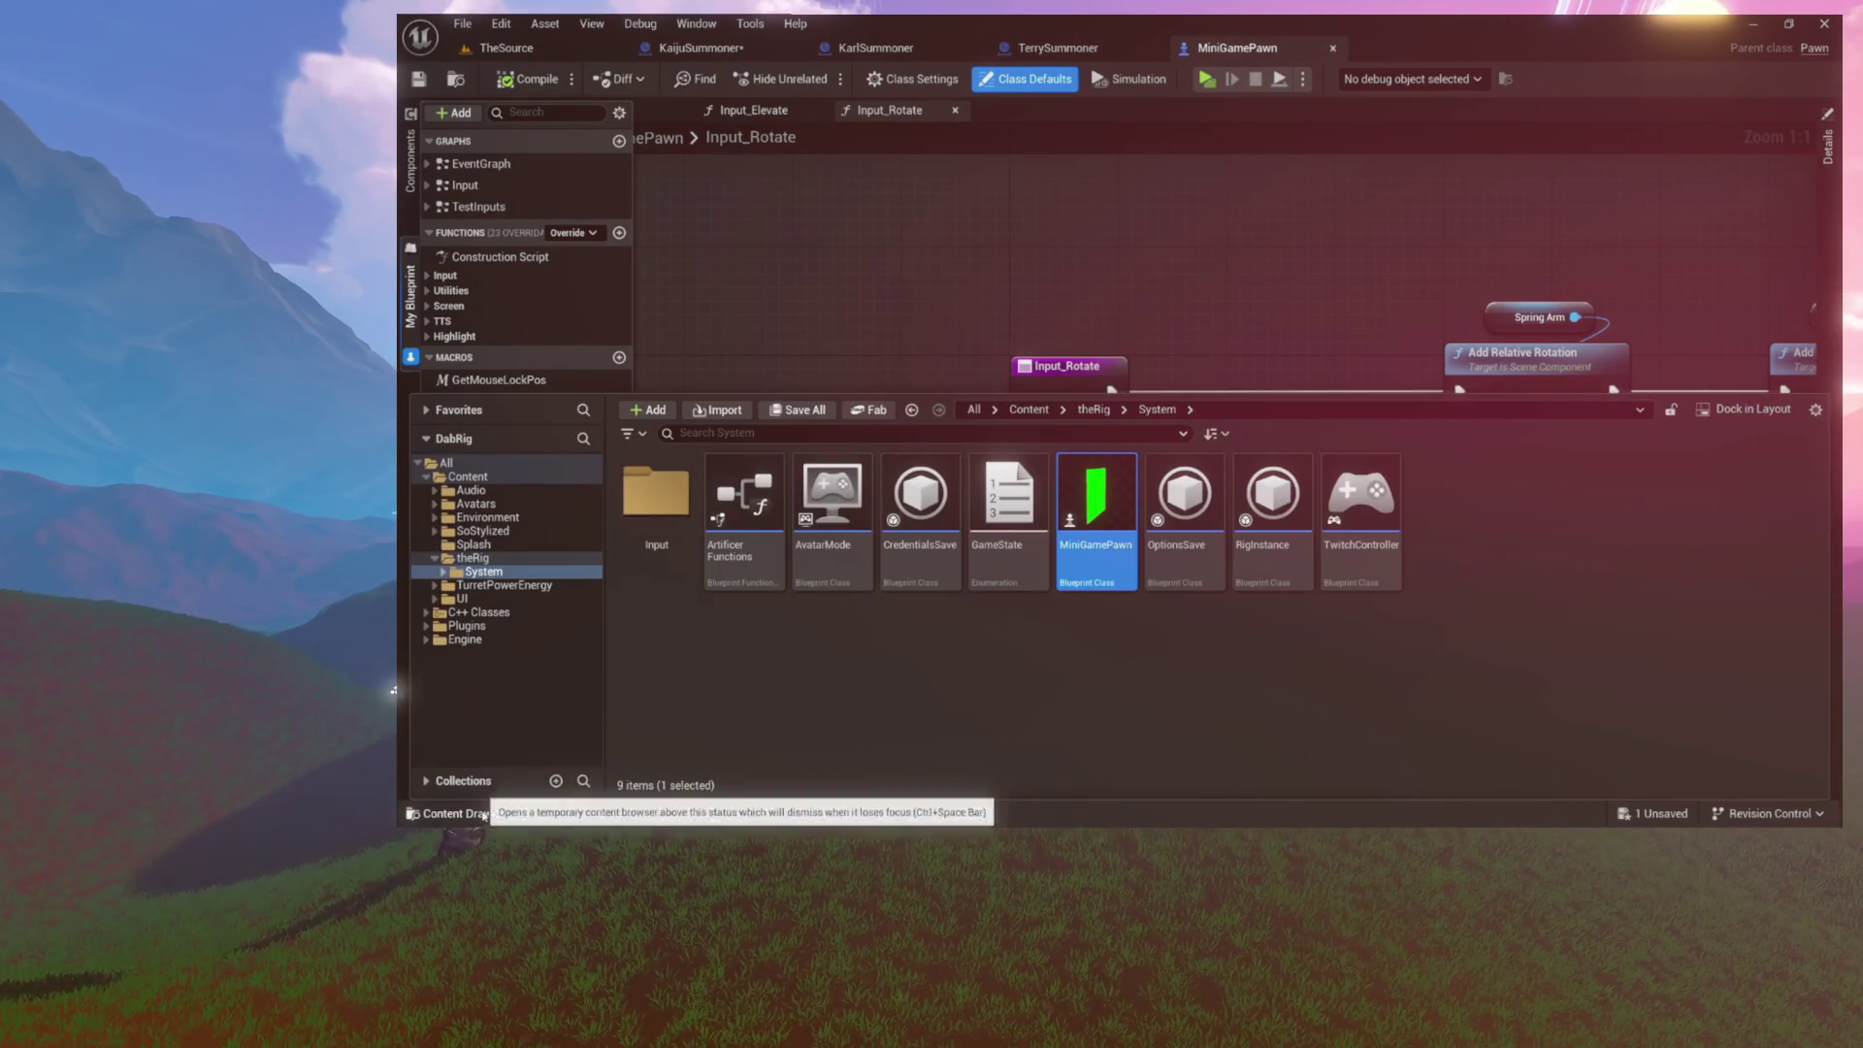
Step: Open the DabHUD widget blueprint from the UI folder
{"action": "left_click", "coordinate": [466, 599]}
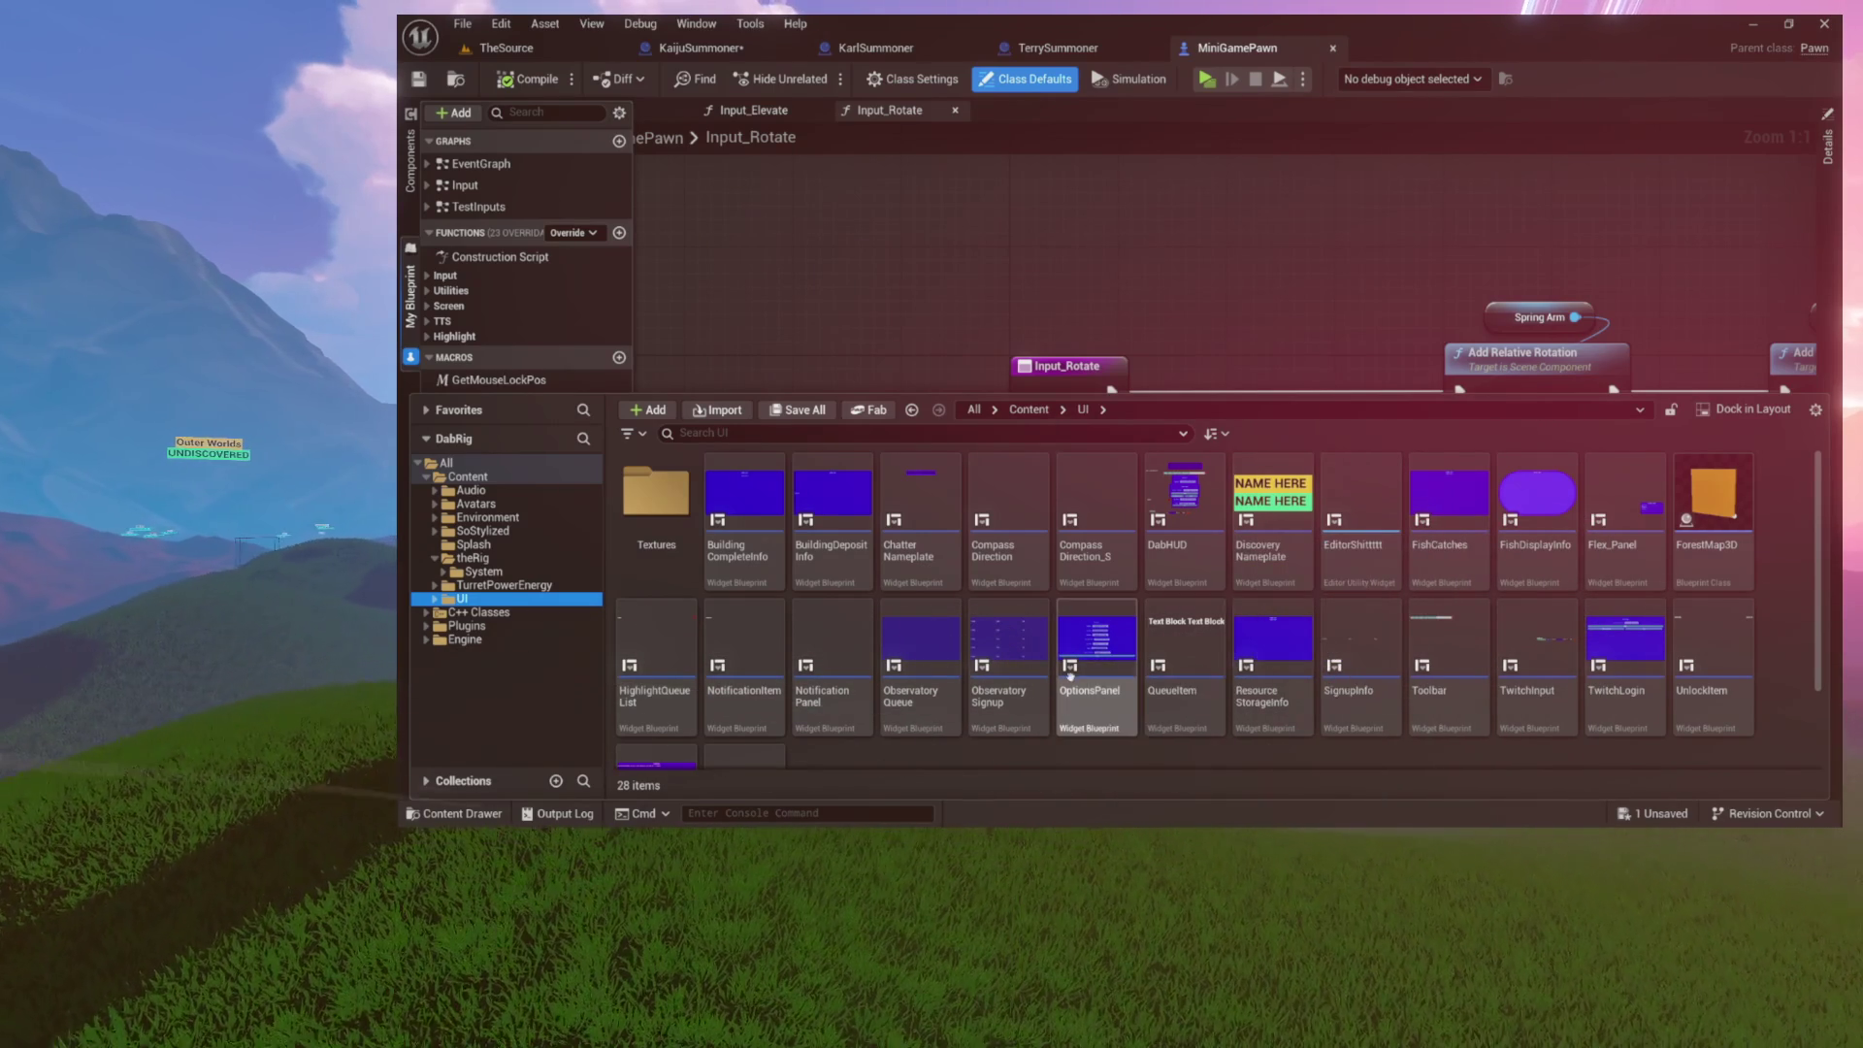
{"action": "scroll", "coordinate": [1016, 689], "scroll_direction": "down", "scroll_amount": 2}
{"action": "scroll", "coordinate": [1016, 689], "scroll_direction": "up", "scroll_amount": 2}
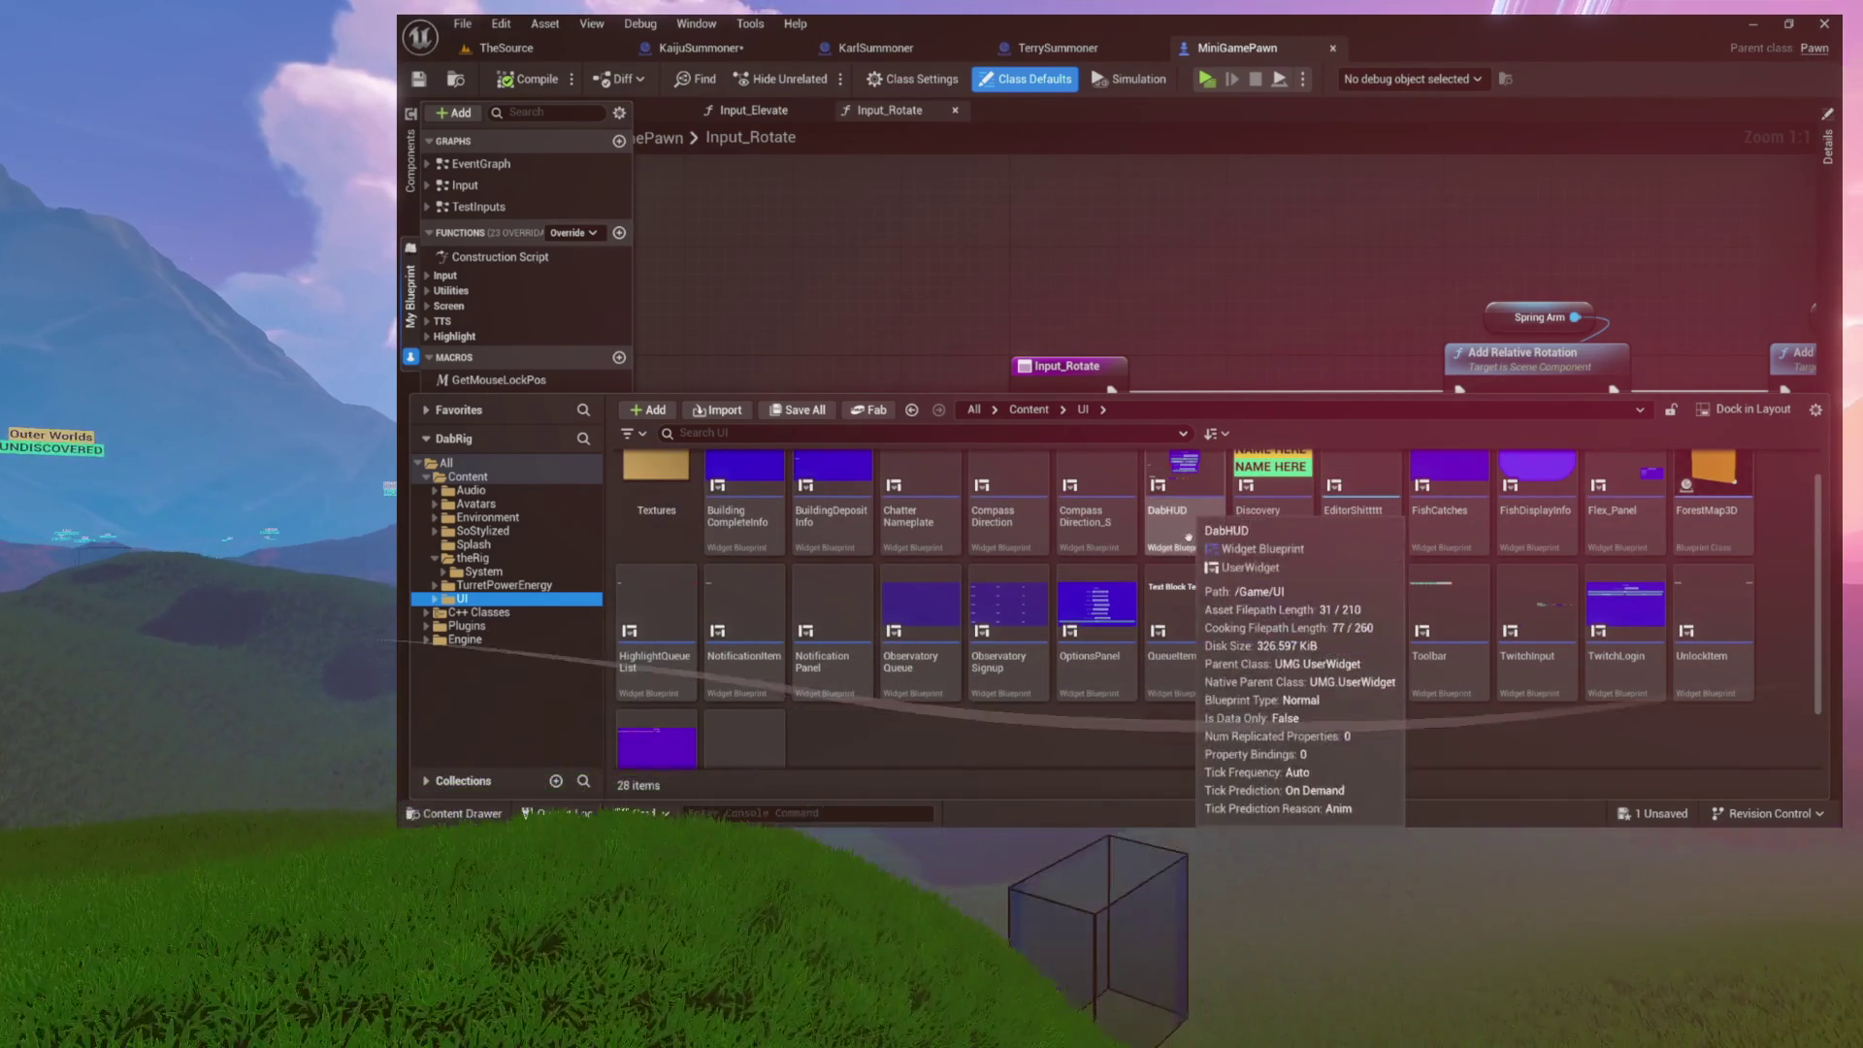
{"action": "double_click", "coordinate": [1179, 490]}
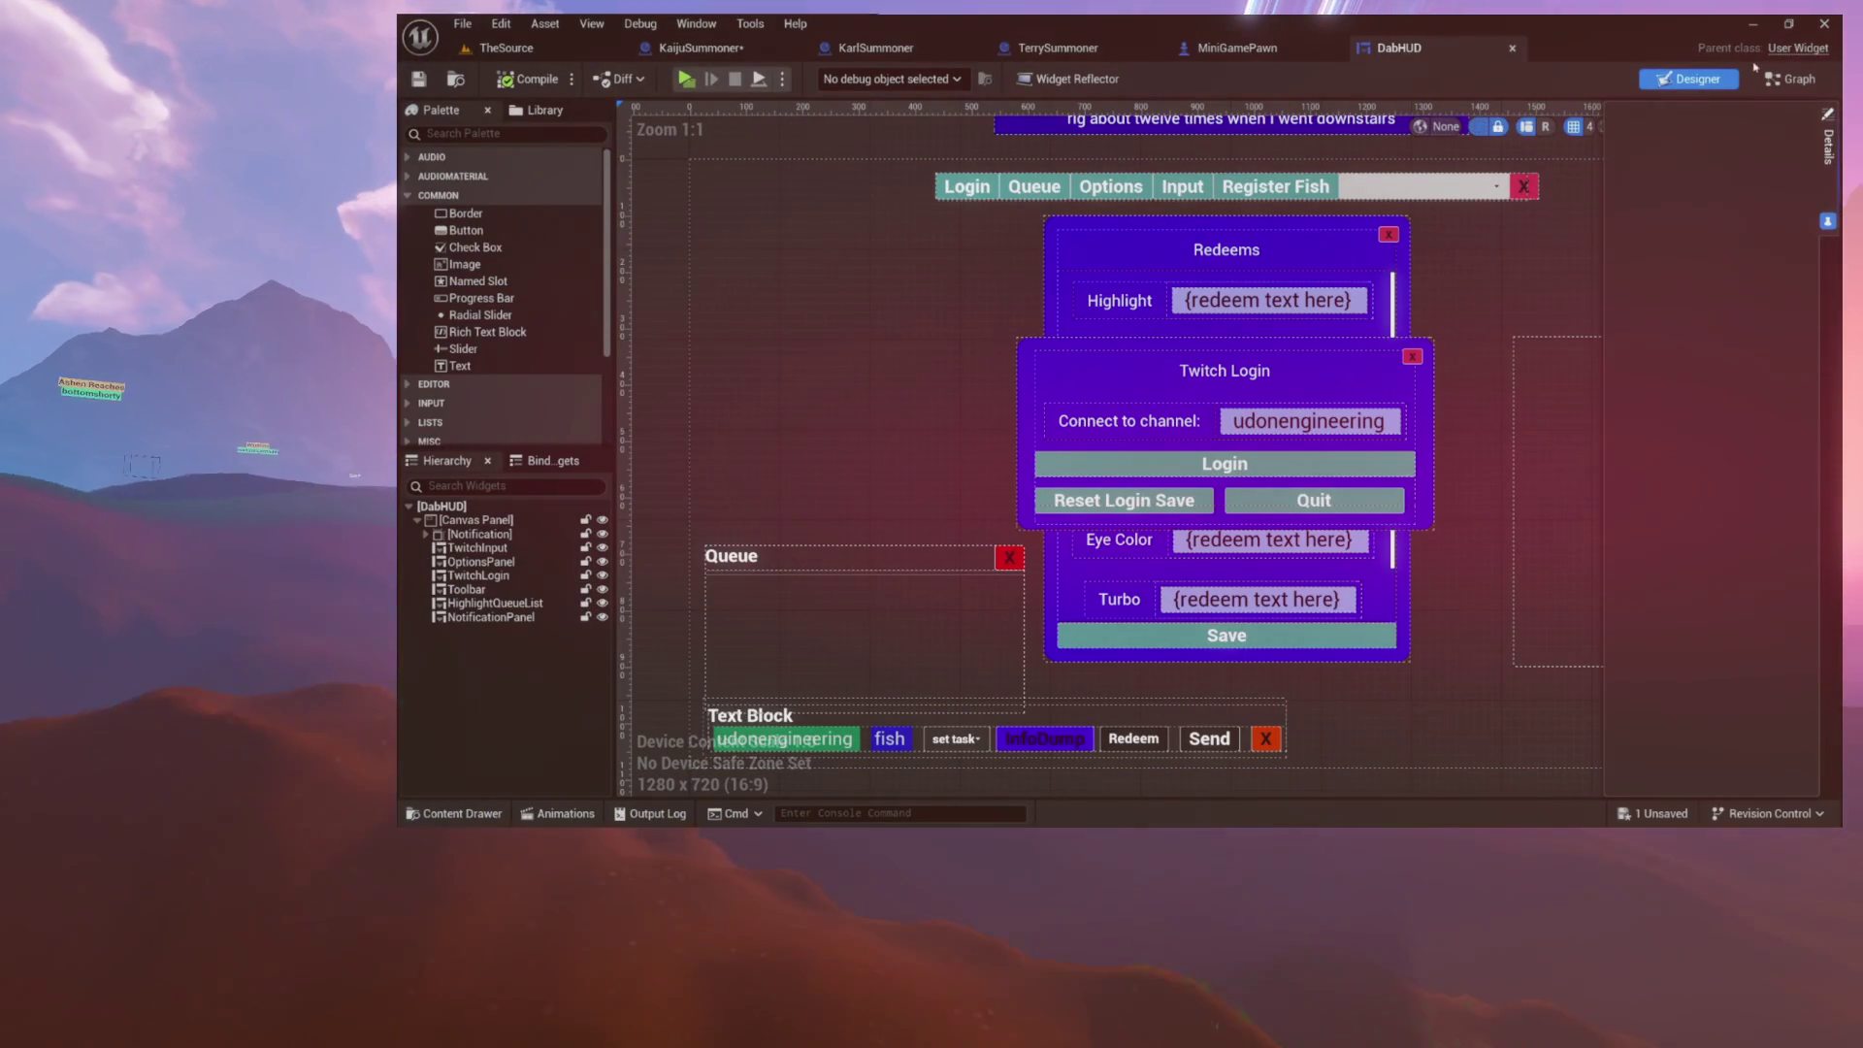
Step: Switch DabHUD to Graph and inspect its Notify function under Utilities
{"action": "left_click", "coordinate": [1790, 79]}
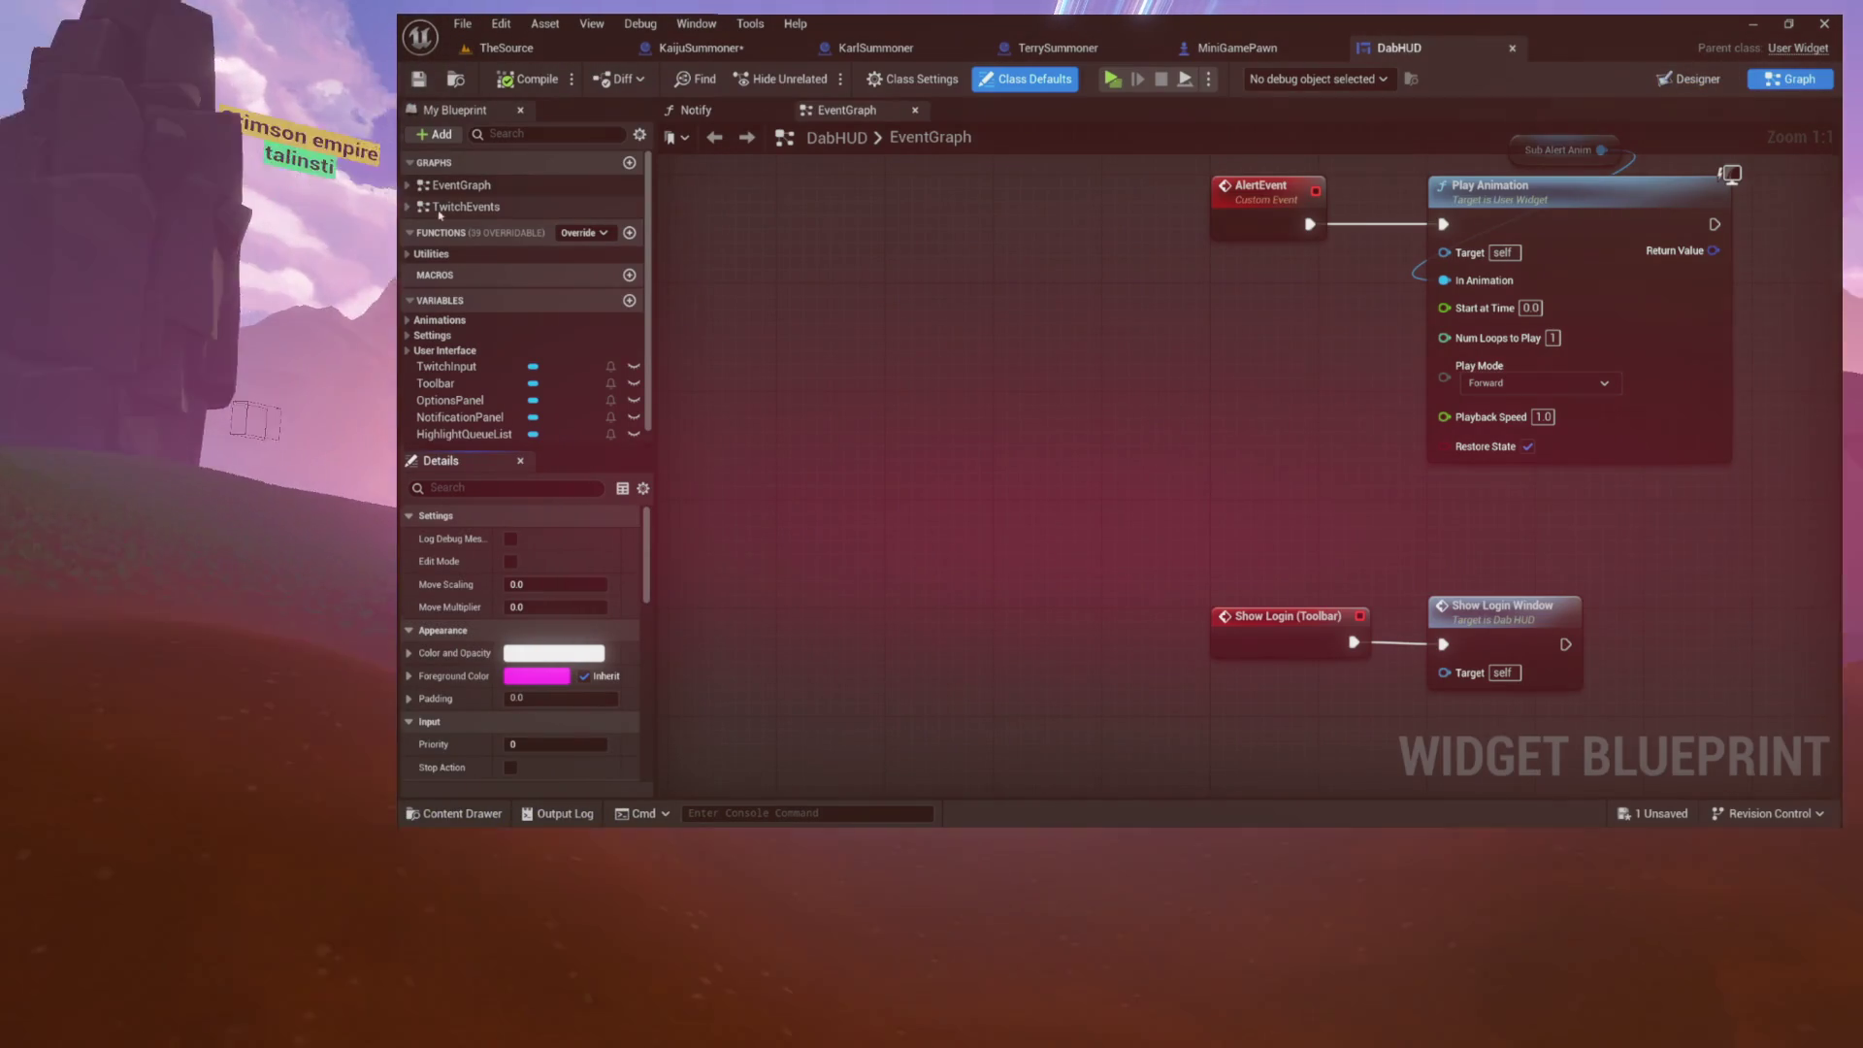
{"action": "left_click", "coordinate": [431, 253]}
{"action": "scroll", "coordinate": [496, 286], "scroll_direction": "down", "scroll_amount": 3}
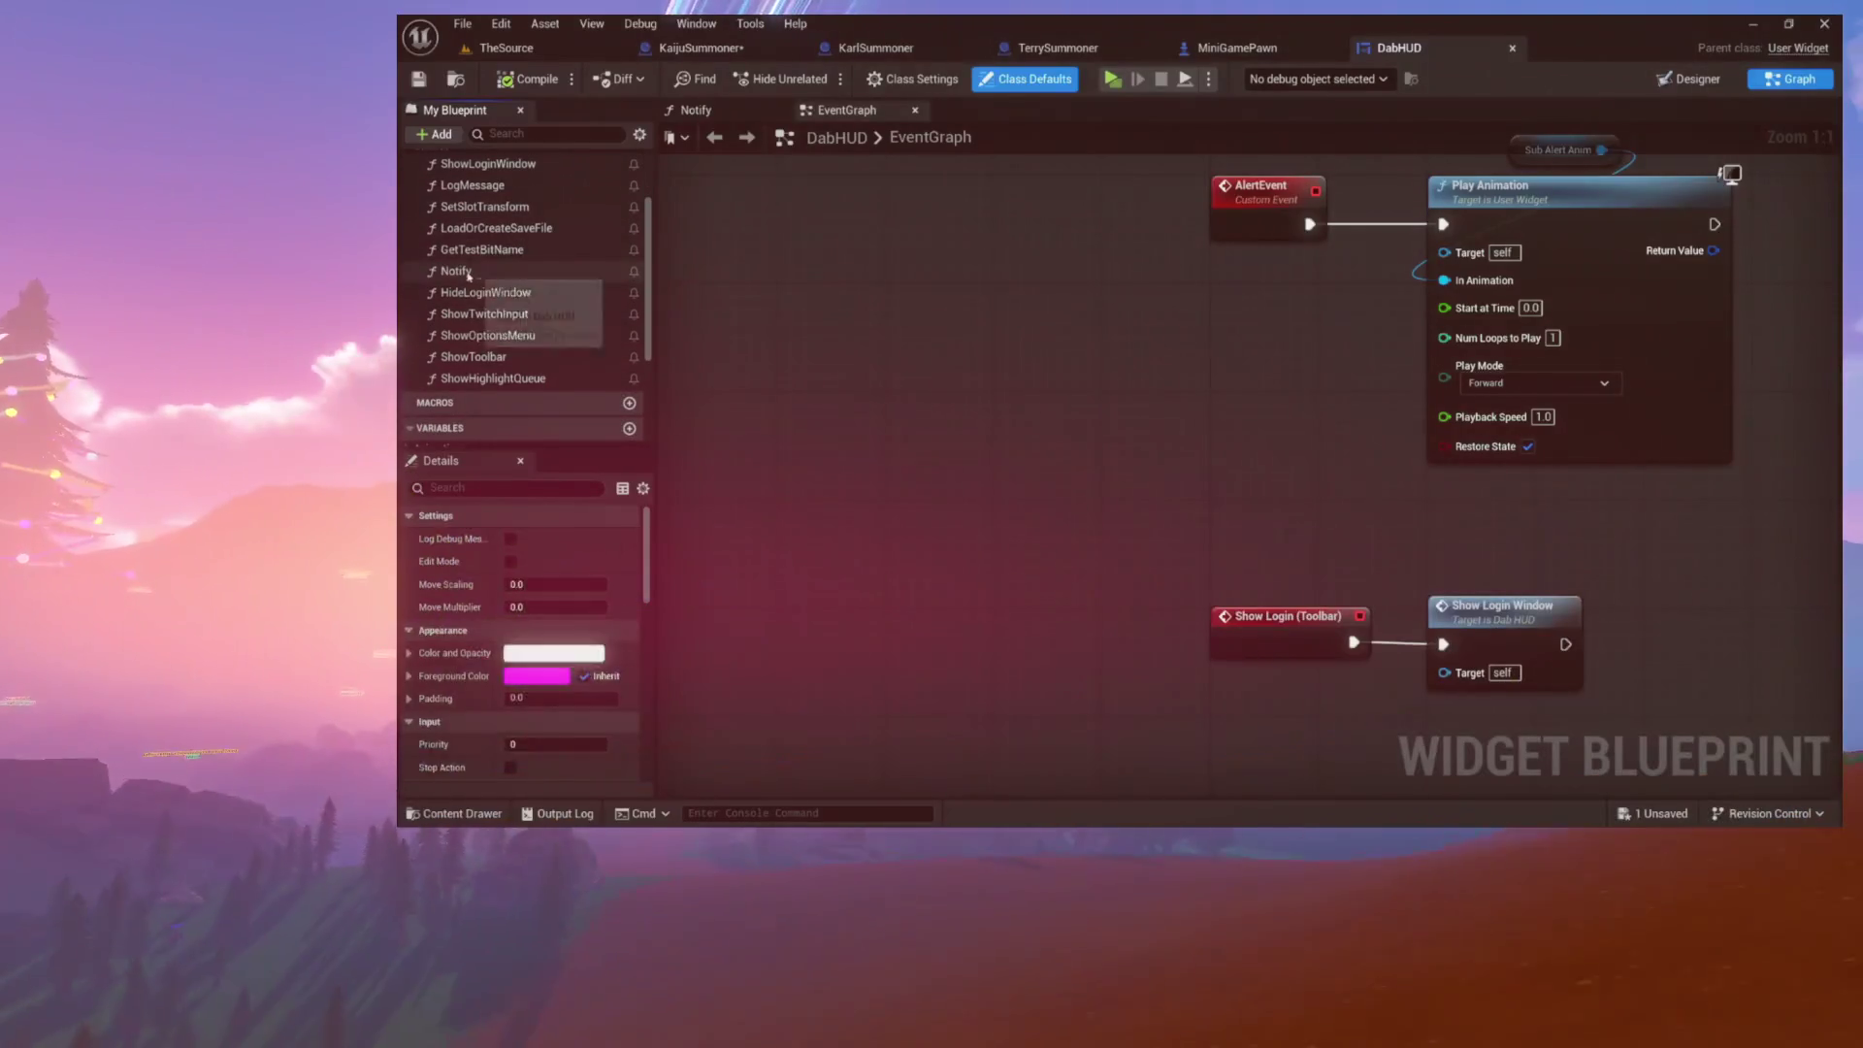
{"action": "double_click", "coordinate": [455, 272]}
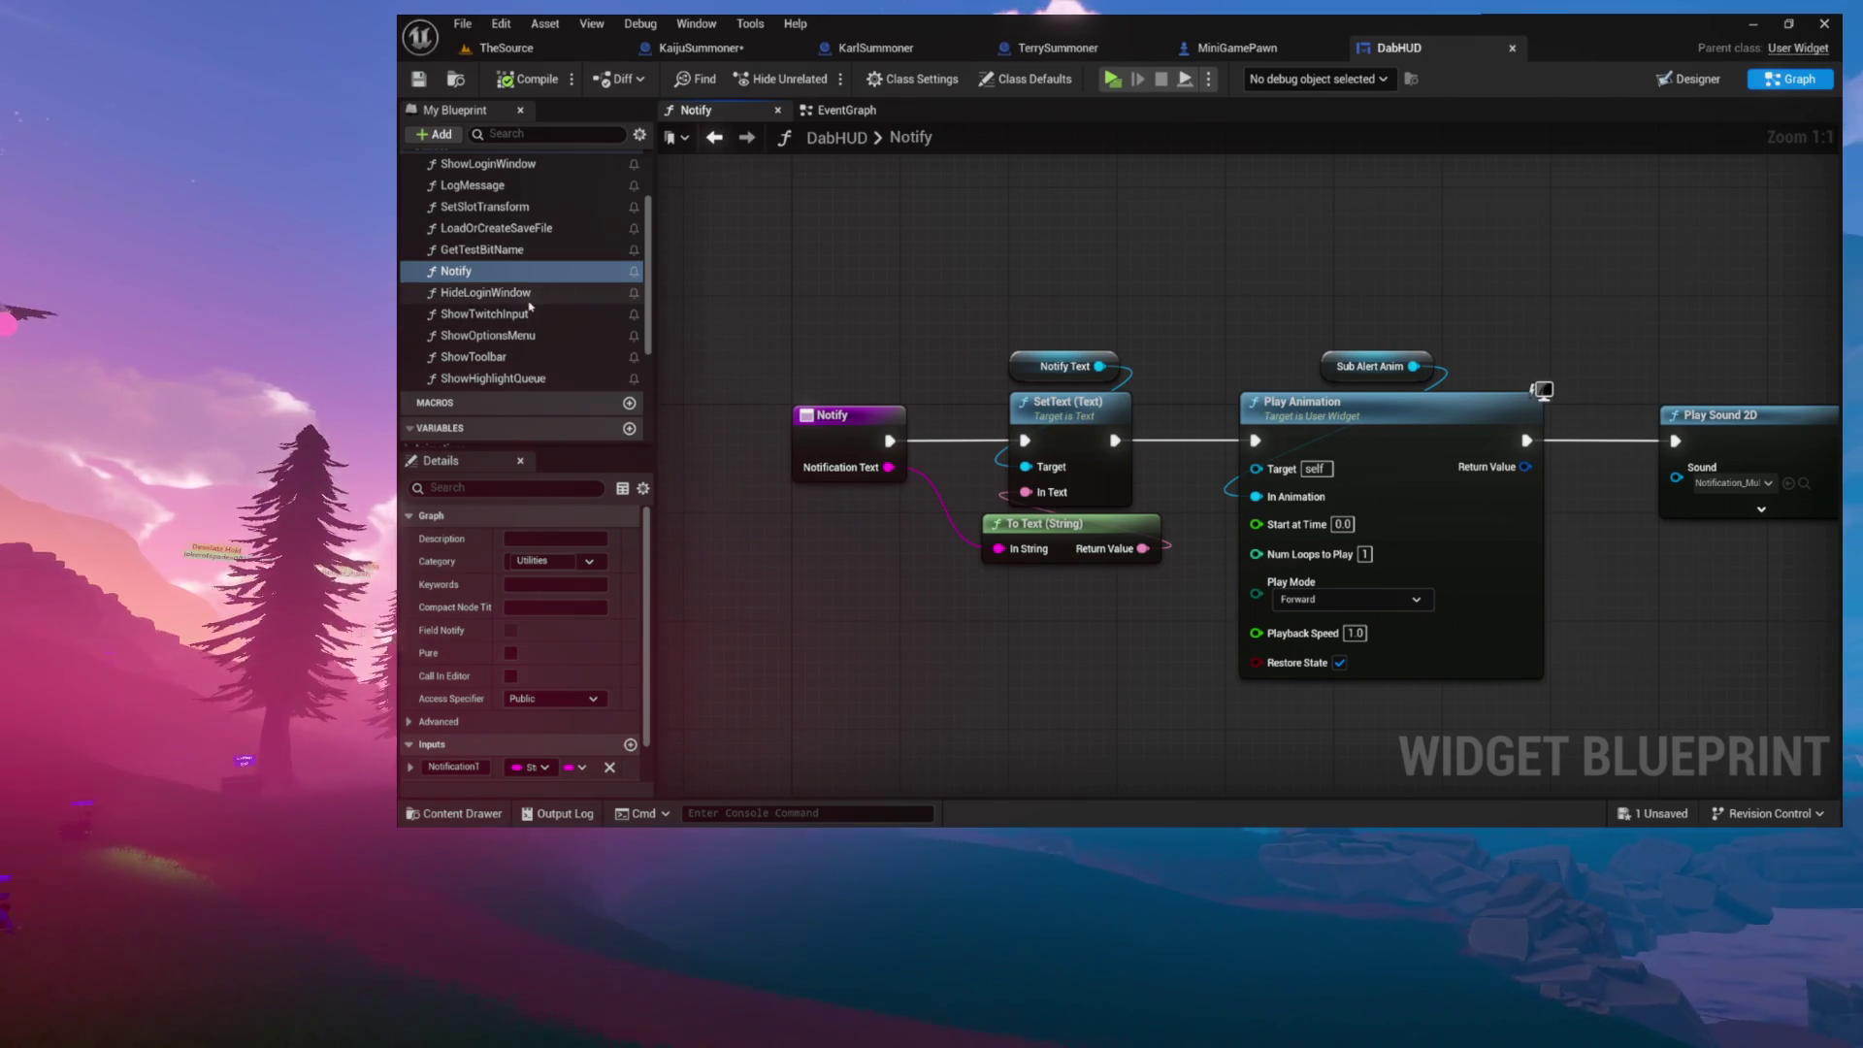
{"action": "scroll", "coordinate": [529, 307], "scroll_direction": "down", "scroll_amount": 2}
{"action": "scroll", "coordinate": [530, 307], "scroll_direction": "up", "scroll_amount": 4}
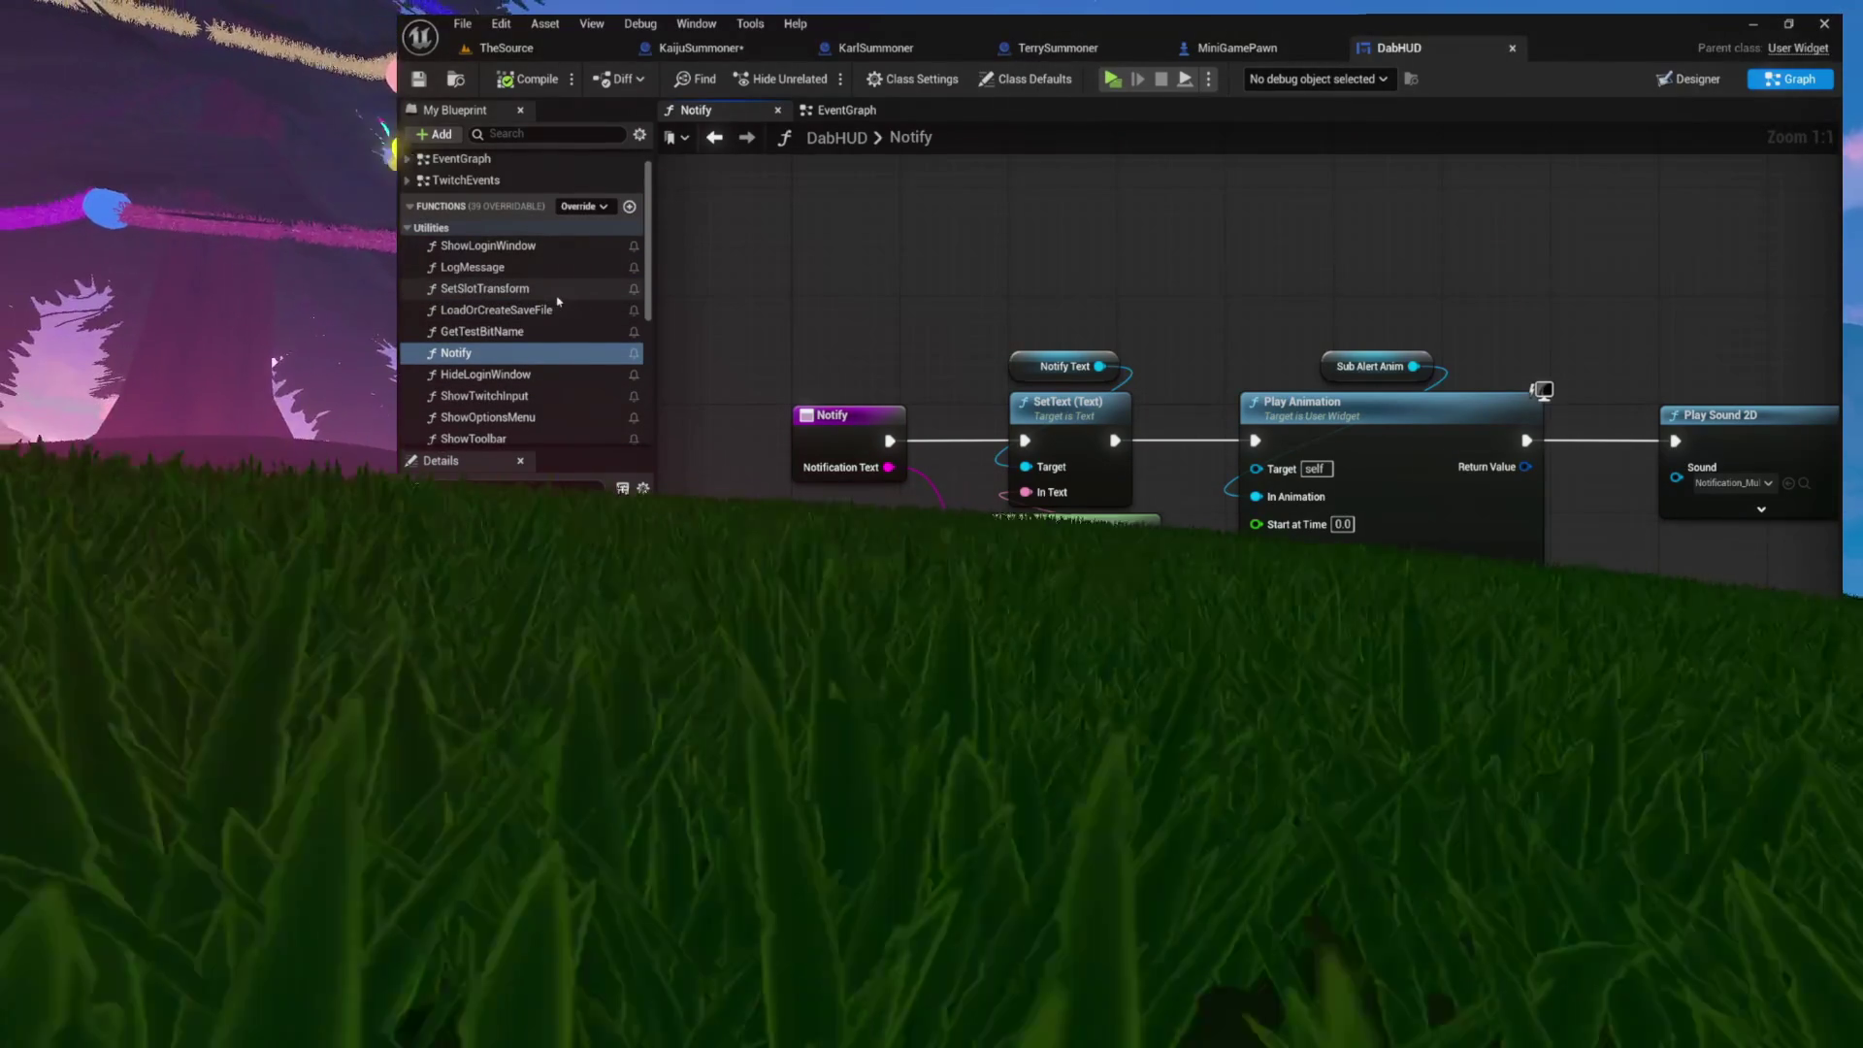
{"action": "scroll", "coordinate": [526, 323], "scroll_direction": "down", "scroll_amount": 1}
{"action": "scroll", "coordinate": [525, 322], "scroll_direction": "down", "scroll_amount": 1}
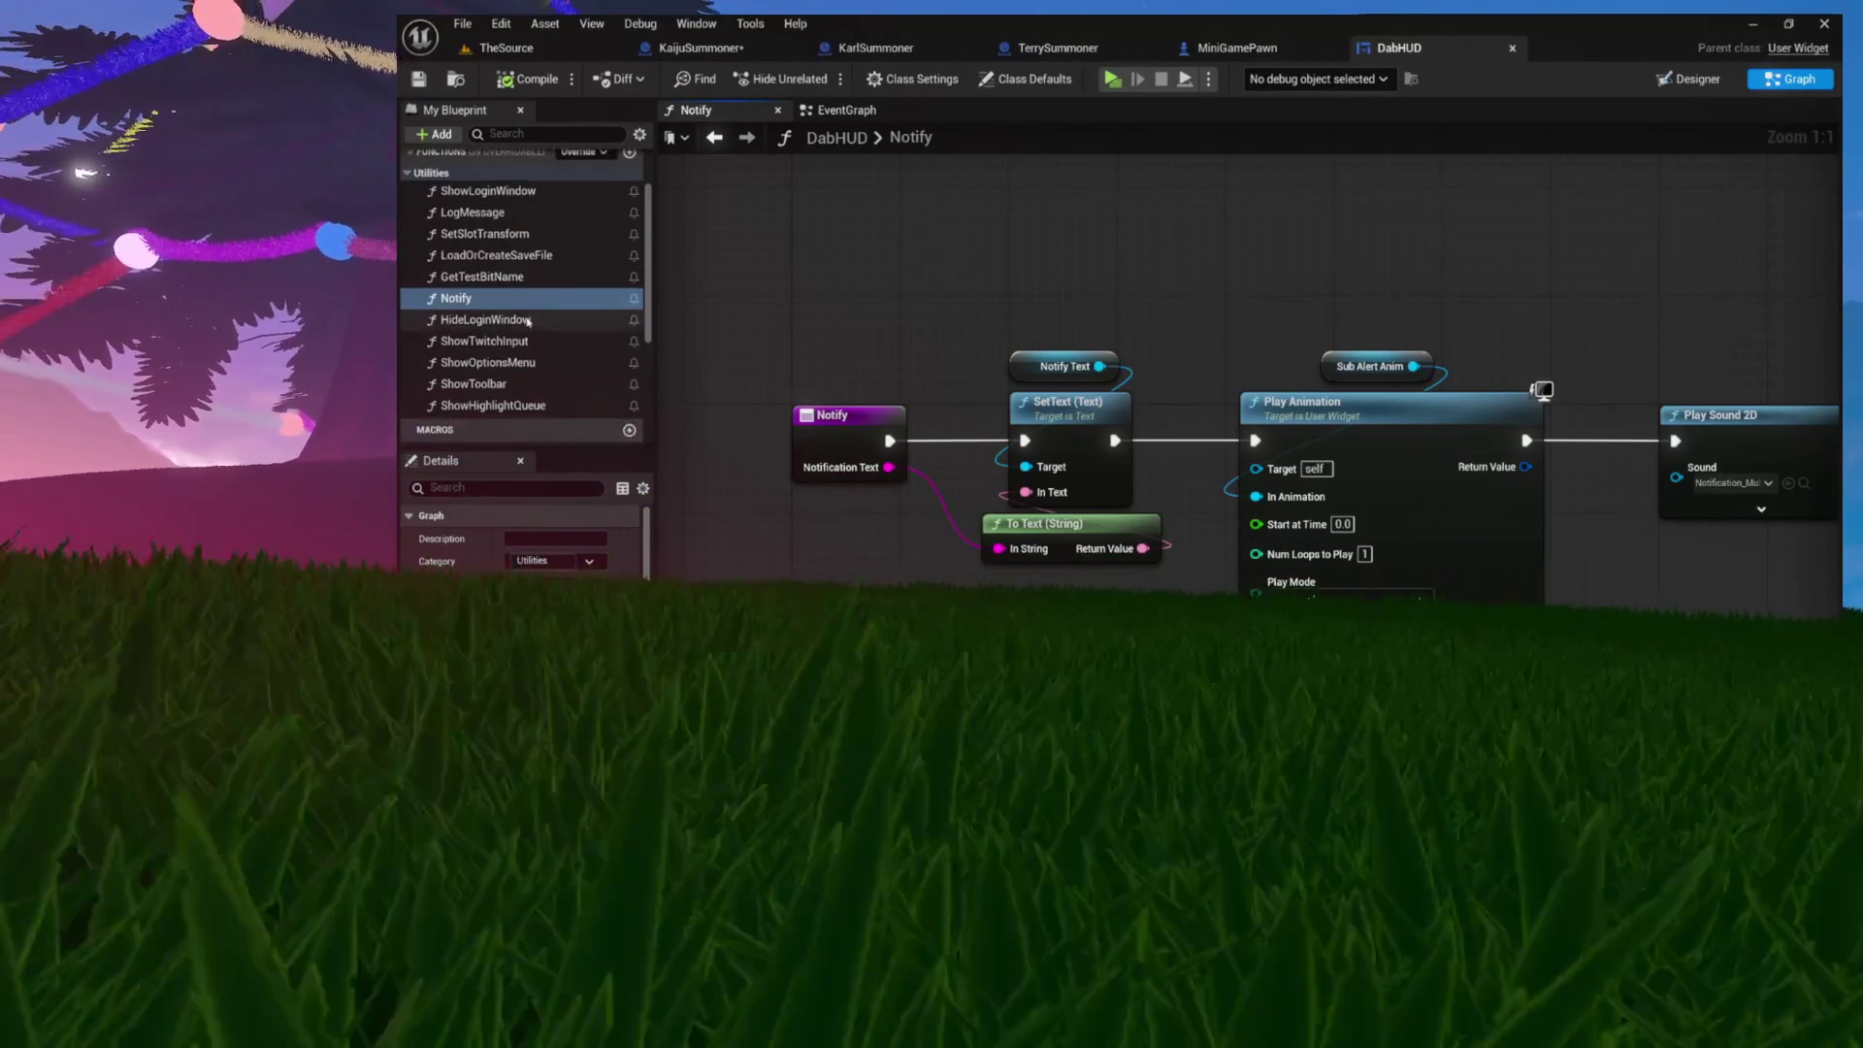
{"action": "scroll", "coordinate": [528, 322], "scroll_direction": "up", "scroll_amount": 1}
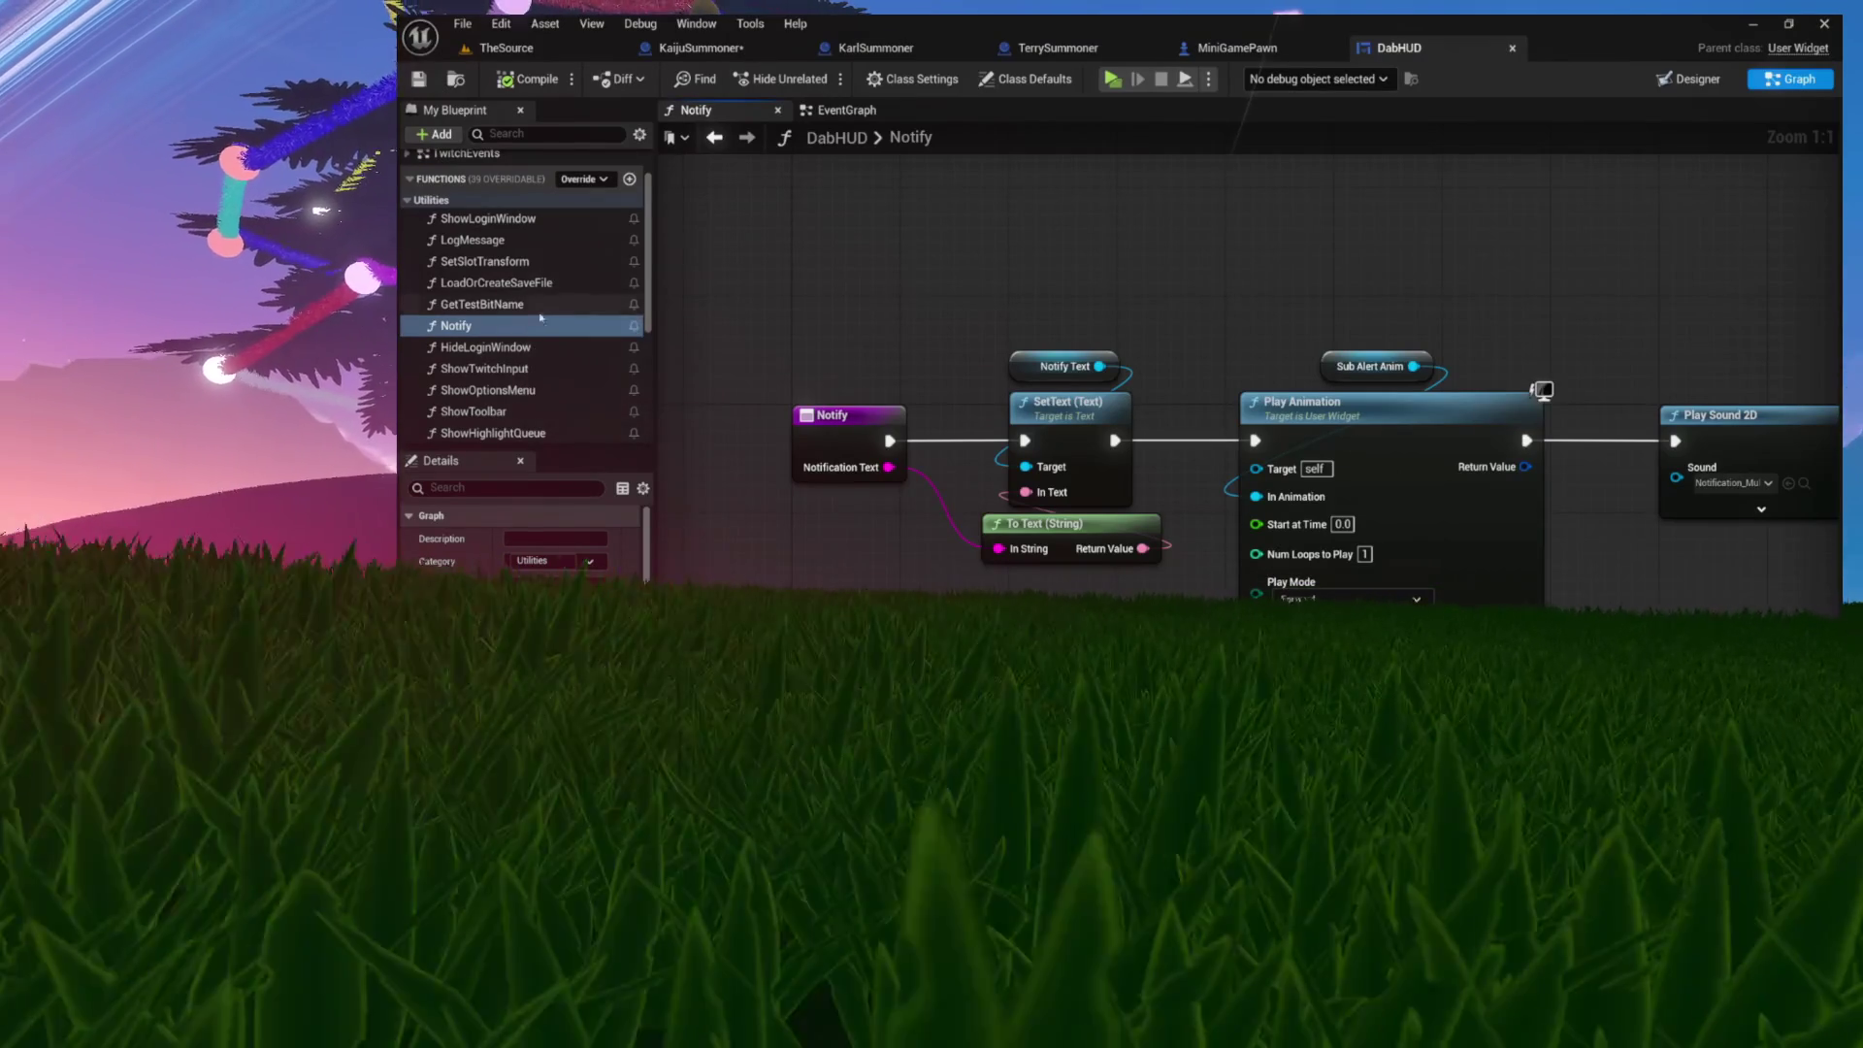
Step: Select NotificationPanel in the Designer, compare it with the Notify graph, then return to Designer
{"action": "left_click", "coordinate": [1689, 78]}
{"action": "left_click", "coordinate": [1559, 408]}
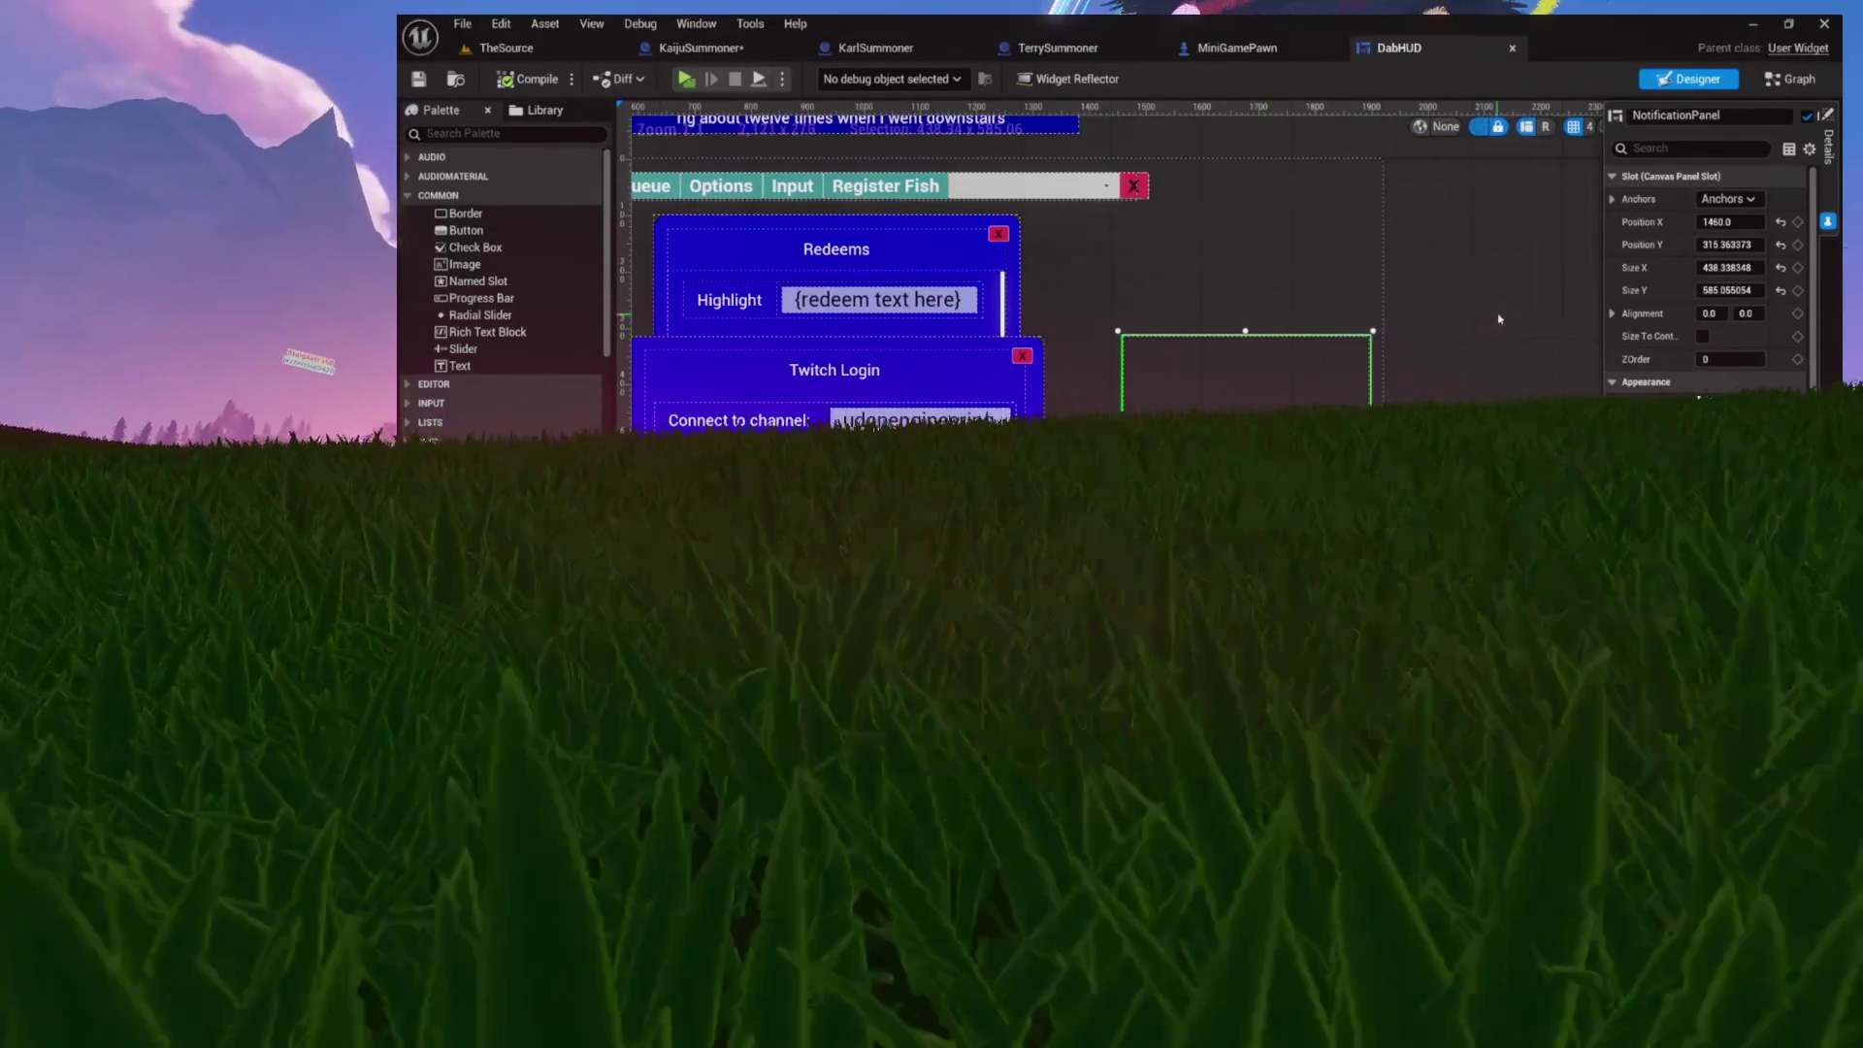
{"action": "left_click", "coordinate": [1790, 78]}
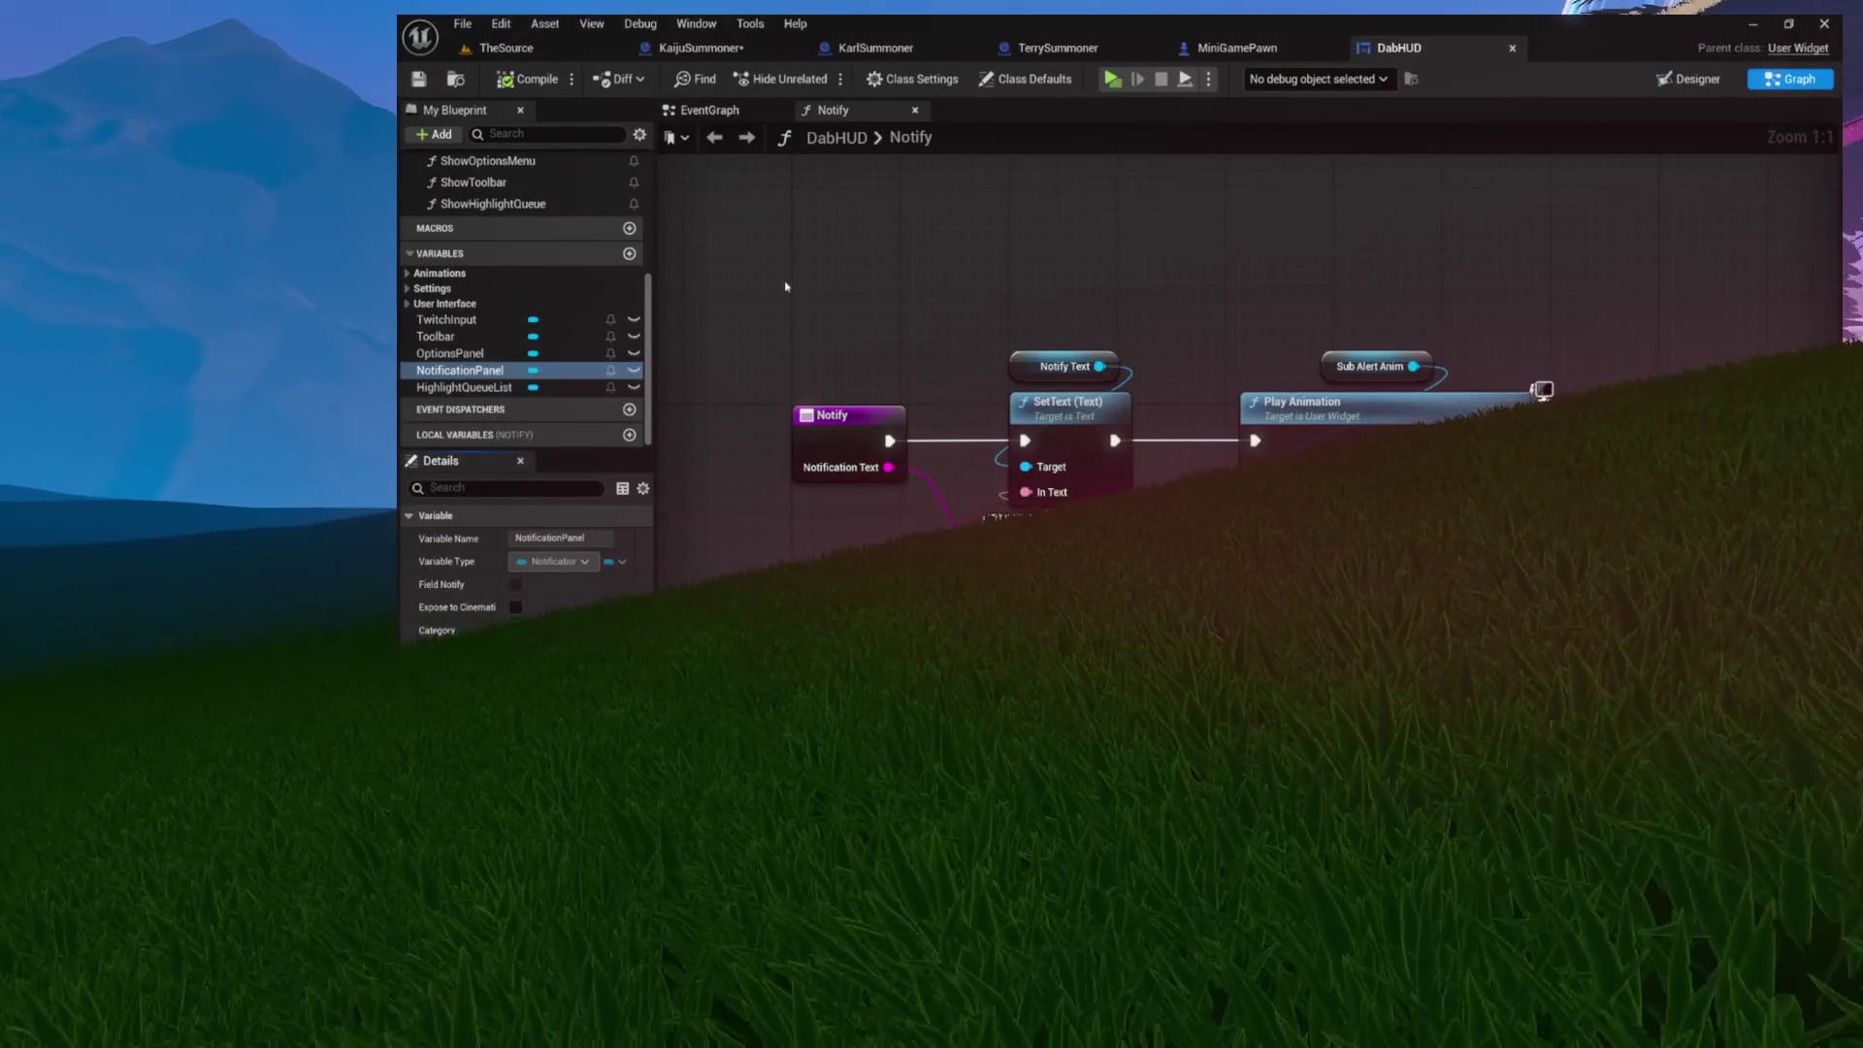
{"action": "left_click", "coordinate": [1689, 79]}
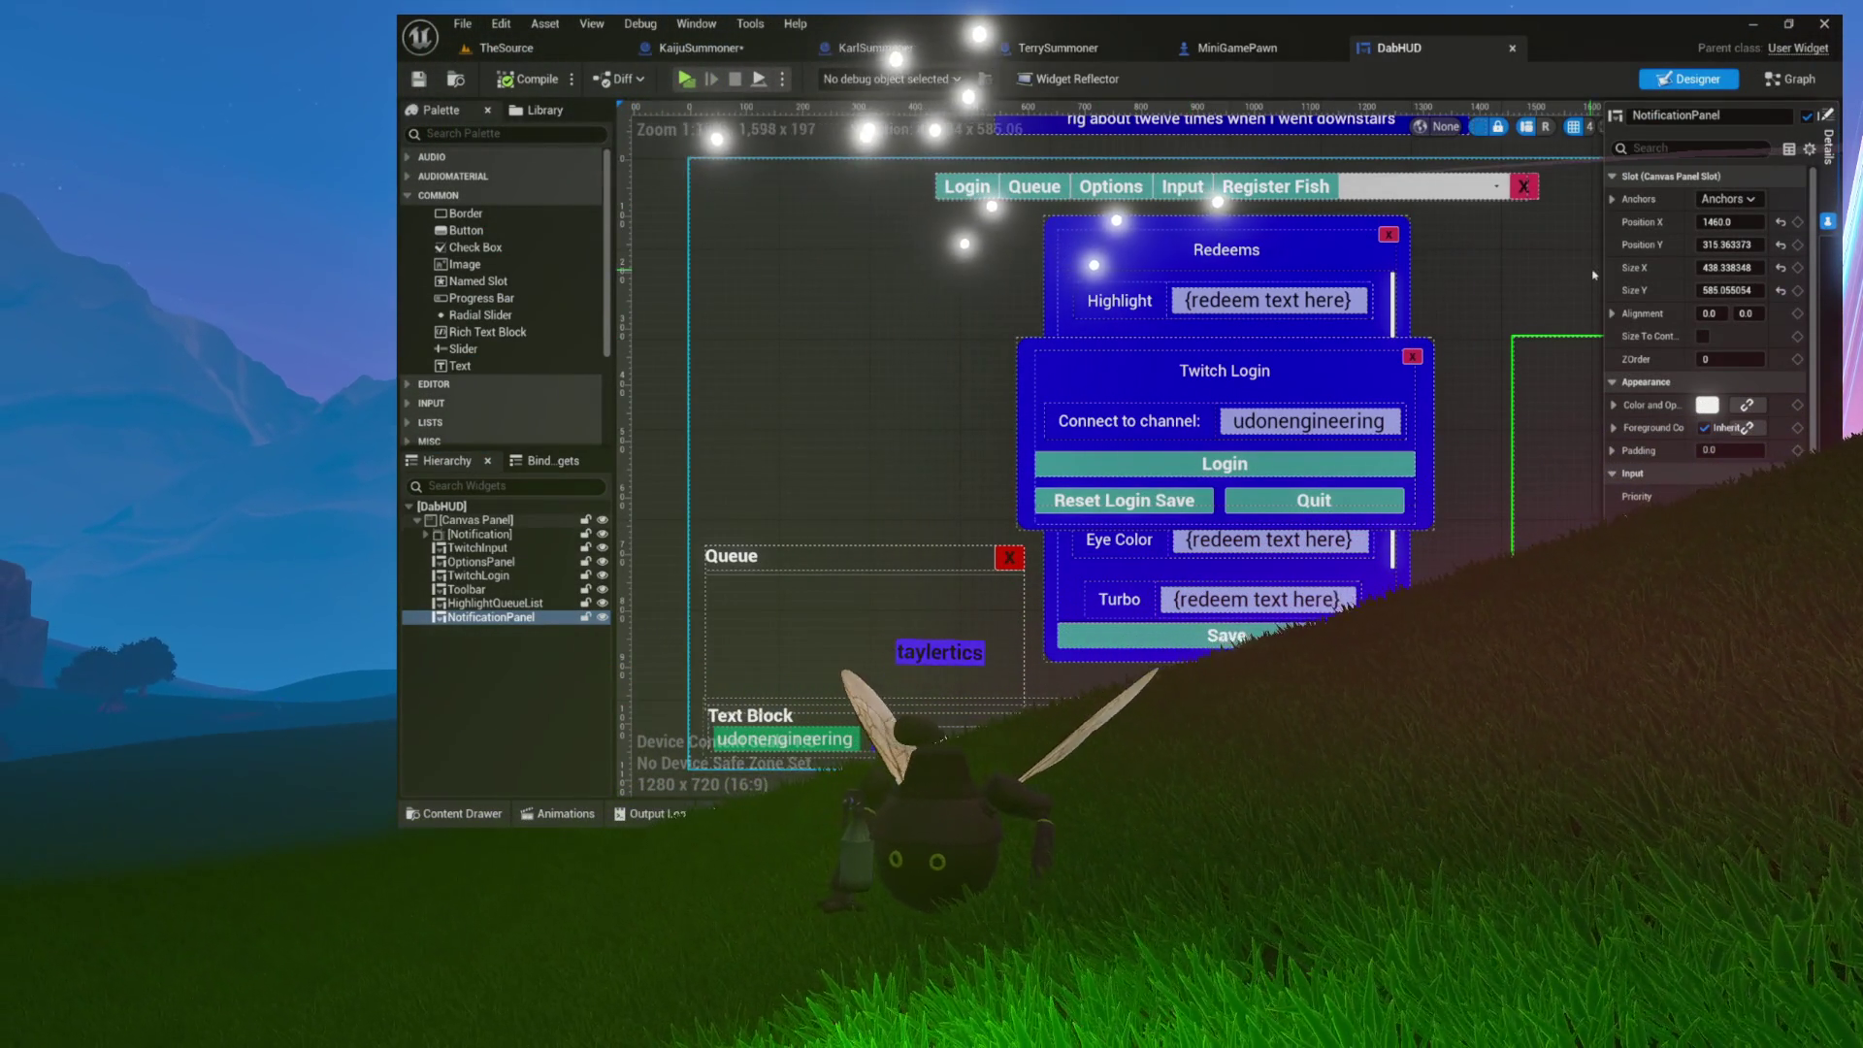
Step: Open NotificationPanel and find all Blueprints referencing its AddNotification function
{"action": "left_click_drag", "start_coordinate": [1603, 272], "coordinate": [1416, 273]}
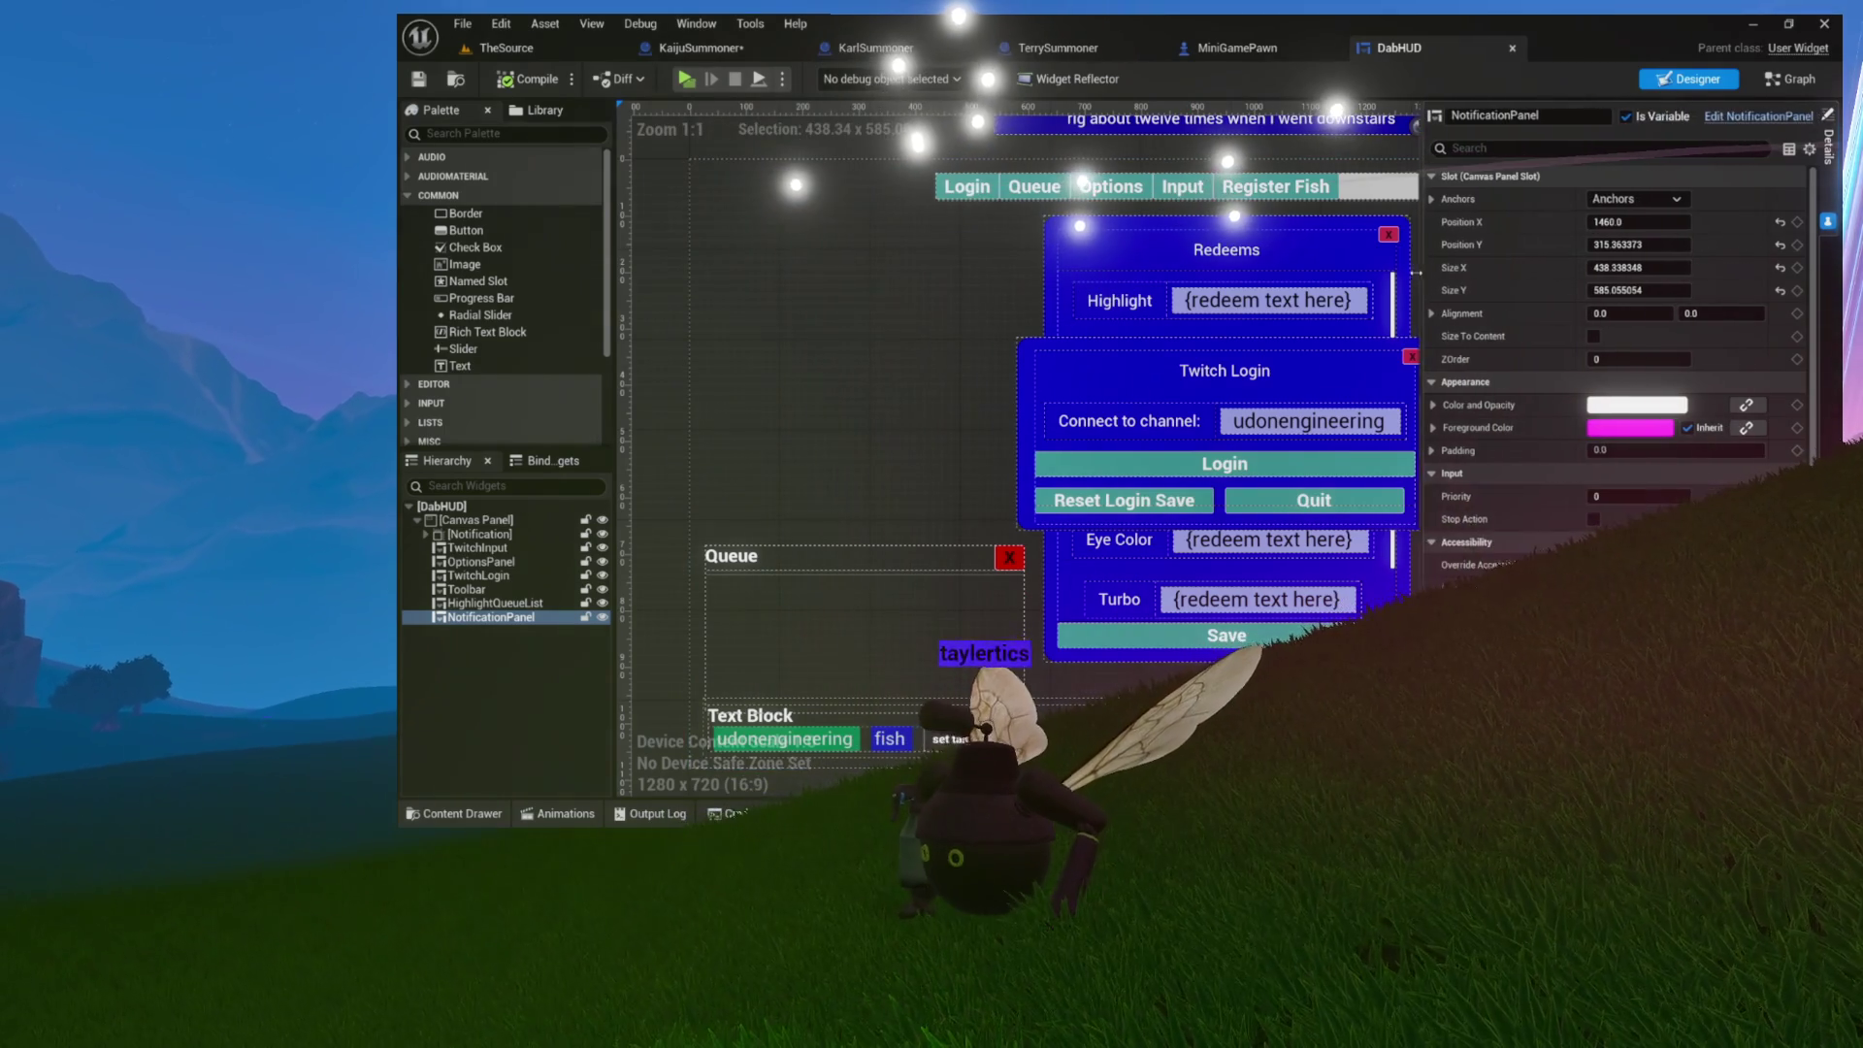
{"action": "left_click", "coordinate": [1758, 116]}
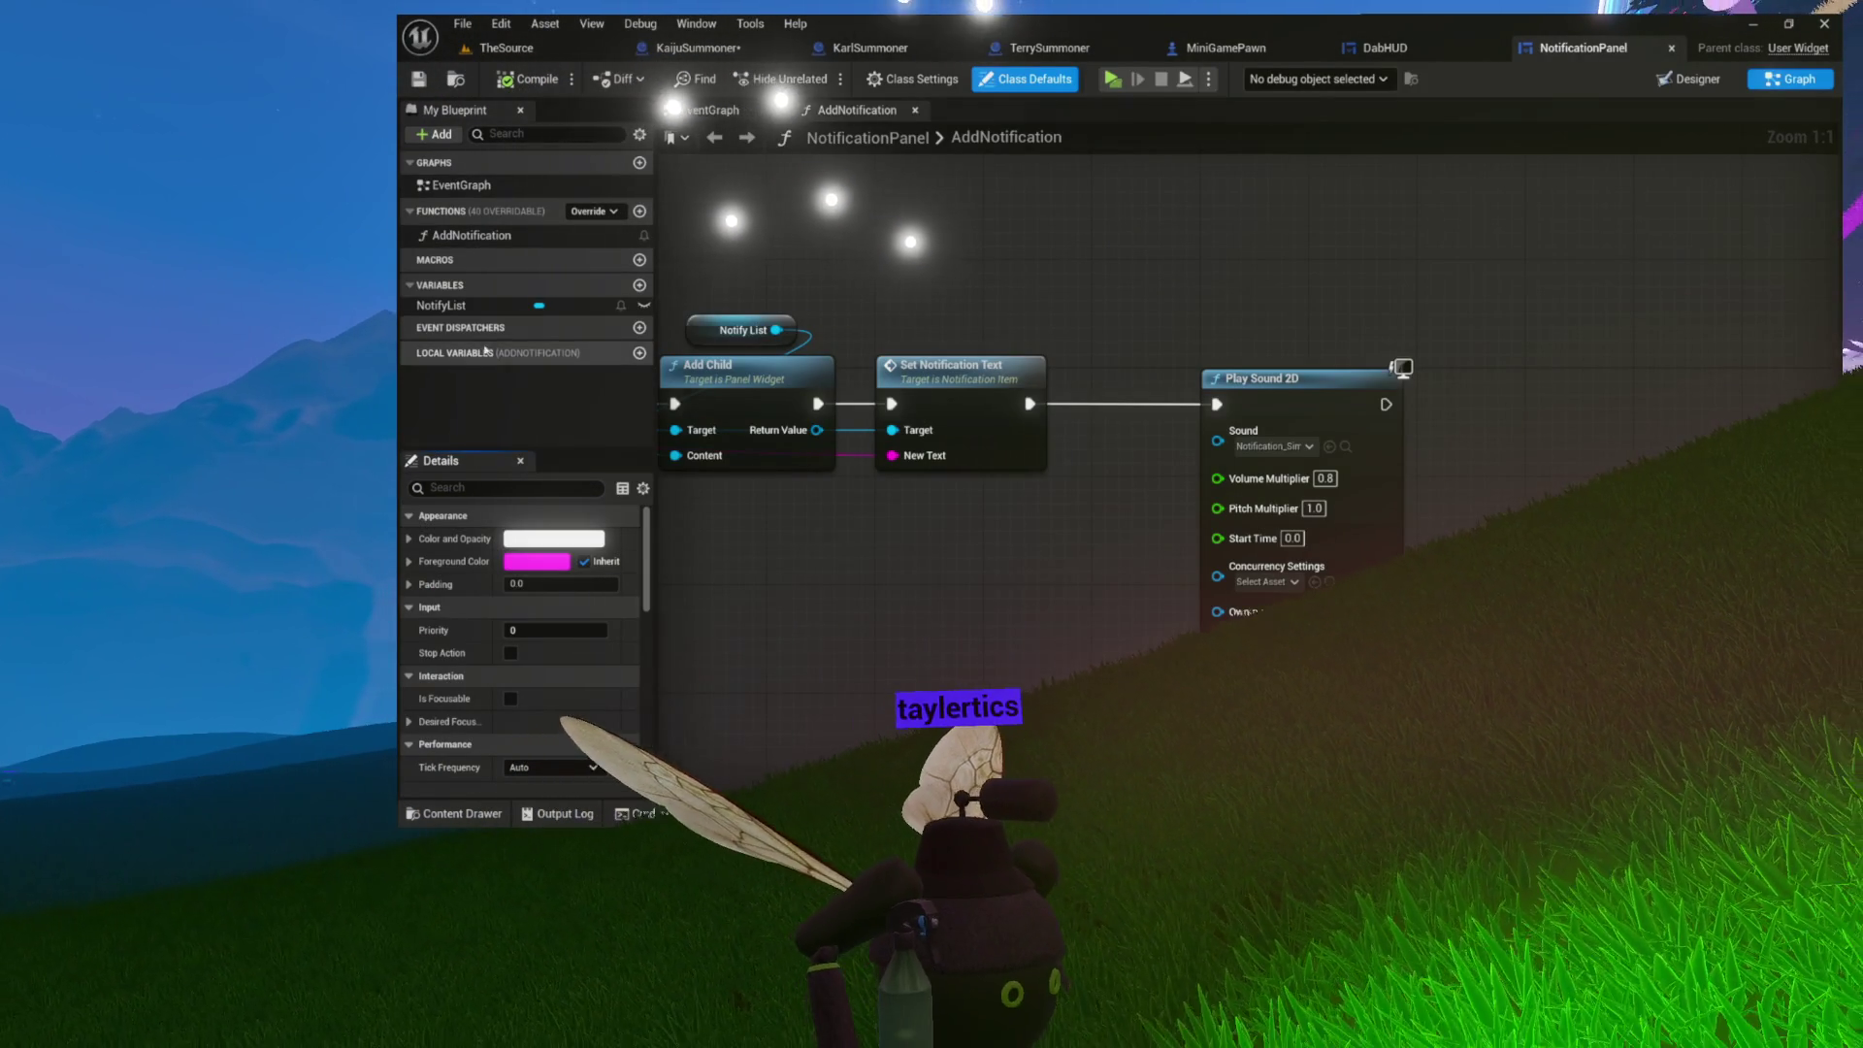
{"action": "right_click", "coordinate": [483, 239]}
{"action": "mouse_move", "coordinate": [582, 331]}
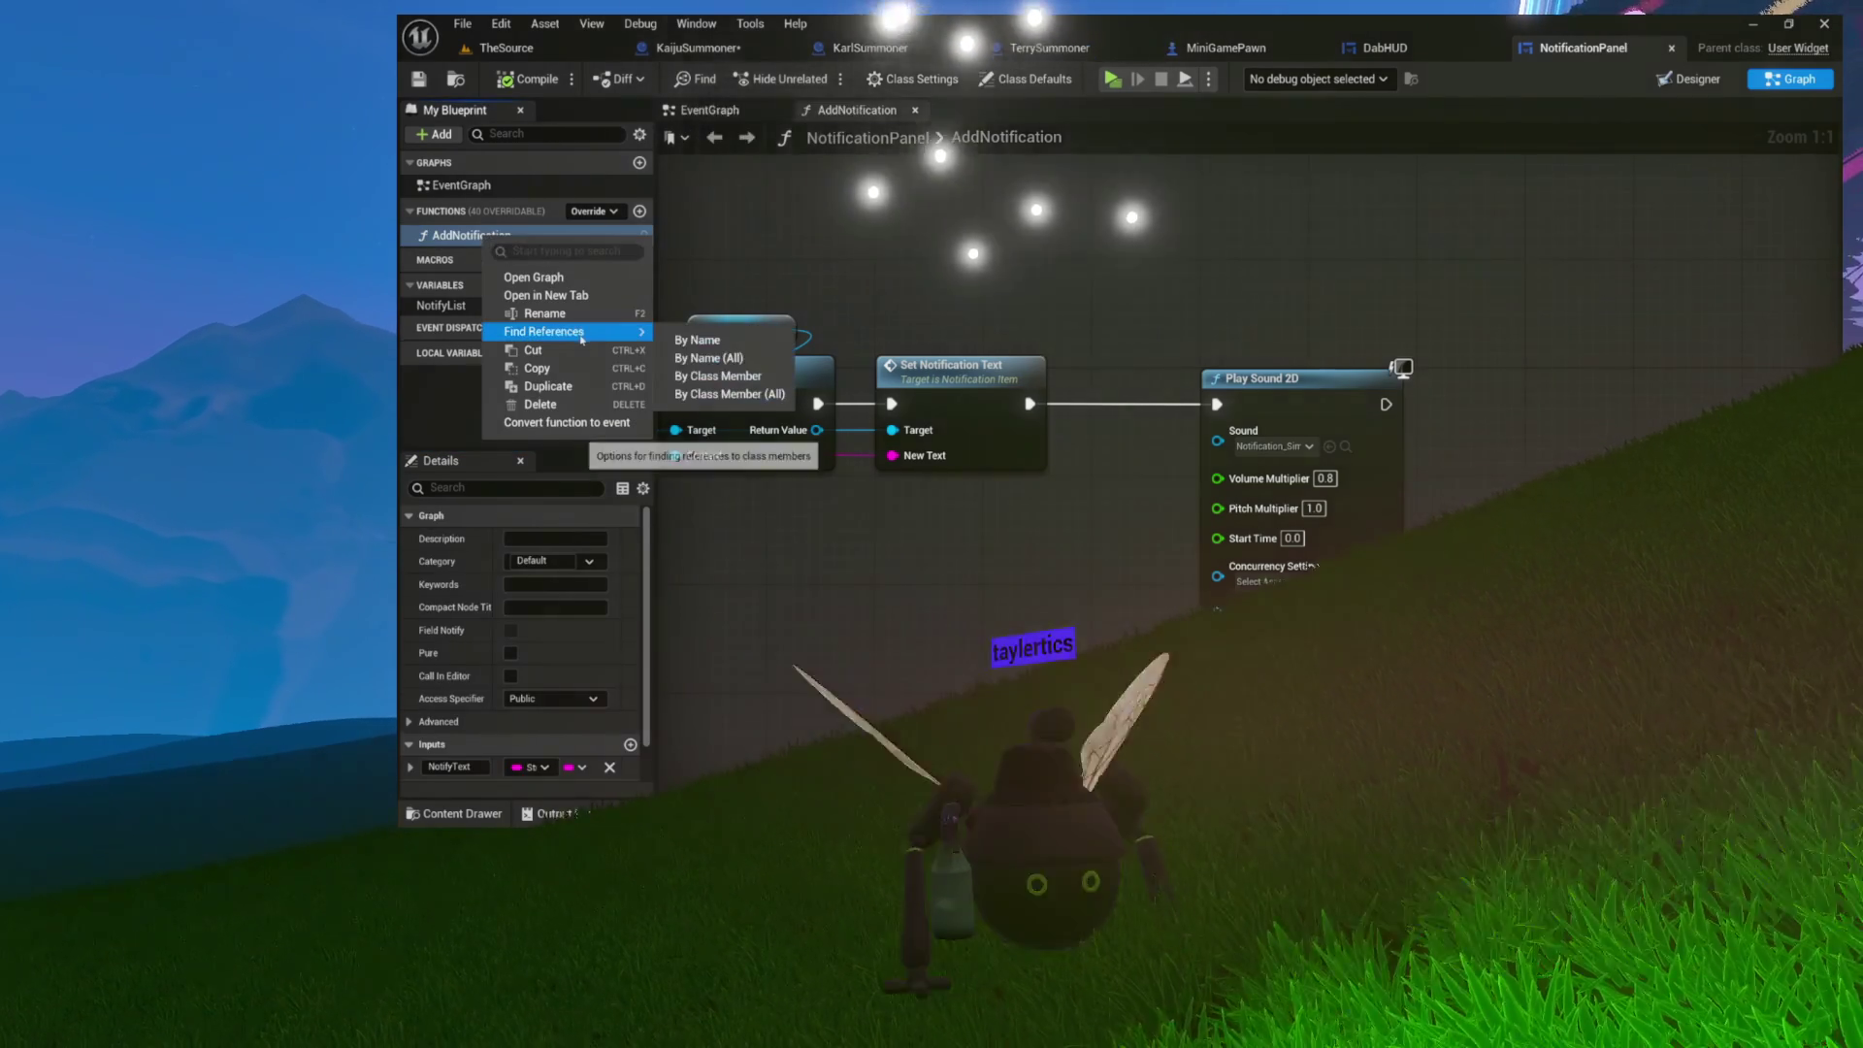
{"action": "left_click", "coordinate": [730, 394]}
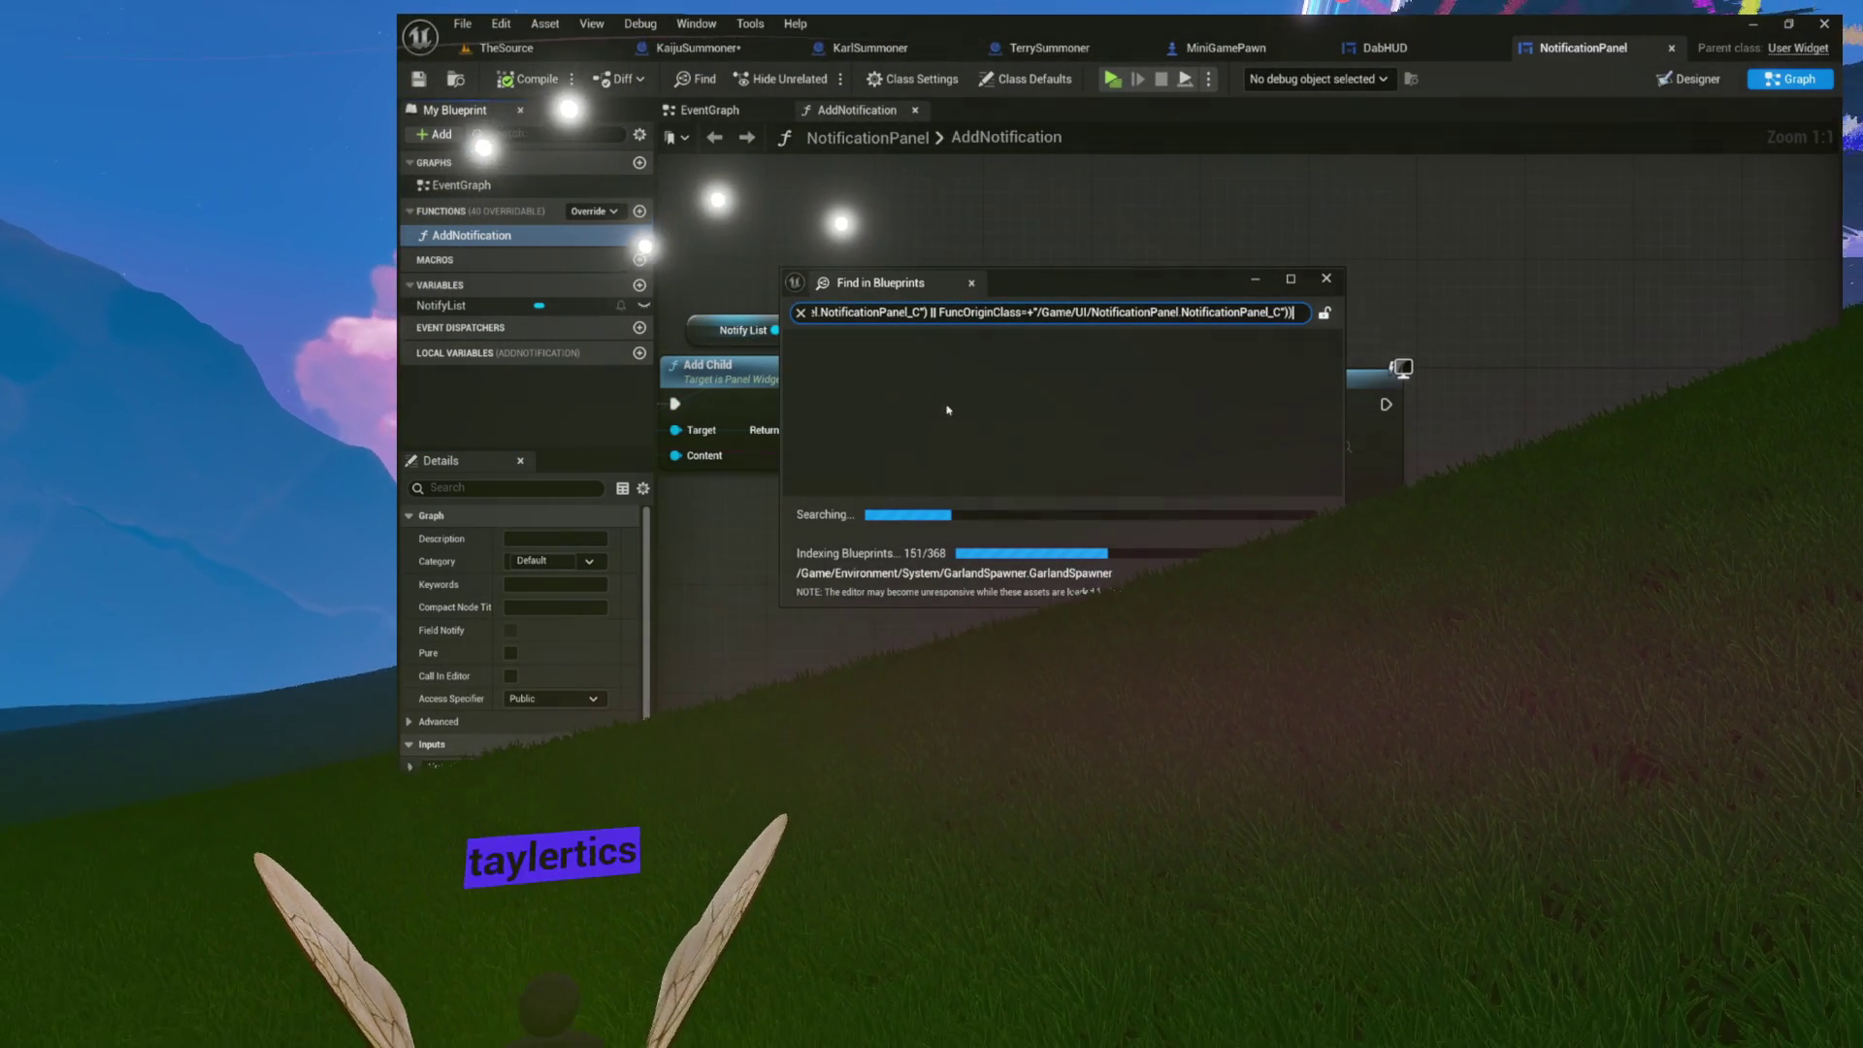
Step: Return to DabHUD's Notify graph and pan to the Play Animation node
{"action": "left_click", "coordinate": [1419, 51]}
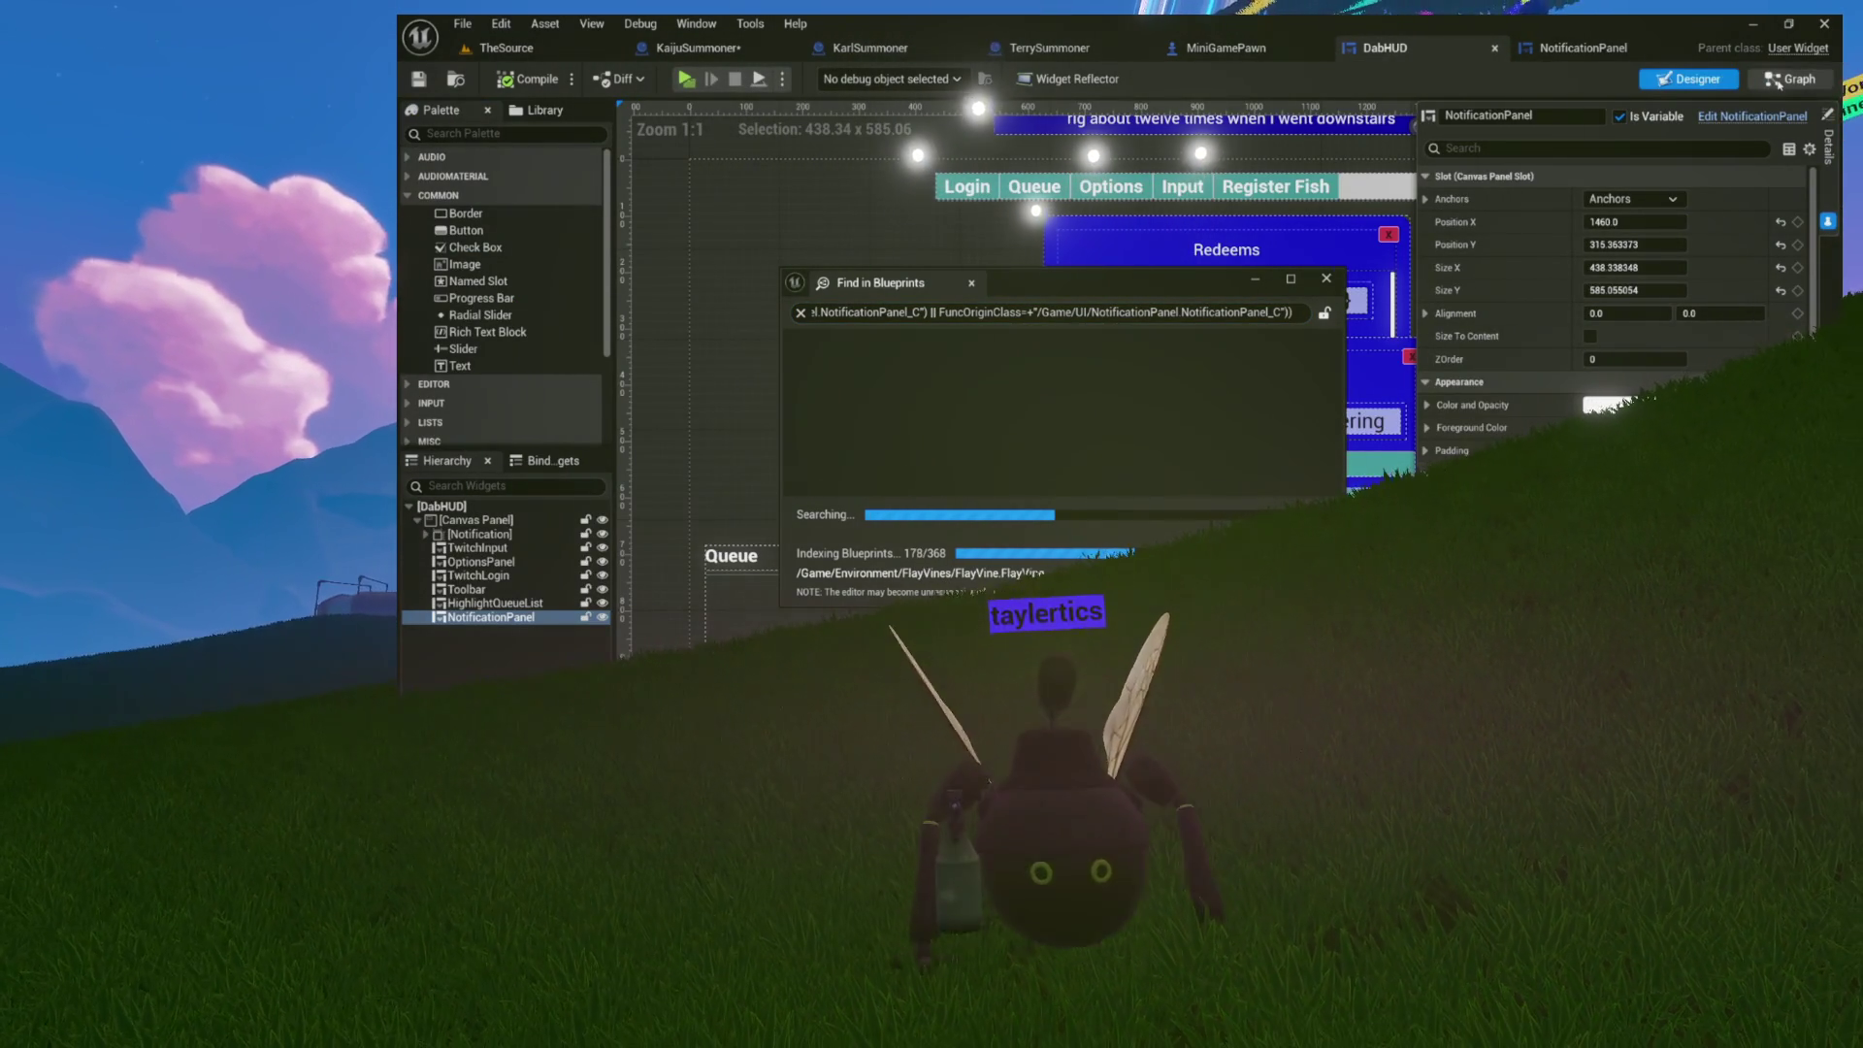
{"action": "left_click", "coordinate": [1786, 79]}
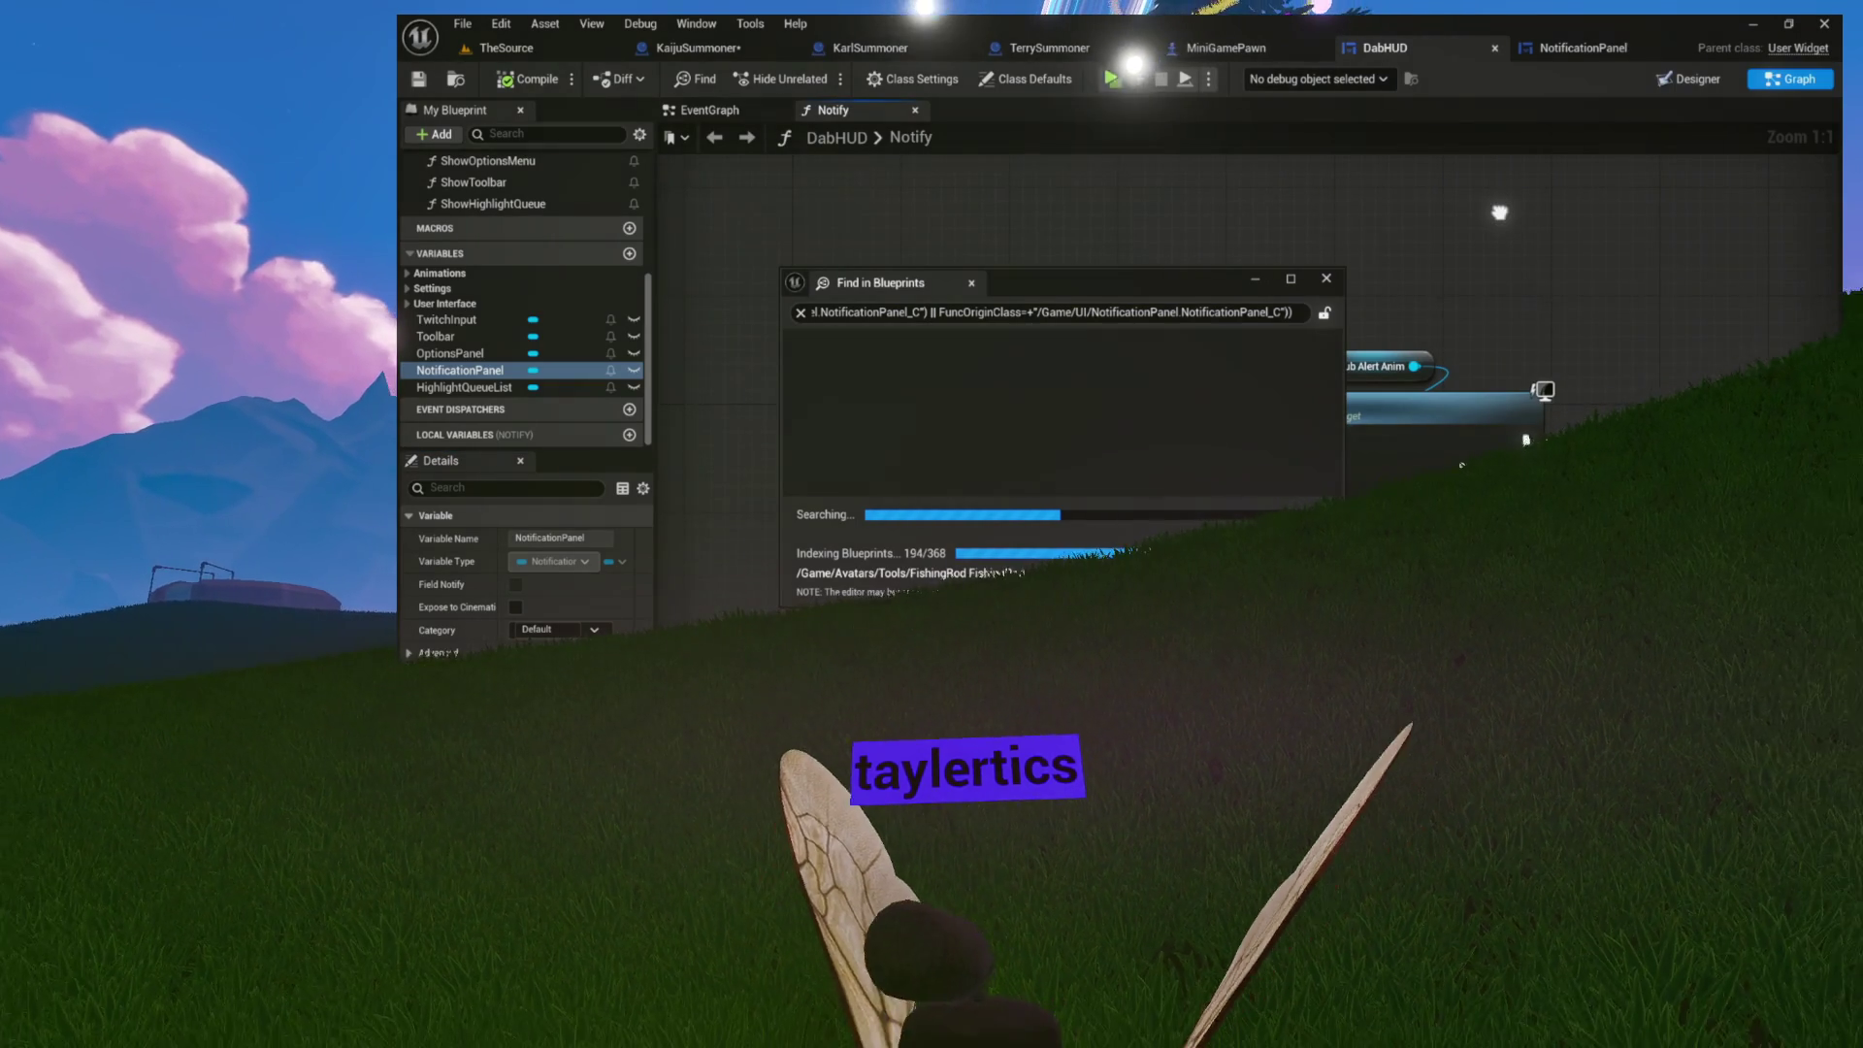
{"action": "left_click_drag", "start_coordinate": [1499, 212], "coordinate": [1600, 232]}
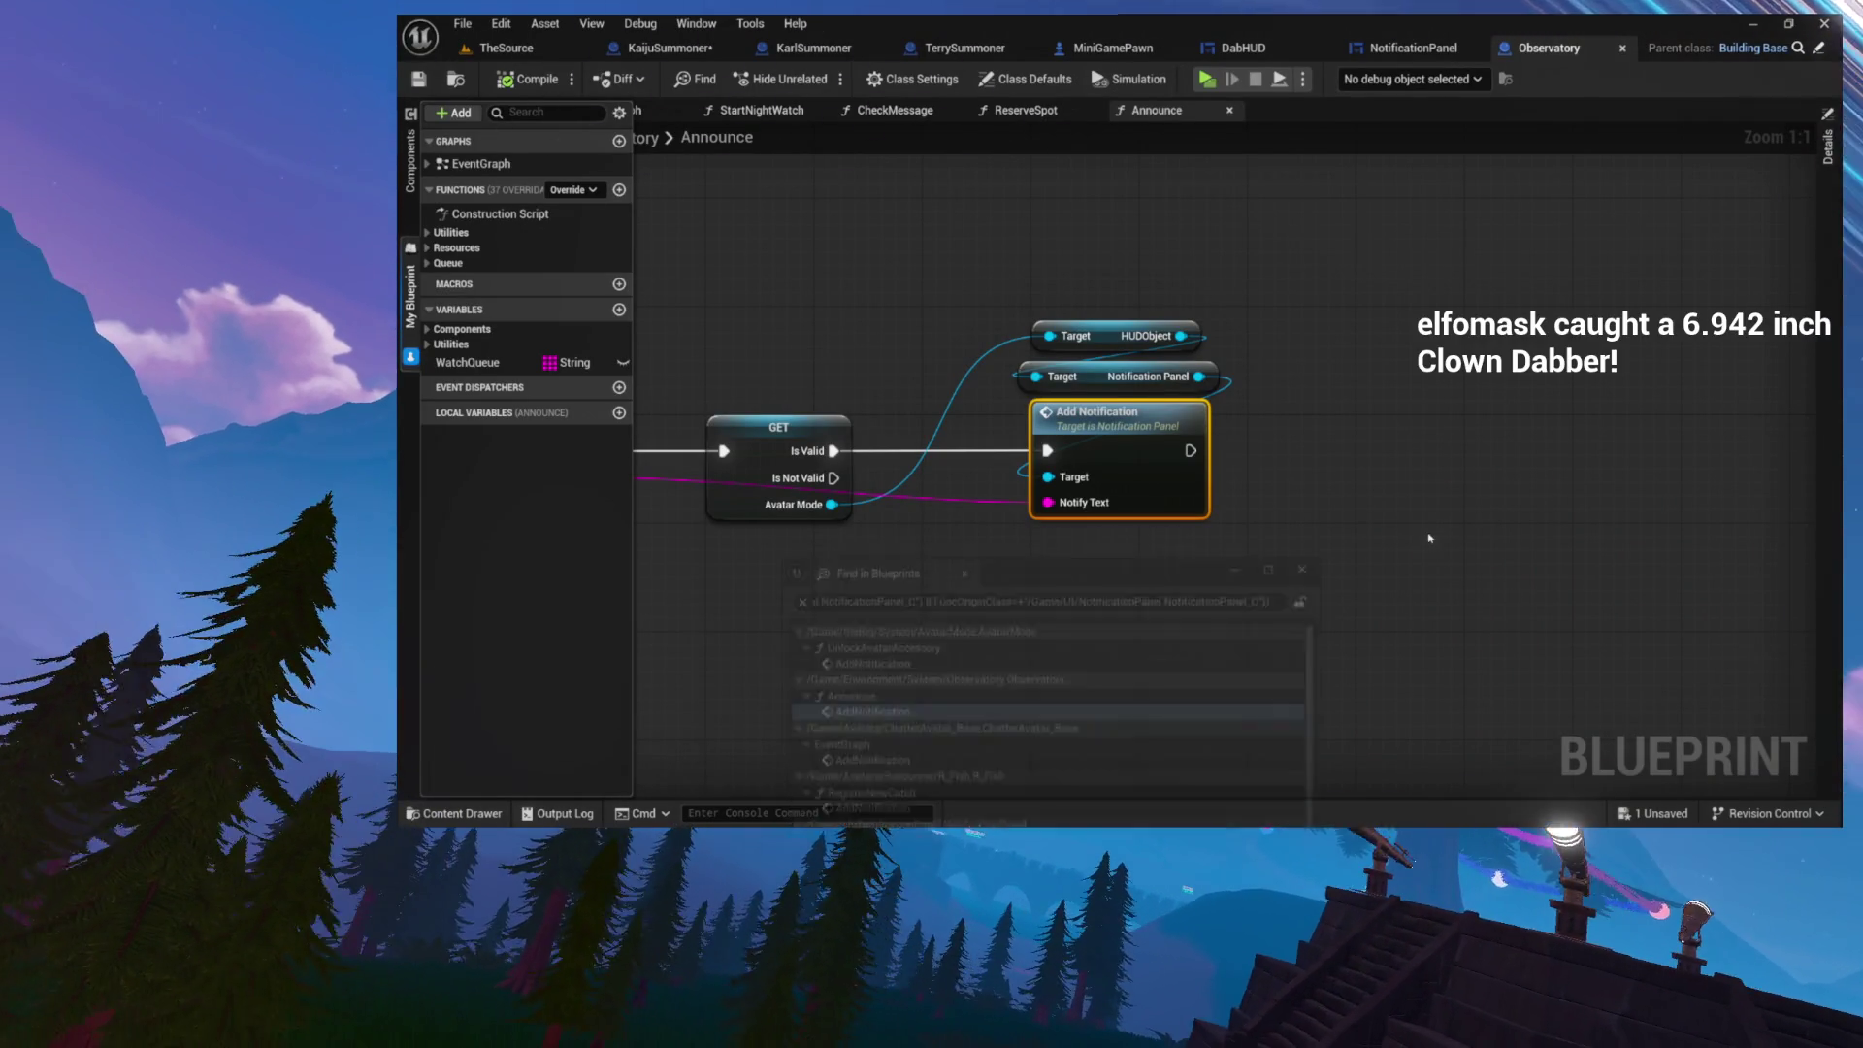
Step: Select Observatory's GET, Target and Add Notification nodes, then close it and return to KaijuSummoner
{"action": "left_click", "coordinate": [1315, 562]}
{"action": "left_click_drag", "start_coordinate": [1323, 275], "coordinate": [1094, 501]}
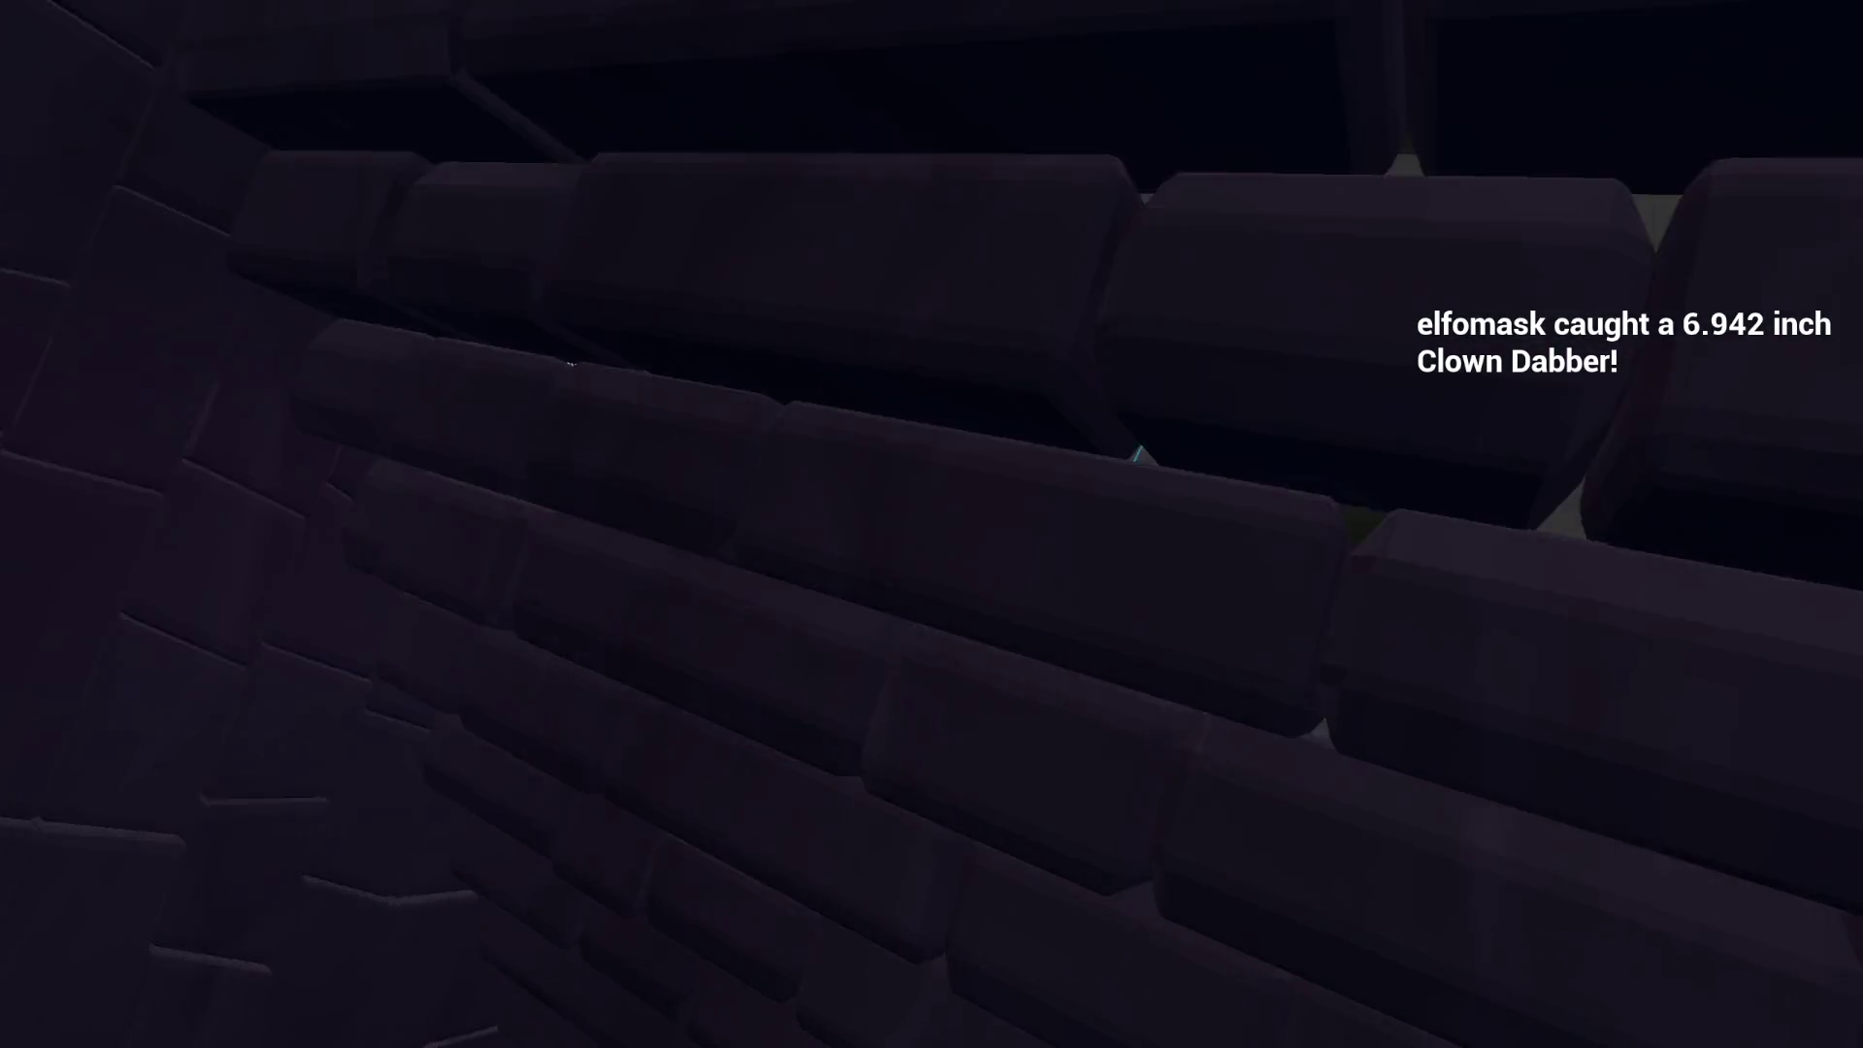
{"action": "left_click_drag", "start_coordinate": [964, 327], "coordinate": [1519, 659]}
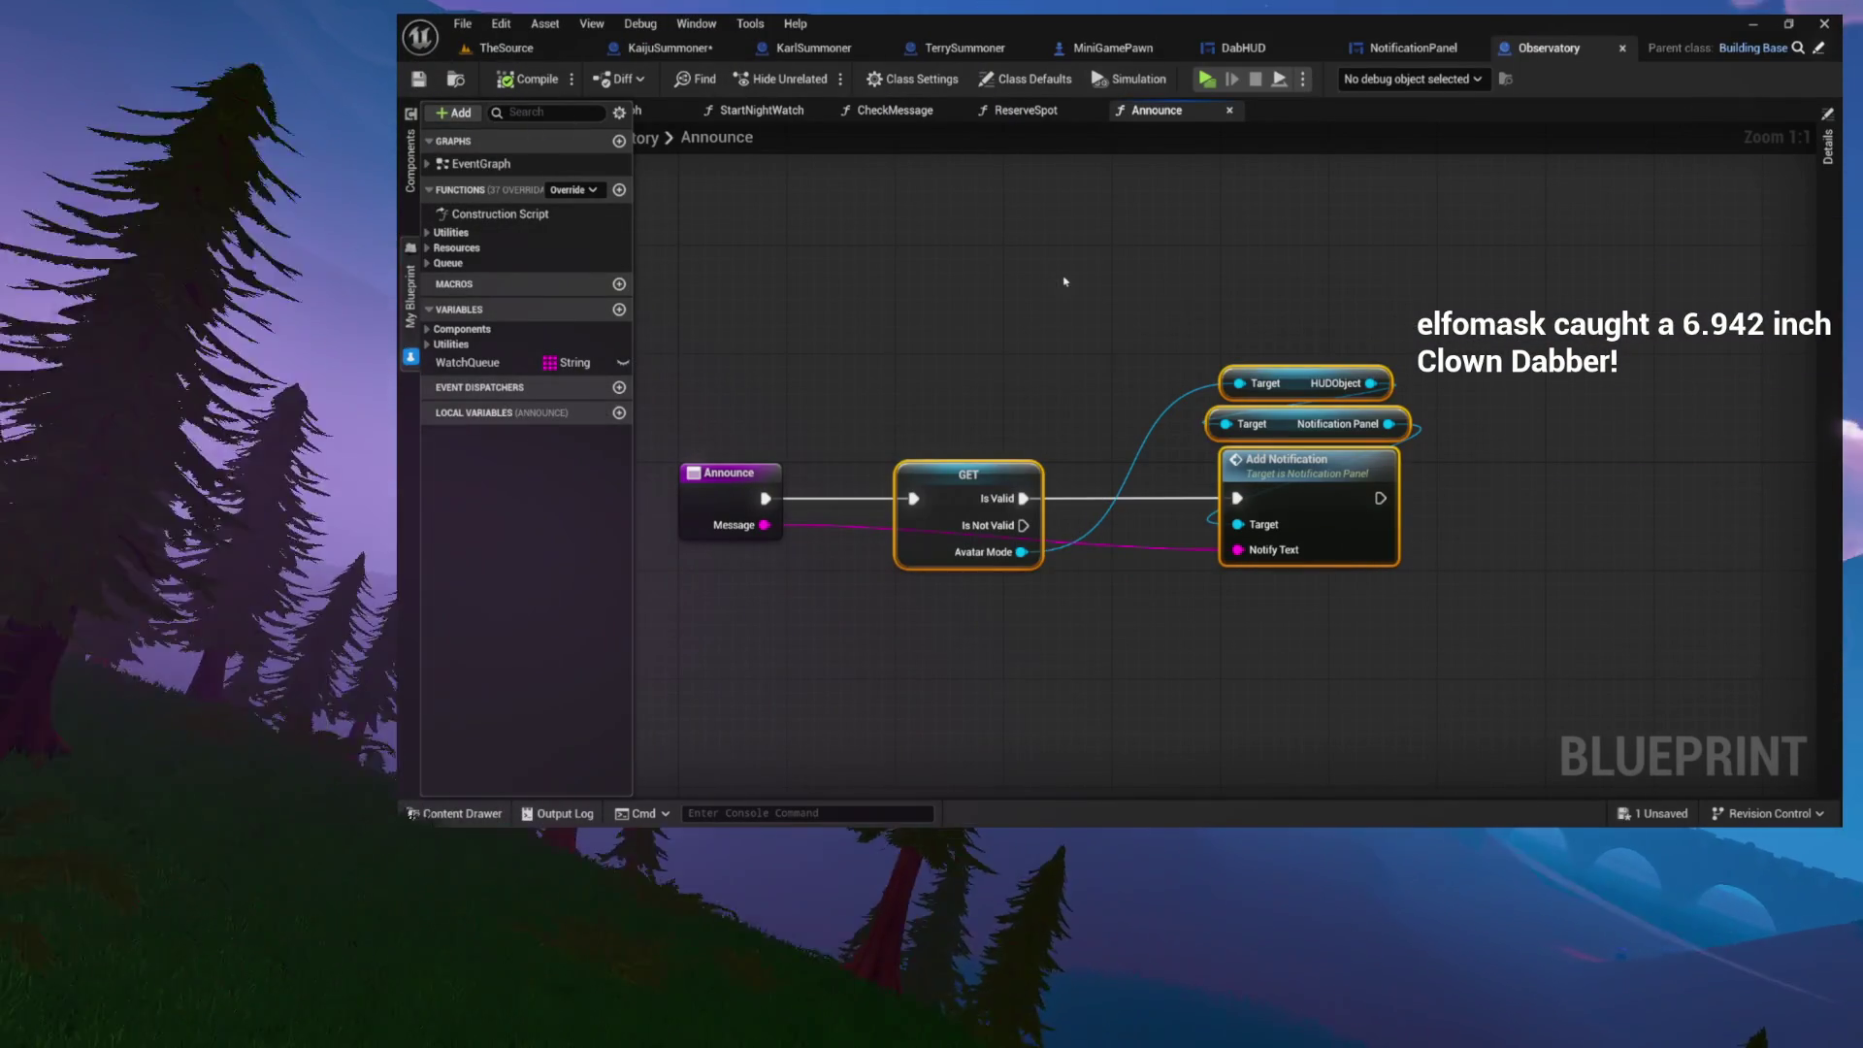
{"action": "left_click", "coordinate": [1065, 283]}
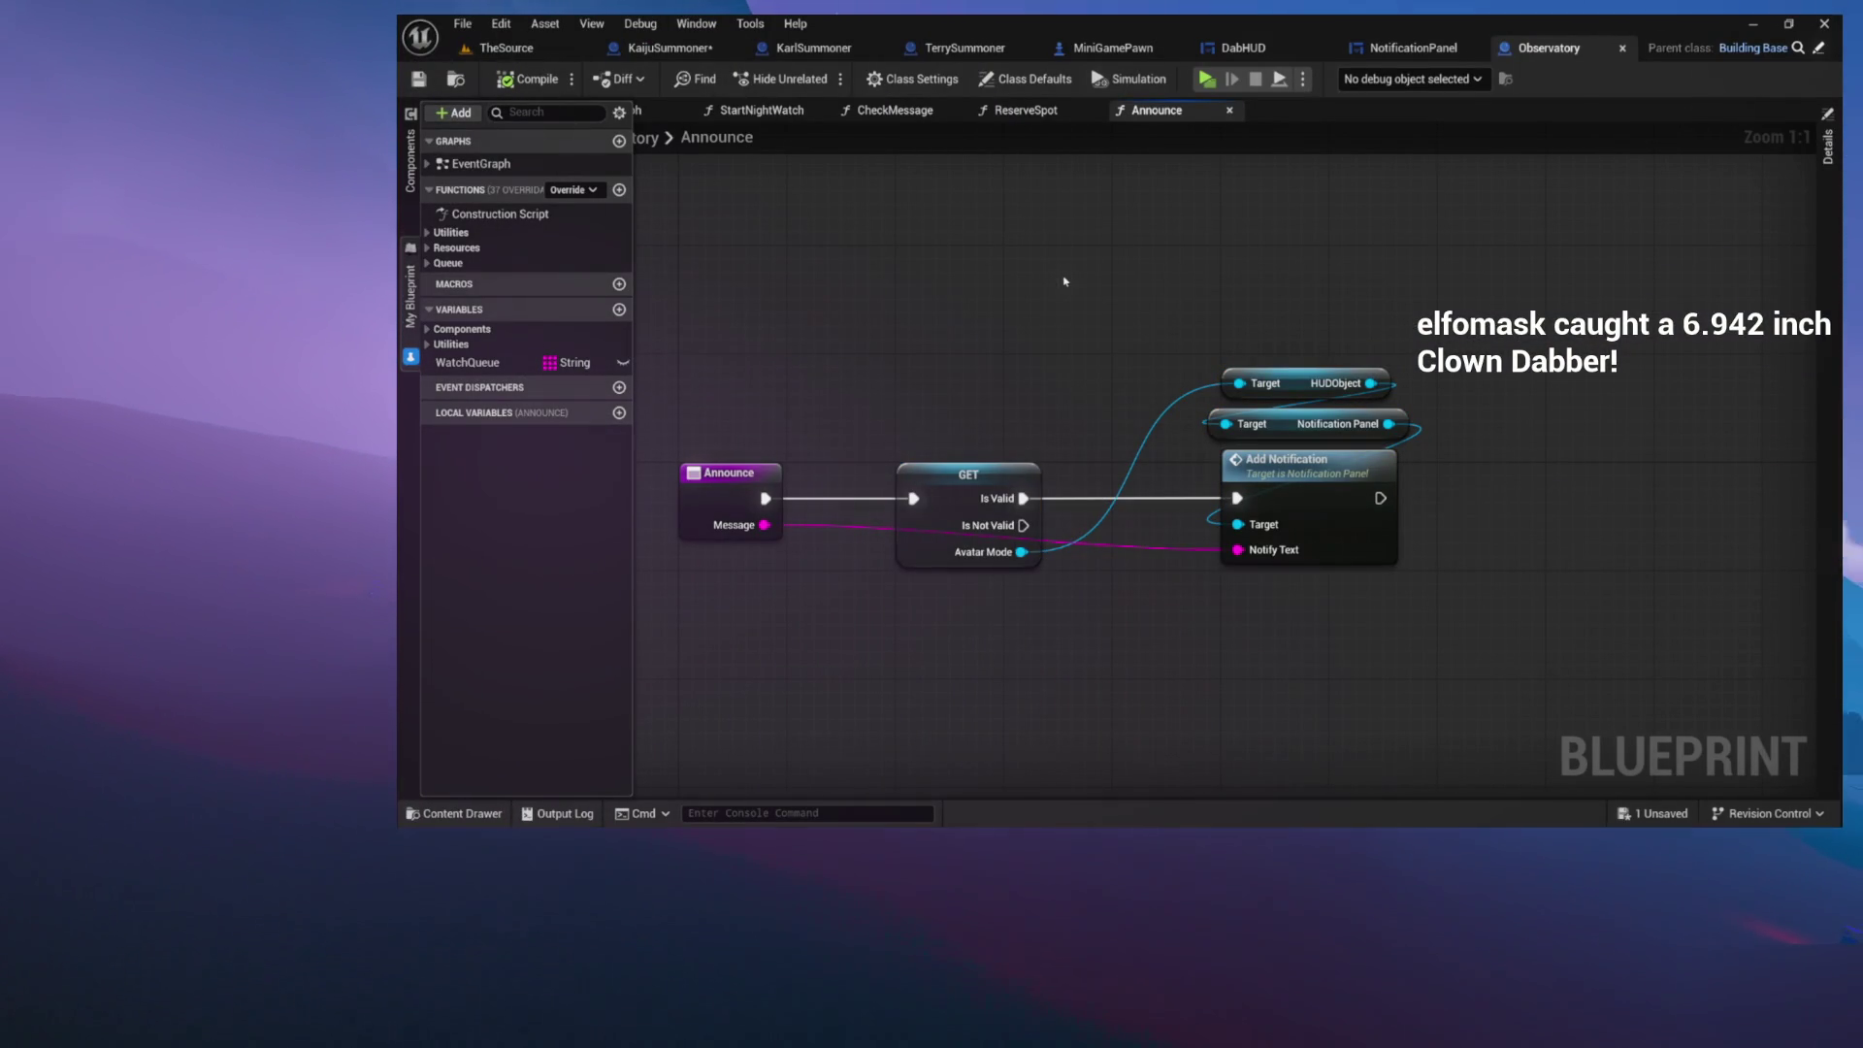
{"action": "left_click_drag", "start_coordinate": [893, 333], "coordinate": [1268, 626]}
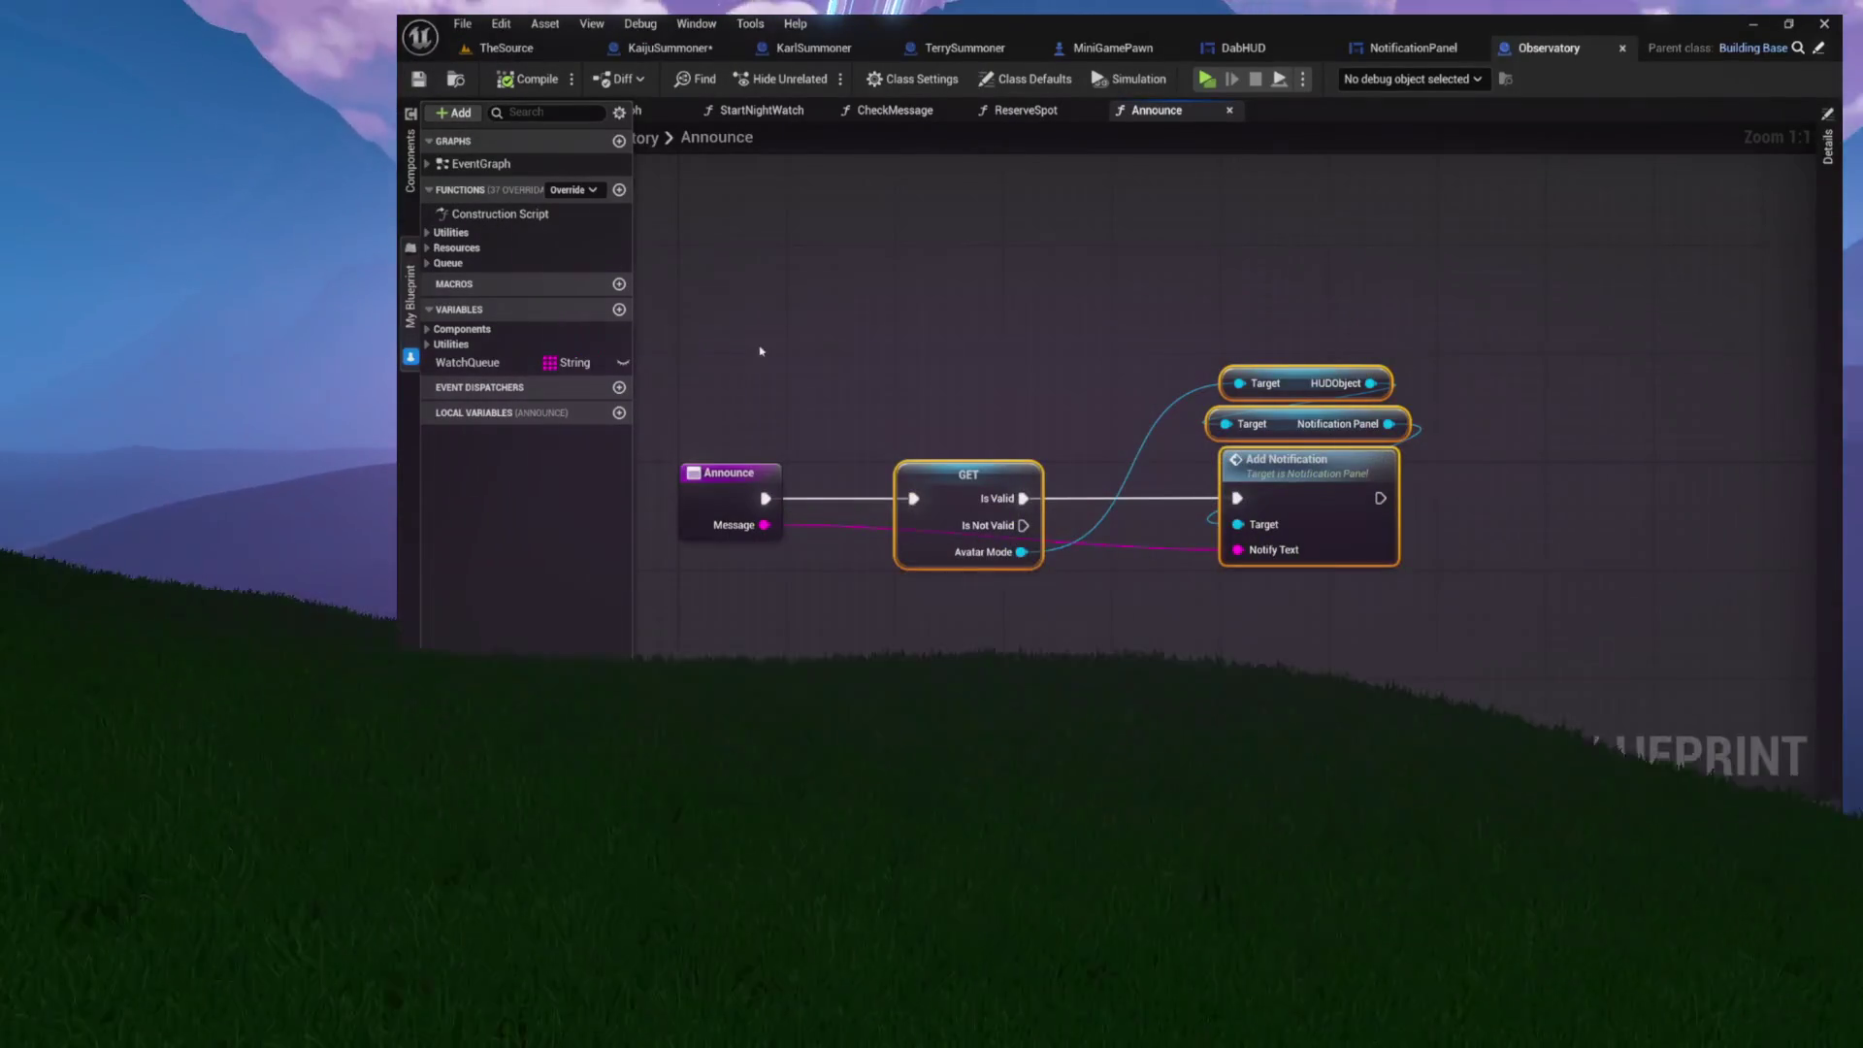
{"action": "left_click", "coordinate": [800, 387]}
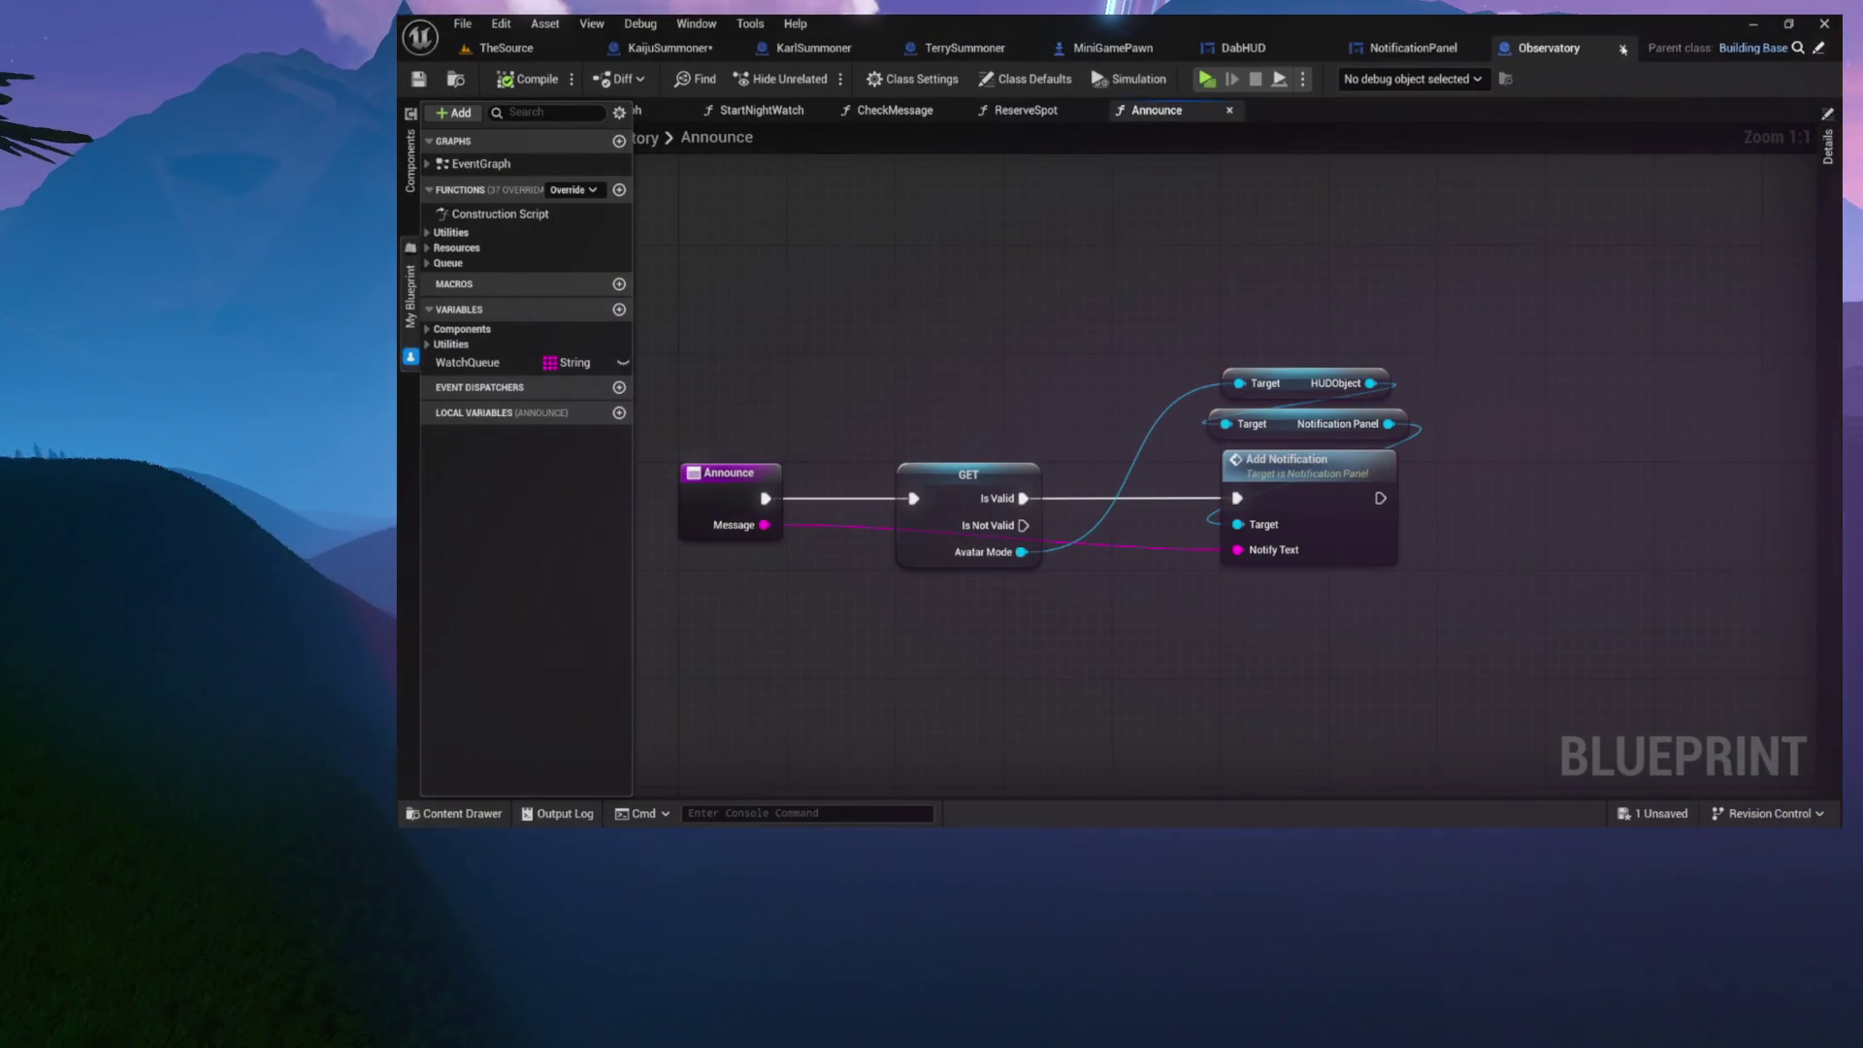
{"action": "left_click", "coordinate": [1624, 48]}
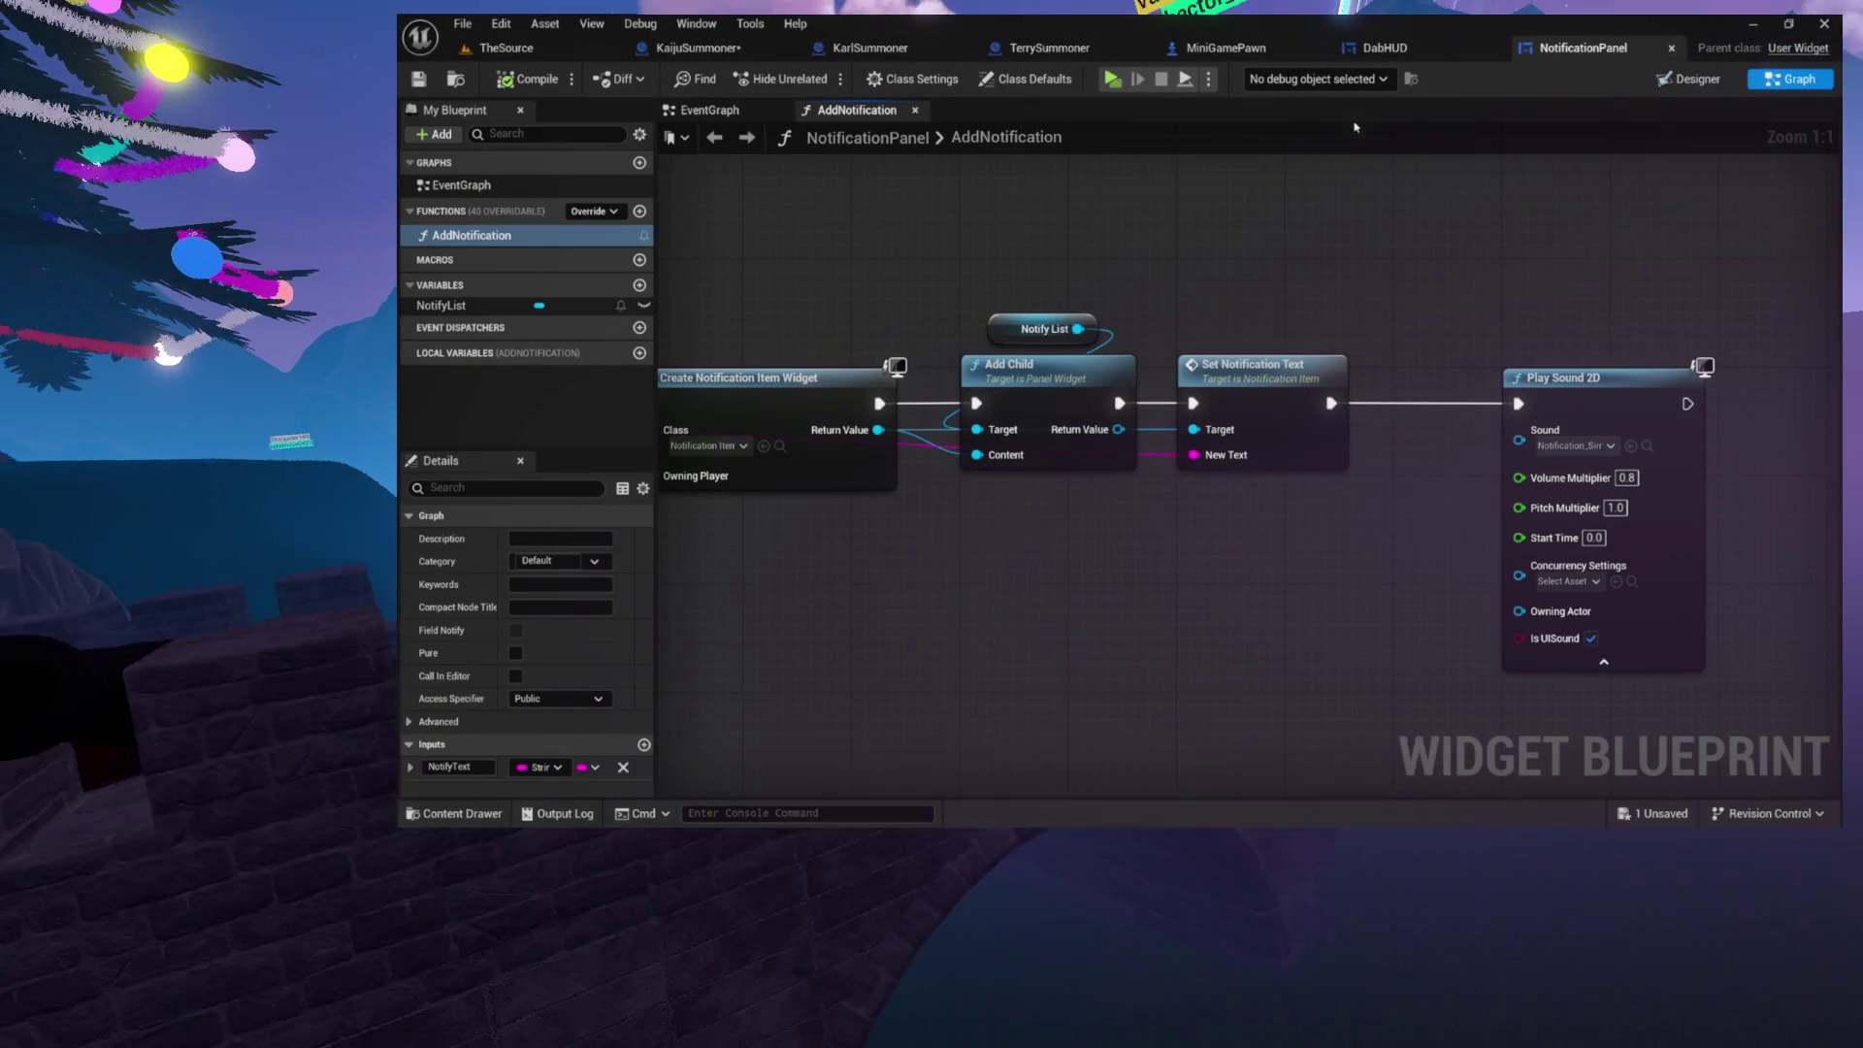
{"action": "left_click", "coordinate": [667, 48]}
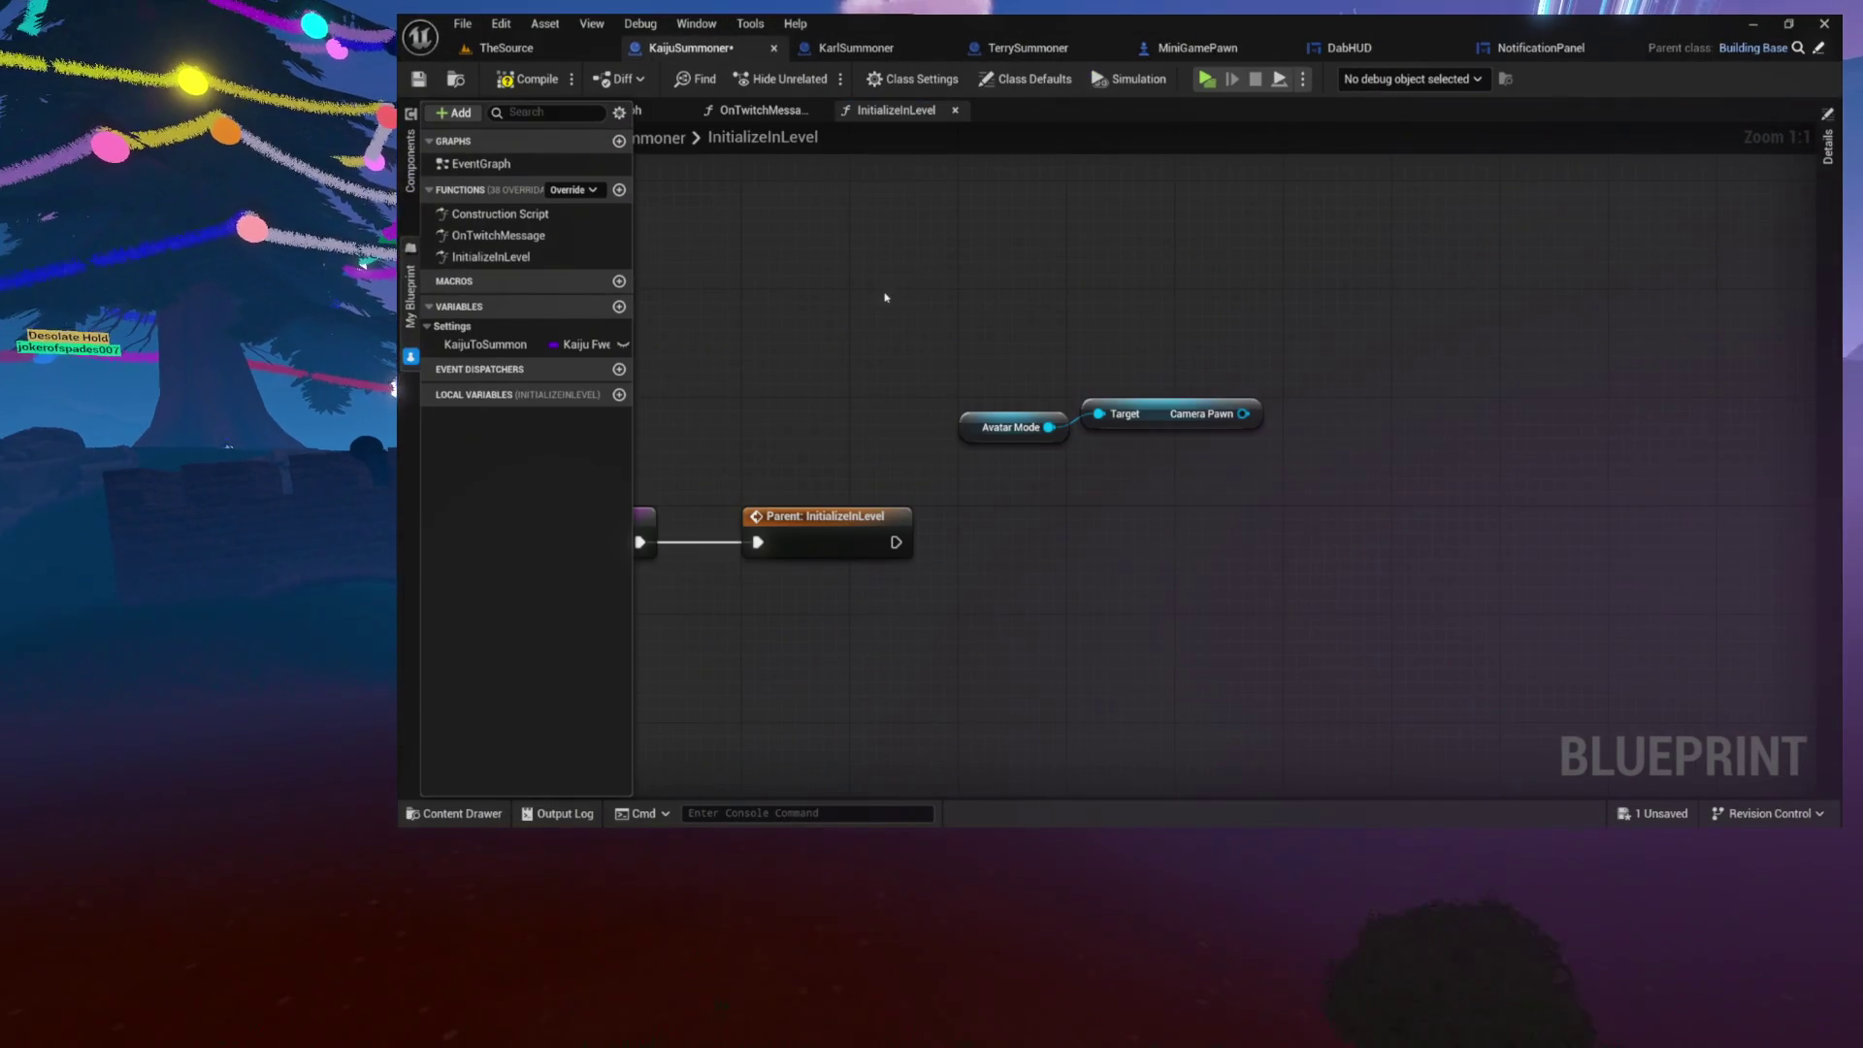
Step: Paste the HUDObject, Notification Panel and Add Notification nodes and place them after Parent: InitializeInLevel
{"action": "key", "text": "ctrl+a"}
{"action": "left_click", "coordinate": [1116, 415]}
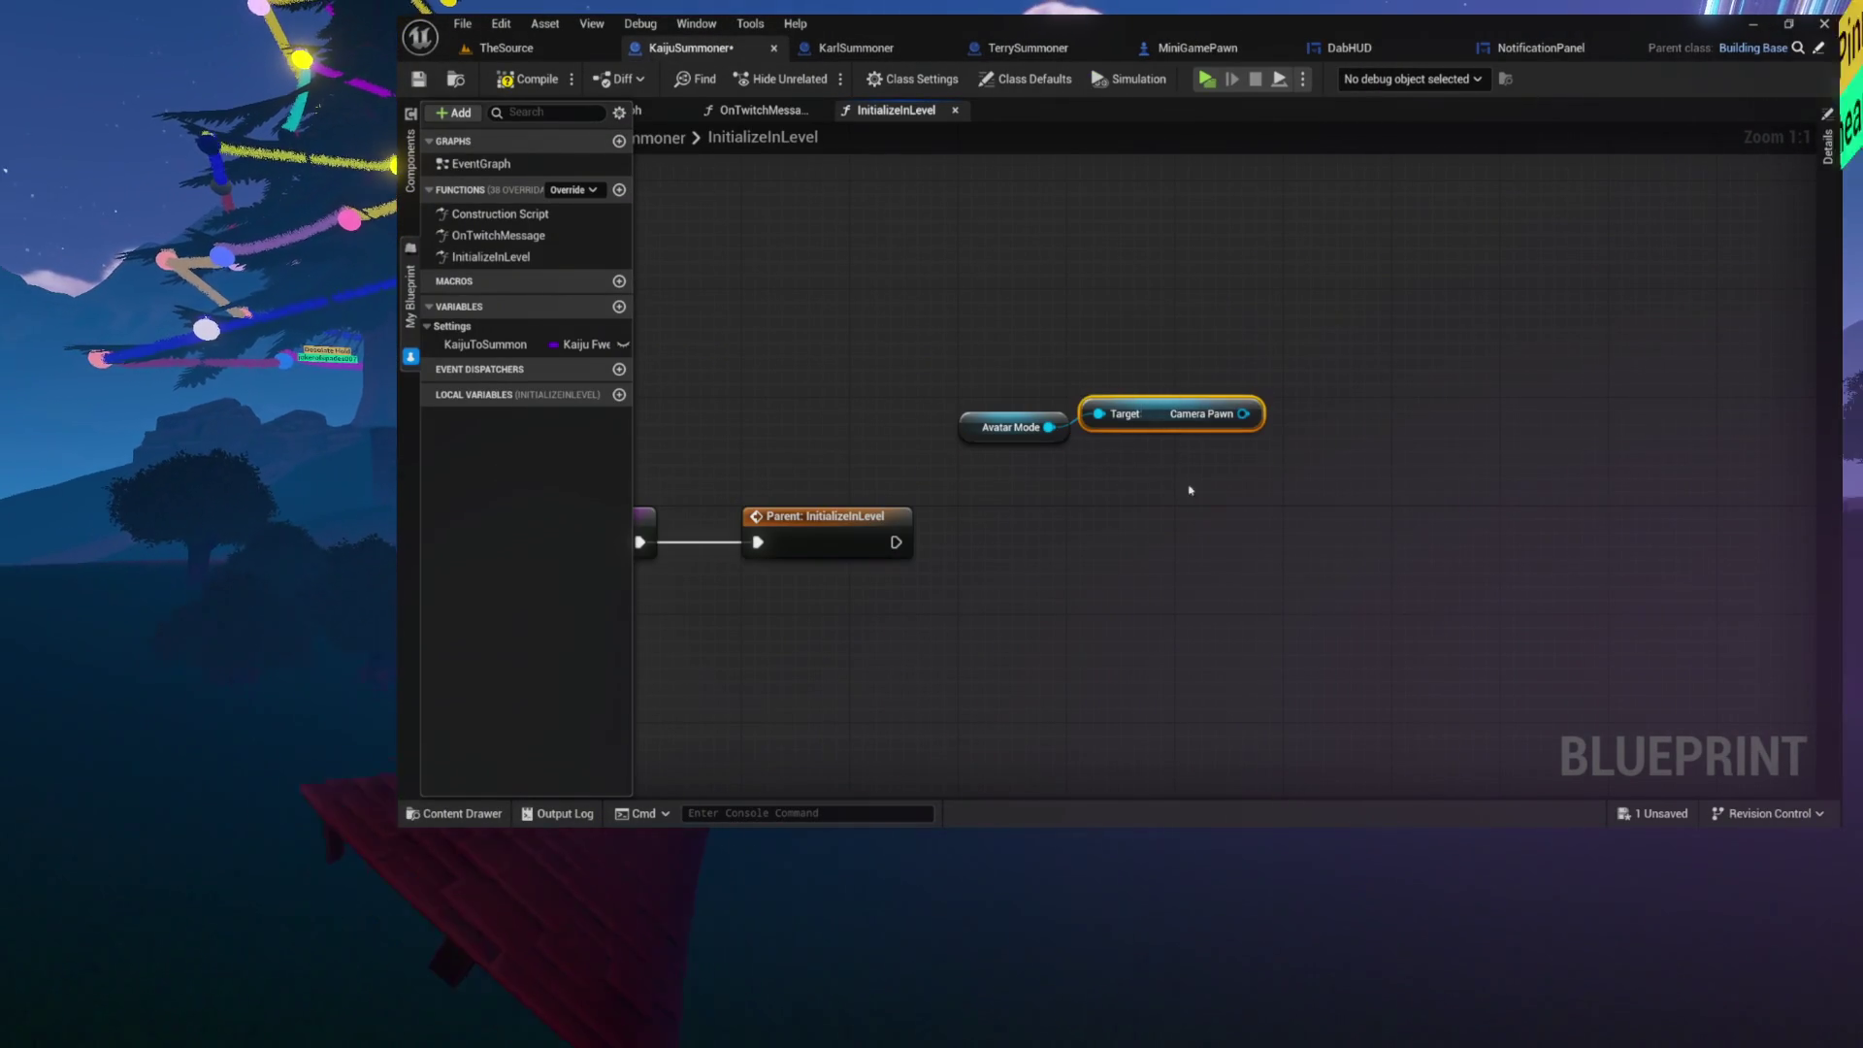
{"action": "key", "text": "ctrl+v"}
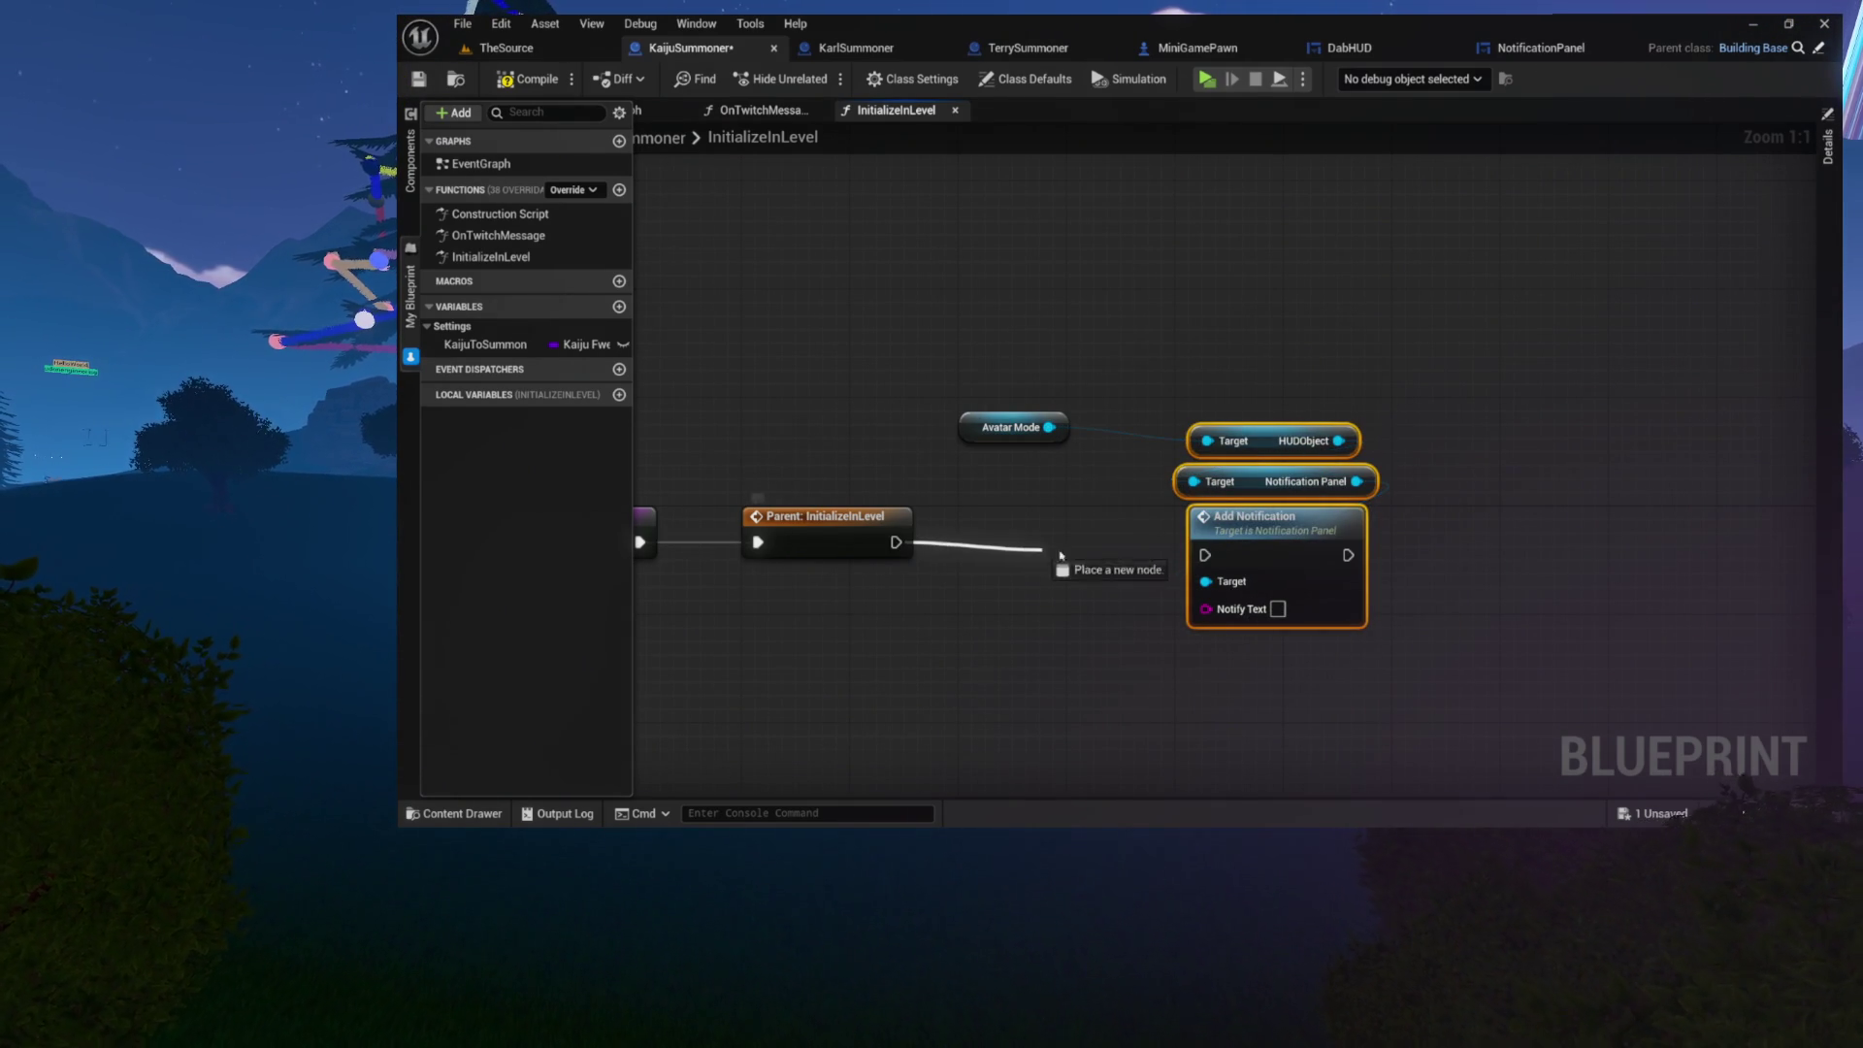
{"action": "left_click_drag", "start_coordinate": [1292, 558], "coordinate": [1171, 529]}
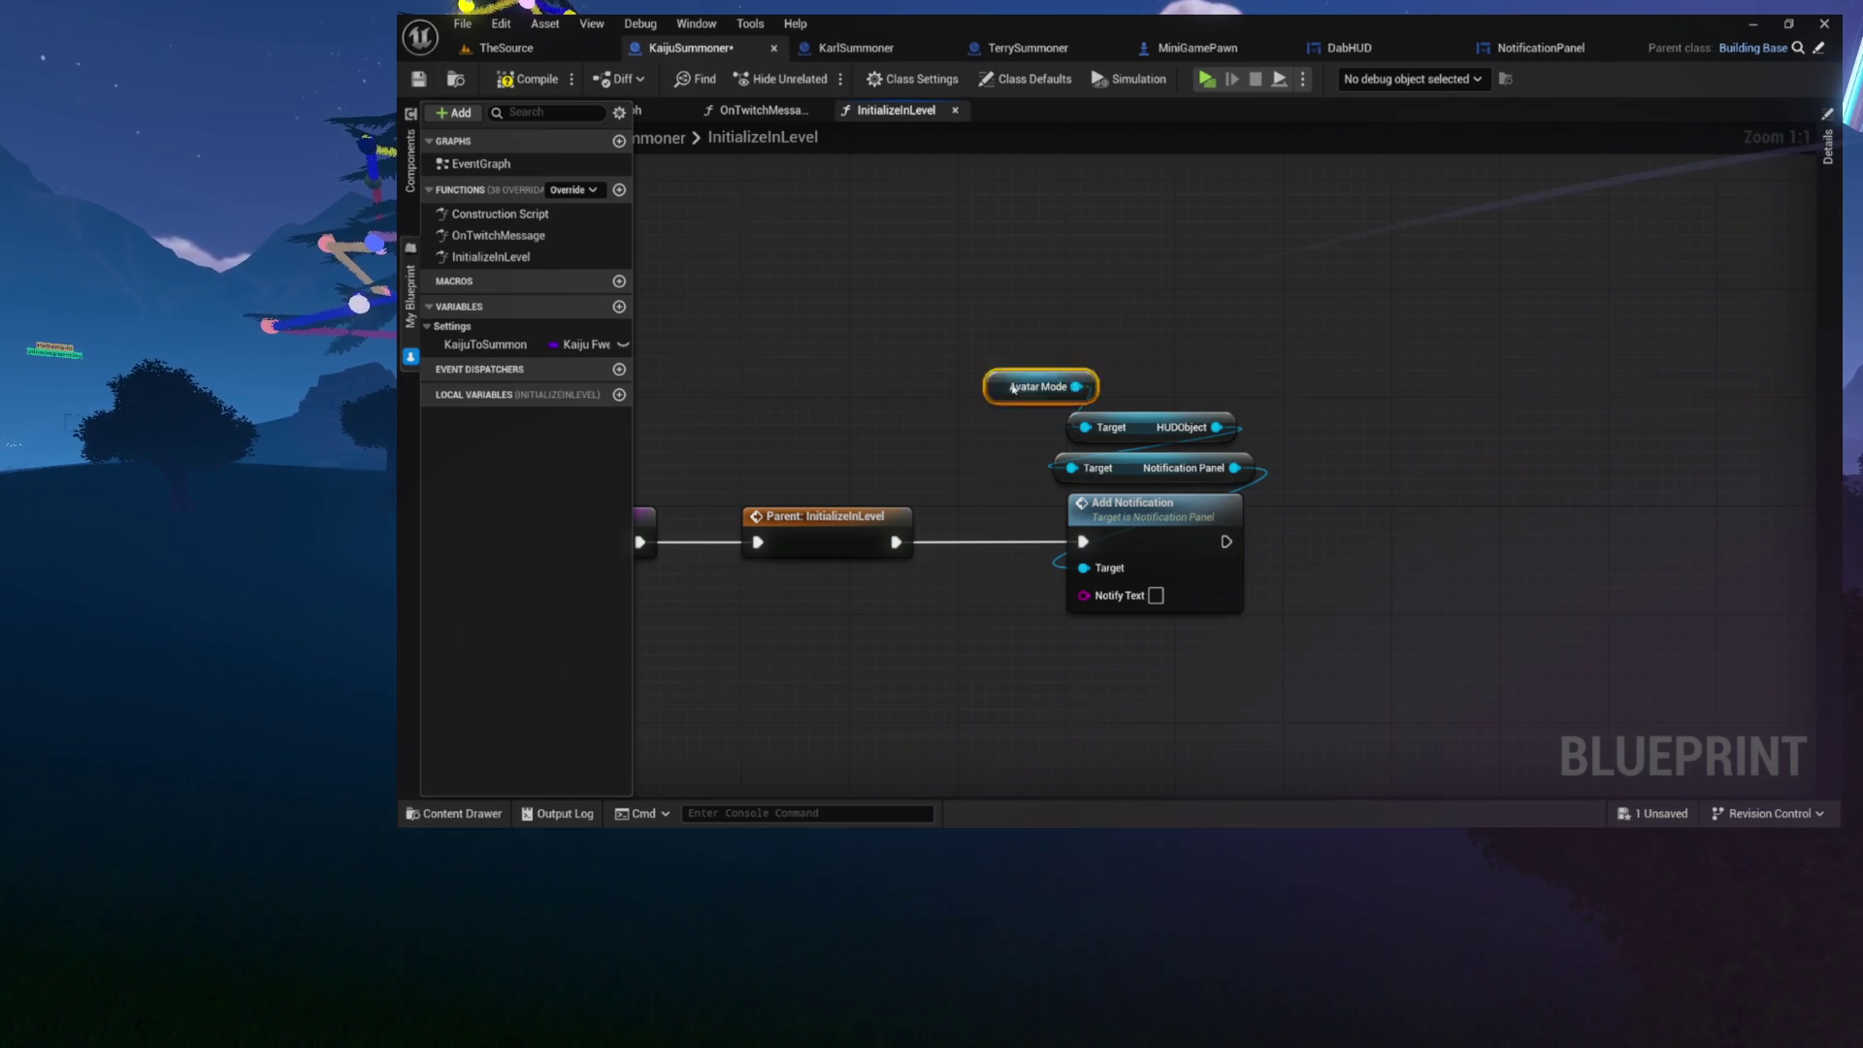
{"action": "mouse_move", "coordinate": [1111, 391]}
{"action": "left_mouse_down"}
{"action": "mouse_move", "coordinate": [998, 320]}
{"action": "mouse_move", "coordinate": [1010, 383]}
{"action": "mouse_move", "coordinate": [1144, 519]}
{"action": "left_mouse_up"}
{"action": "mouse_move", "coordinate": [1314, 512]}
{"action": "left_mouse_down"}
{"action": "mouse_move", "coordinate": [1339, 544]}
{"action": "mouse_move", "coordinate": [1220, 565]}
{"action": "mouse_move", "coordinate": [1377, 539]}
{"action": "left_mouse_up"}
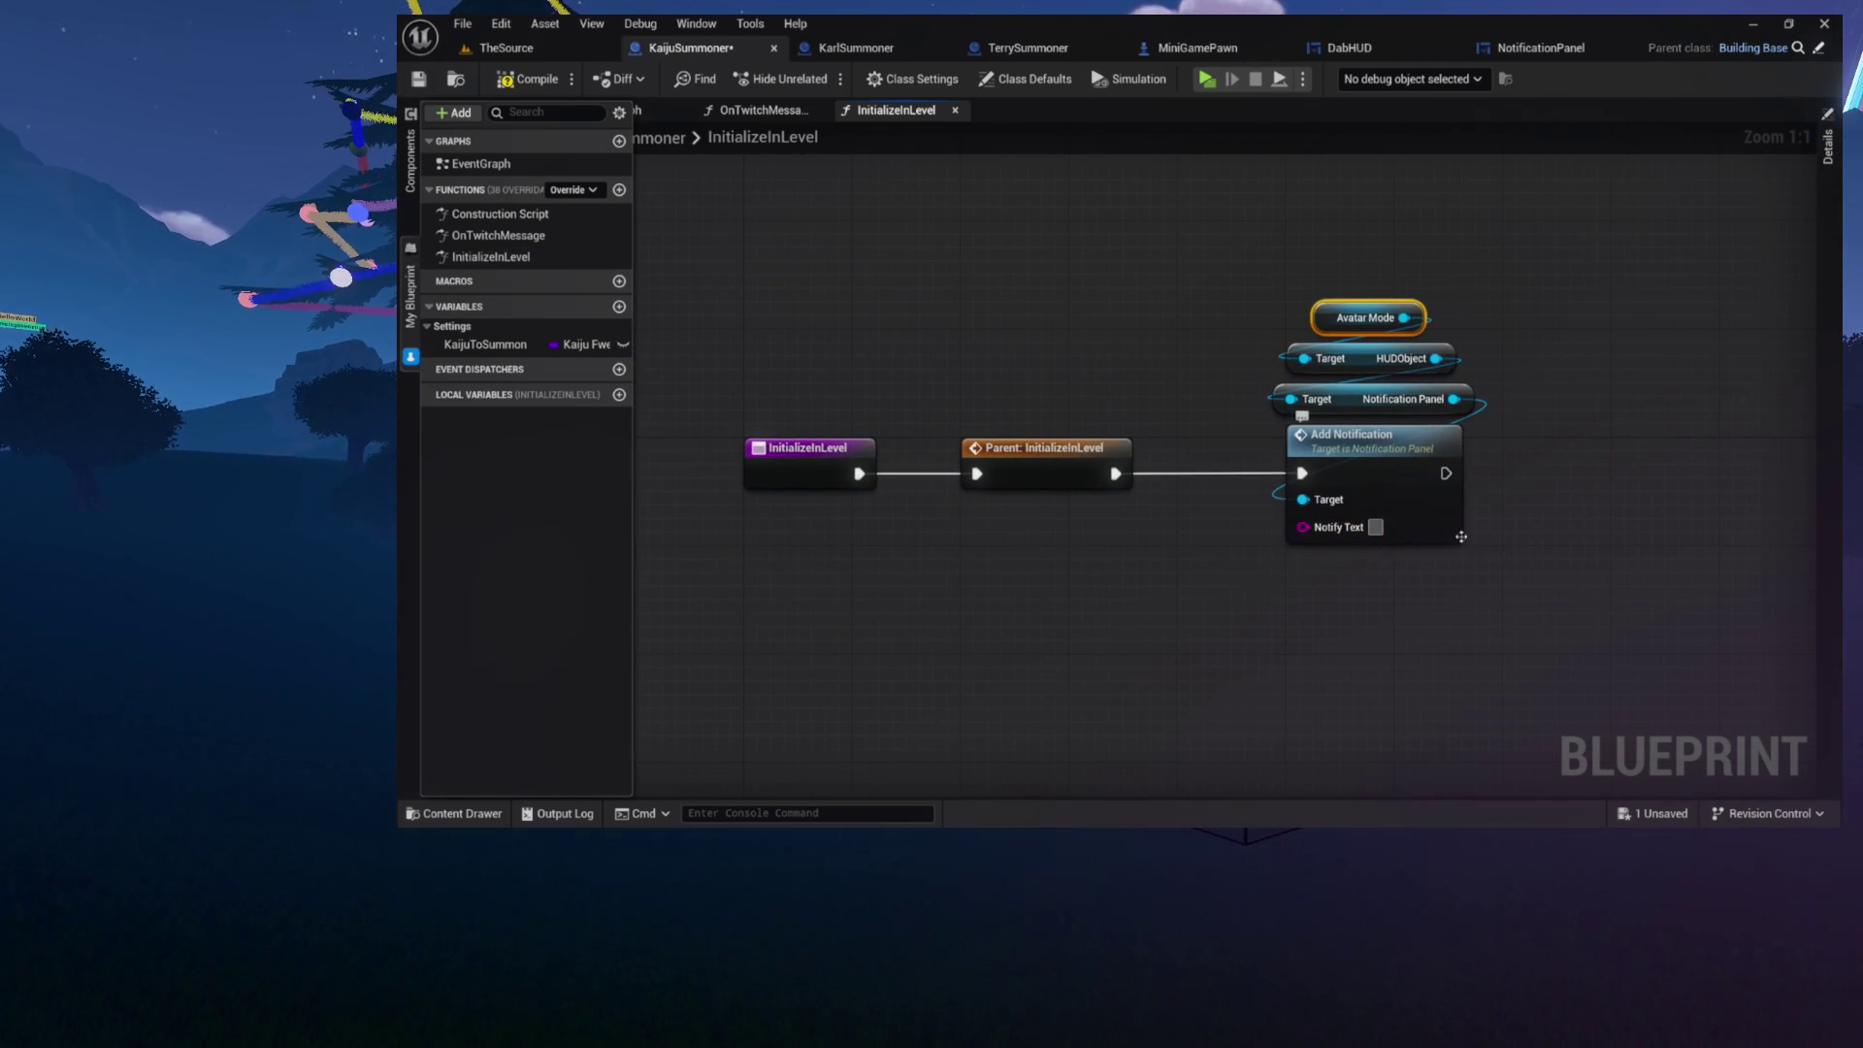
{"action": "left_click_drag", "start_coordinate": [1219, 540], "coordinate": [1337, 538]}
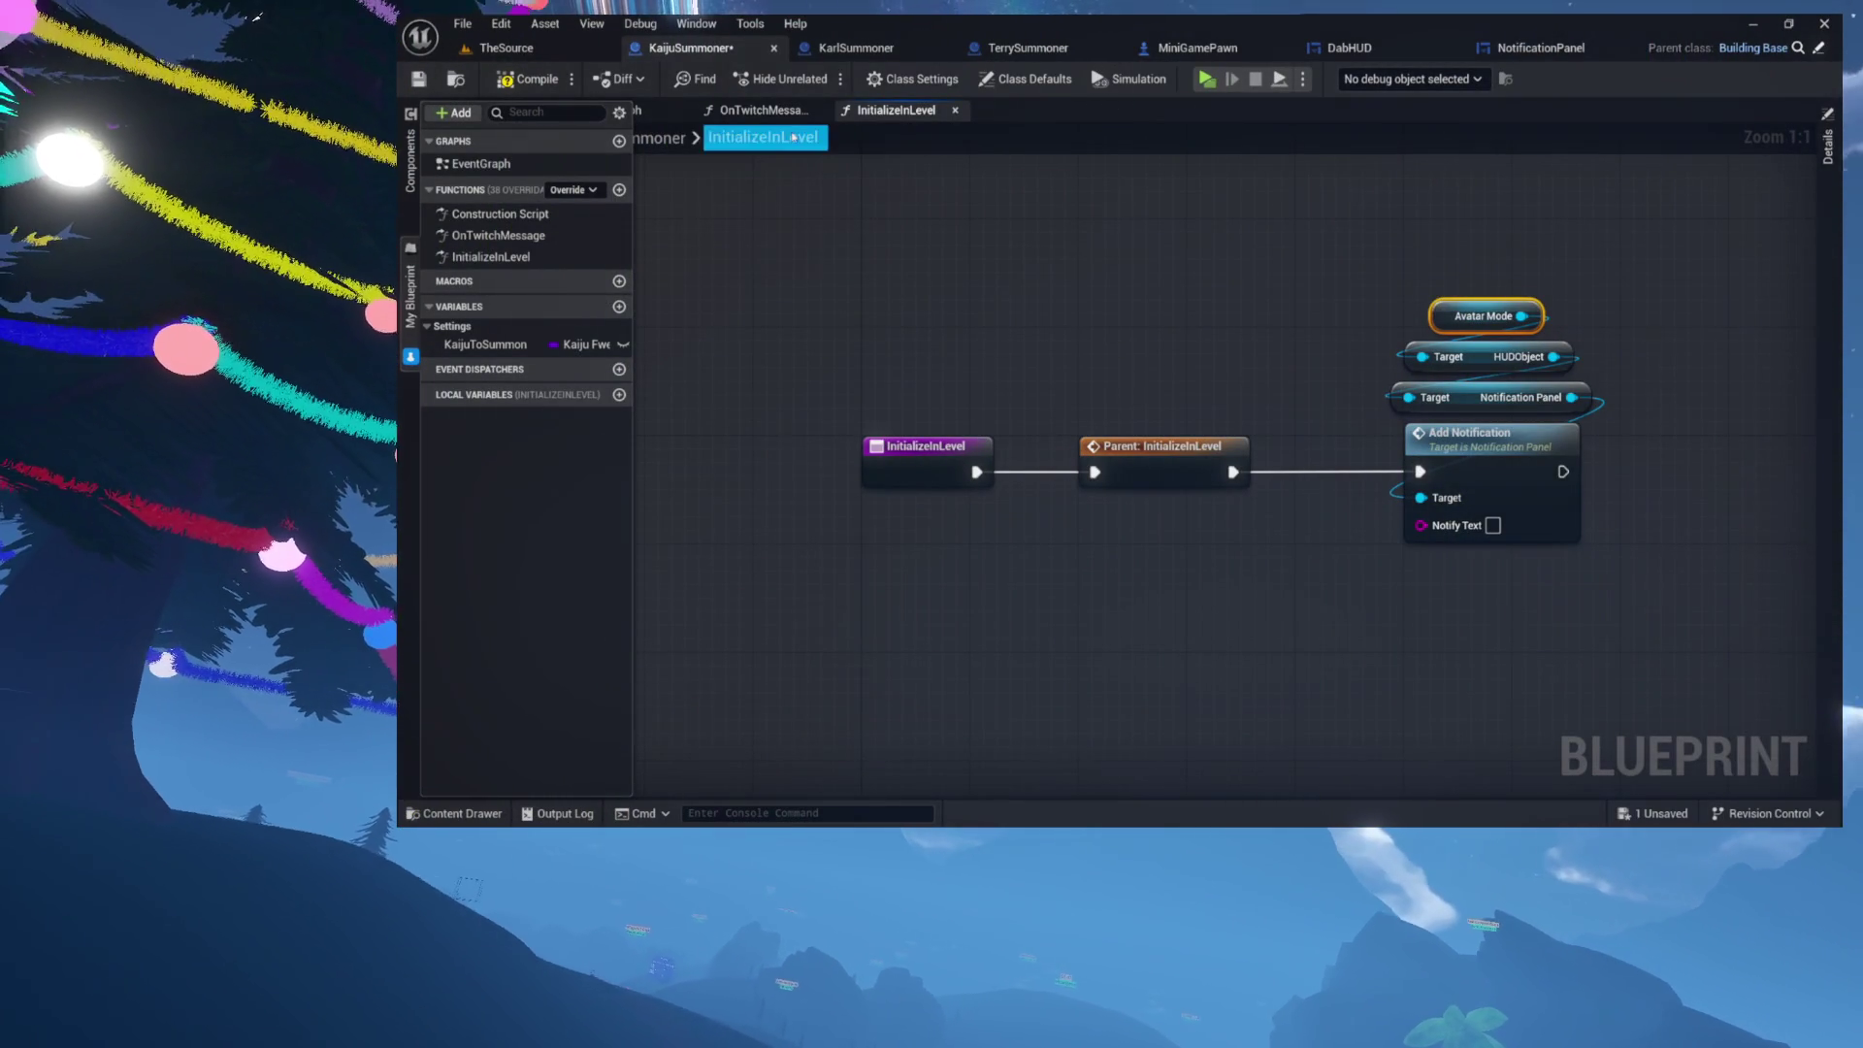
Step: From TheSource, edit AvatarManager and drill through SpawnKaijuEffigies into the SpawnKaijuSummoner function
{"action": "left_click", "coordinate": [505, 47]}
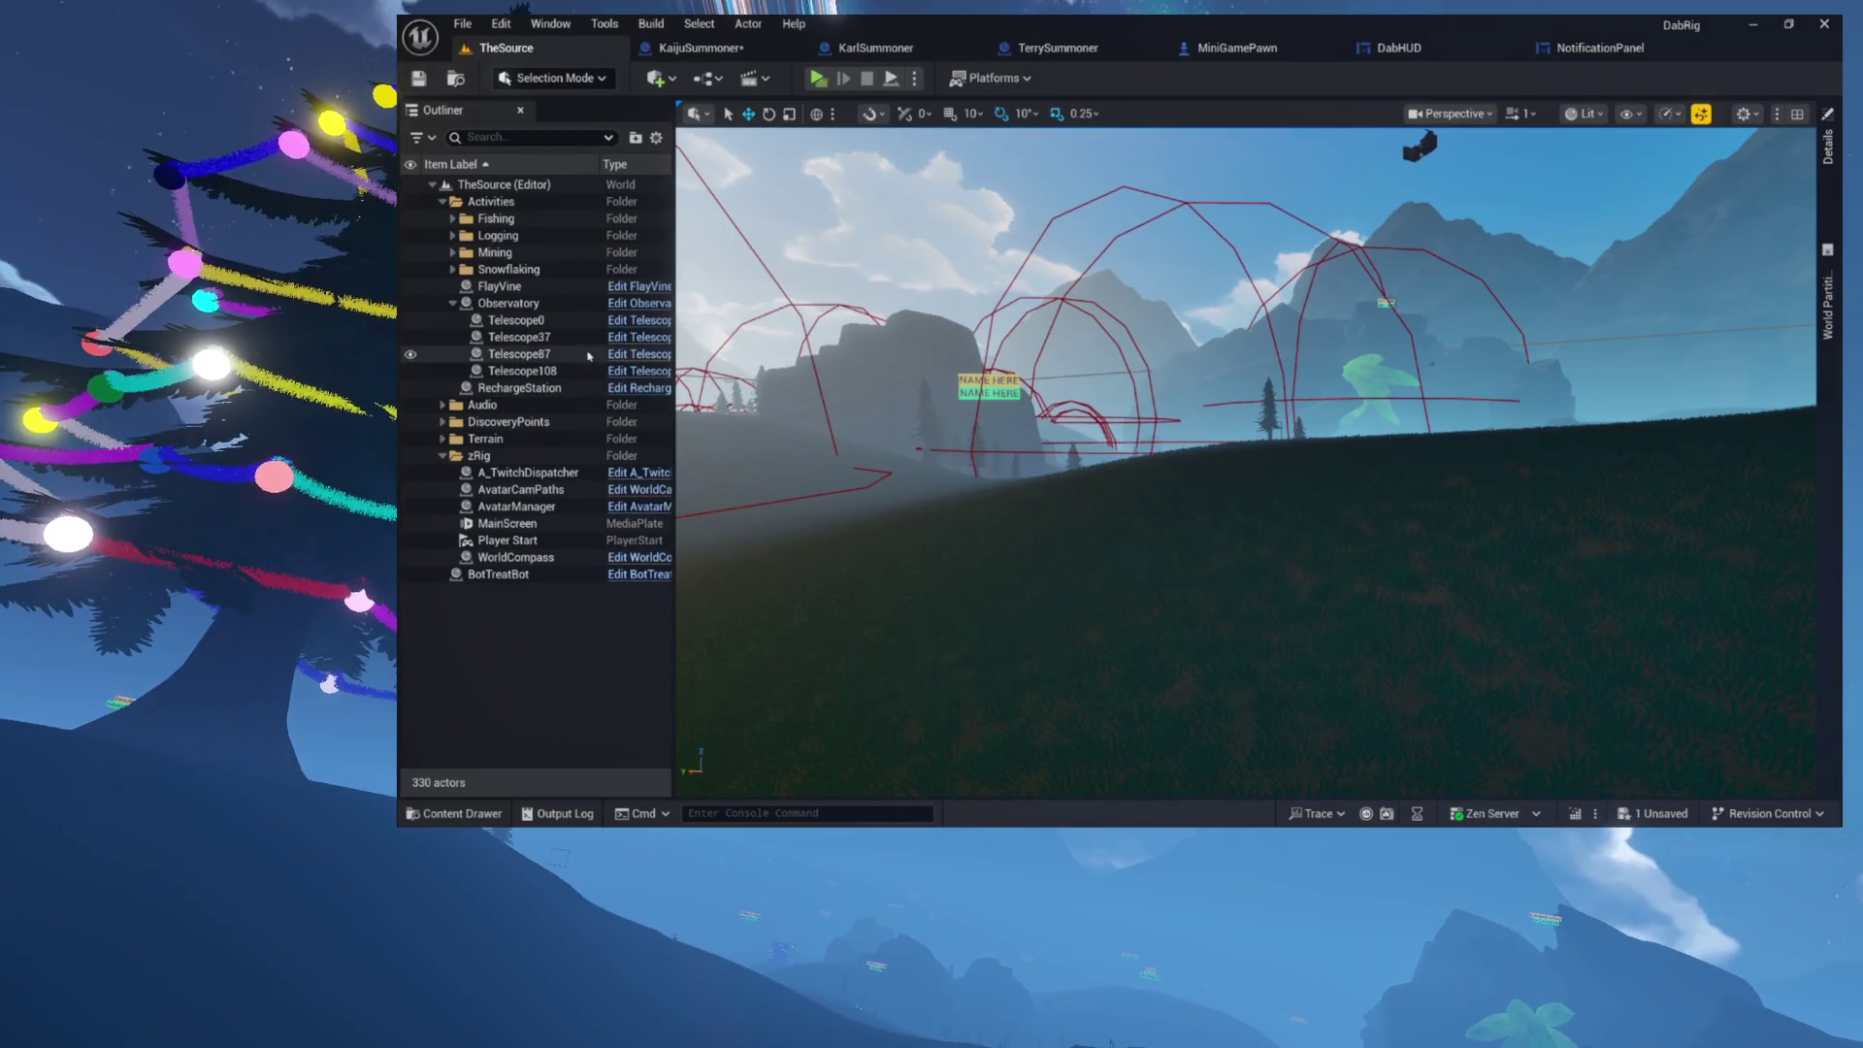
{"action": "left_click", "coordinate": [608, 506]}
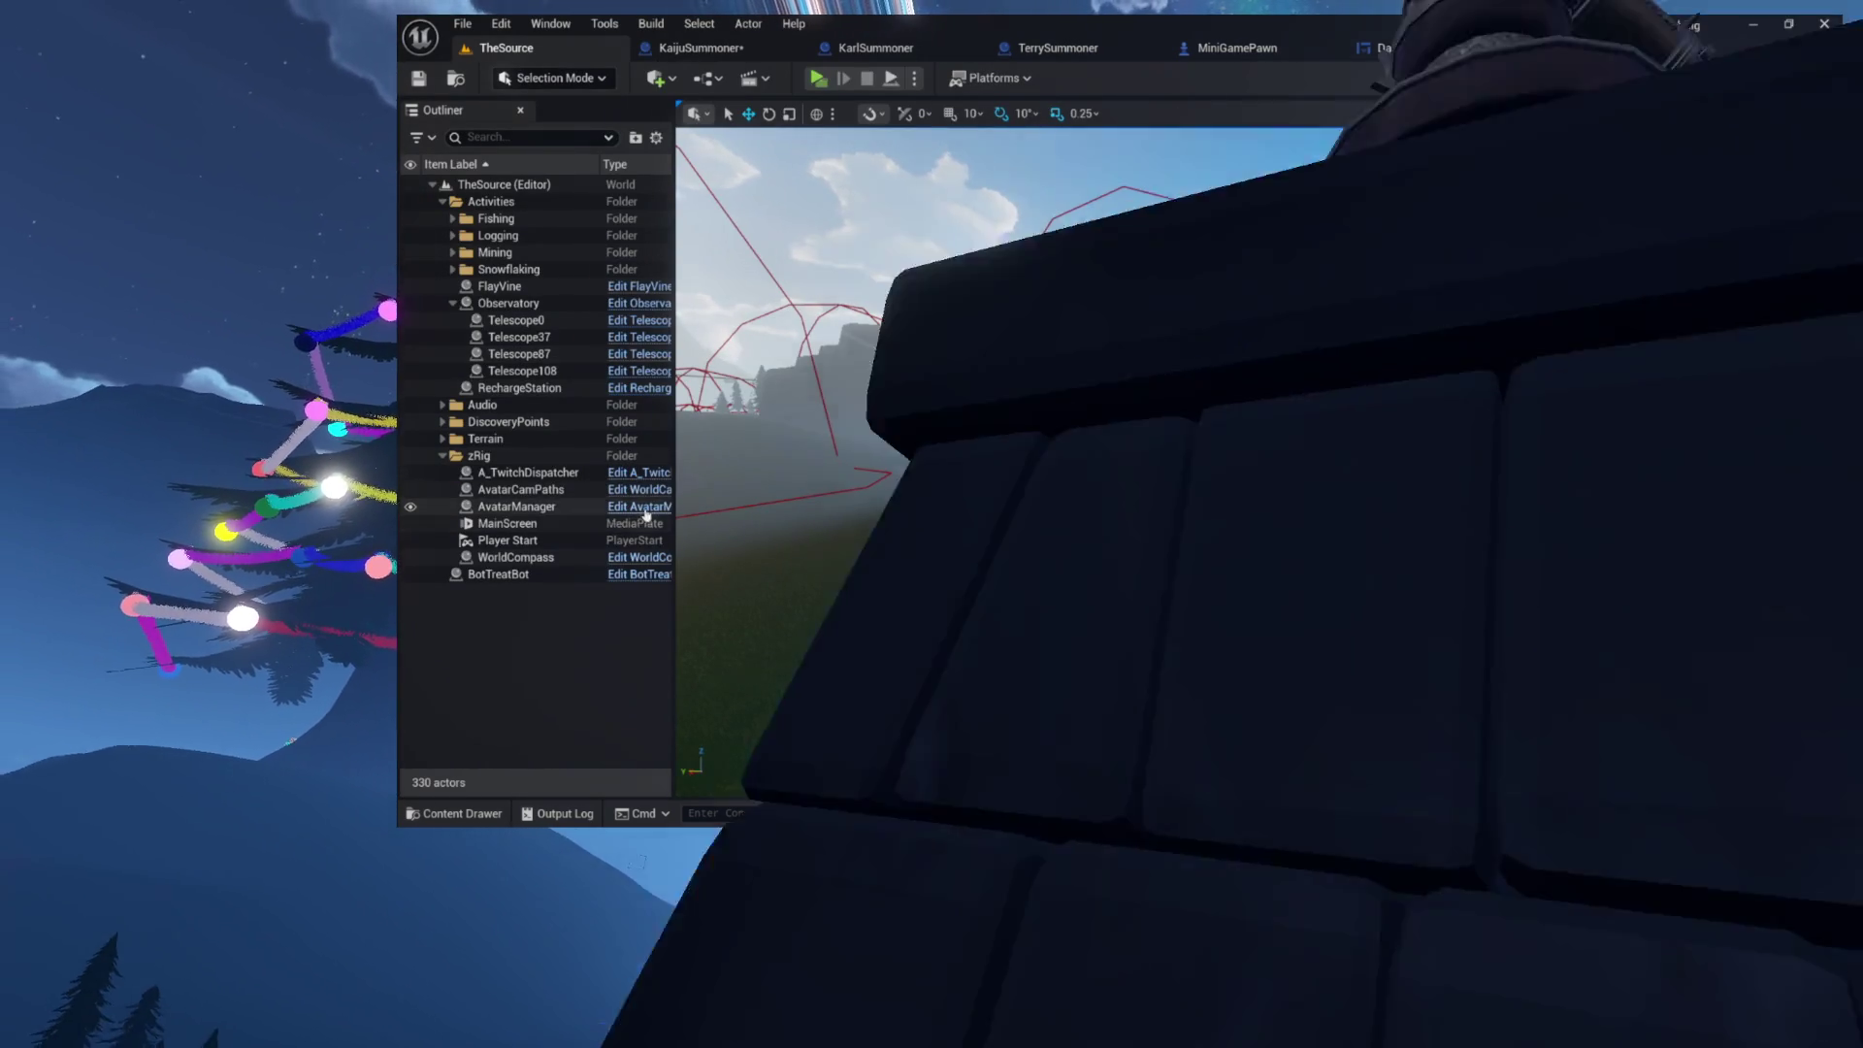
{"action": "scroll", "coordinate": [1145, 466], "scroll_direction": "down", "scroll_amount": 6}
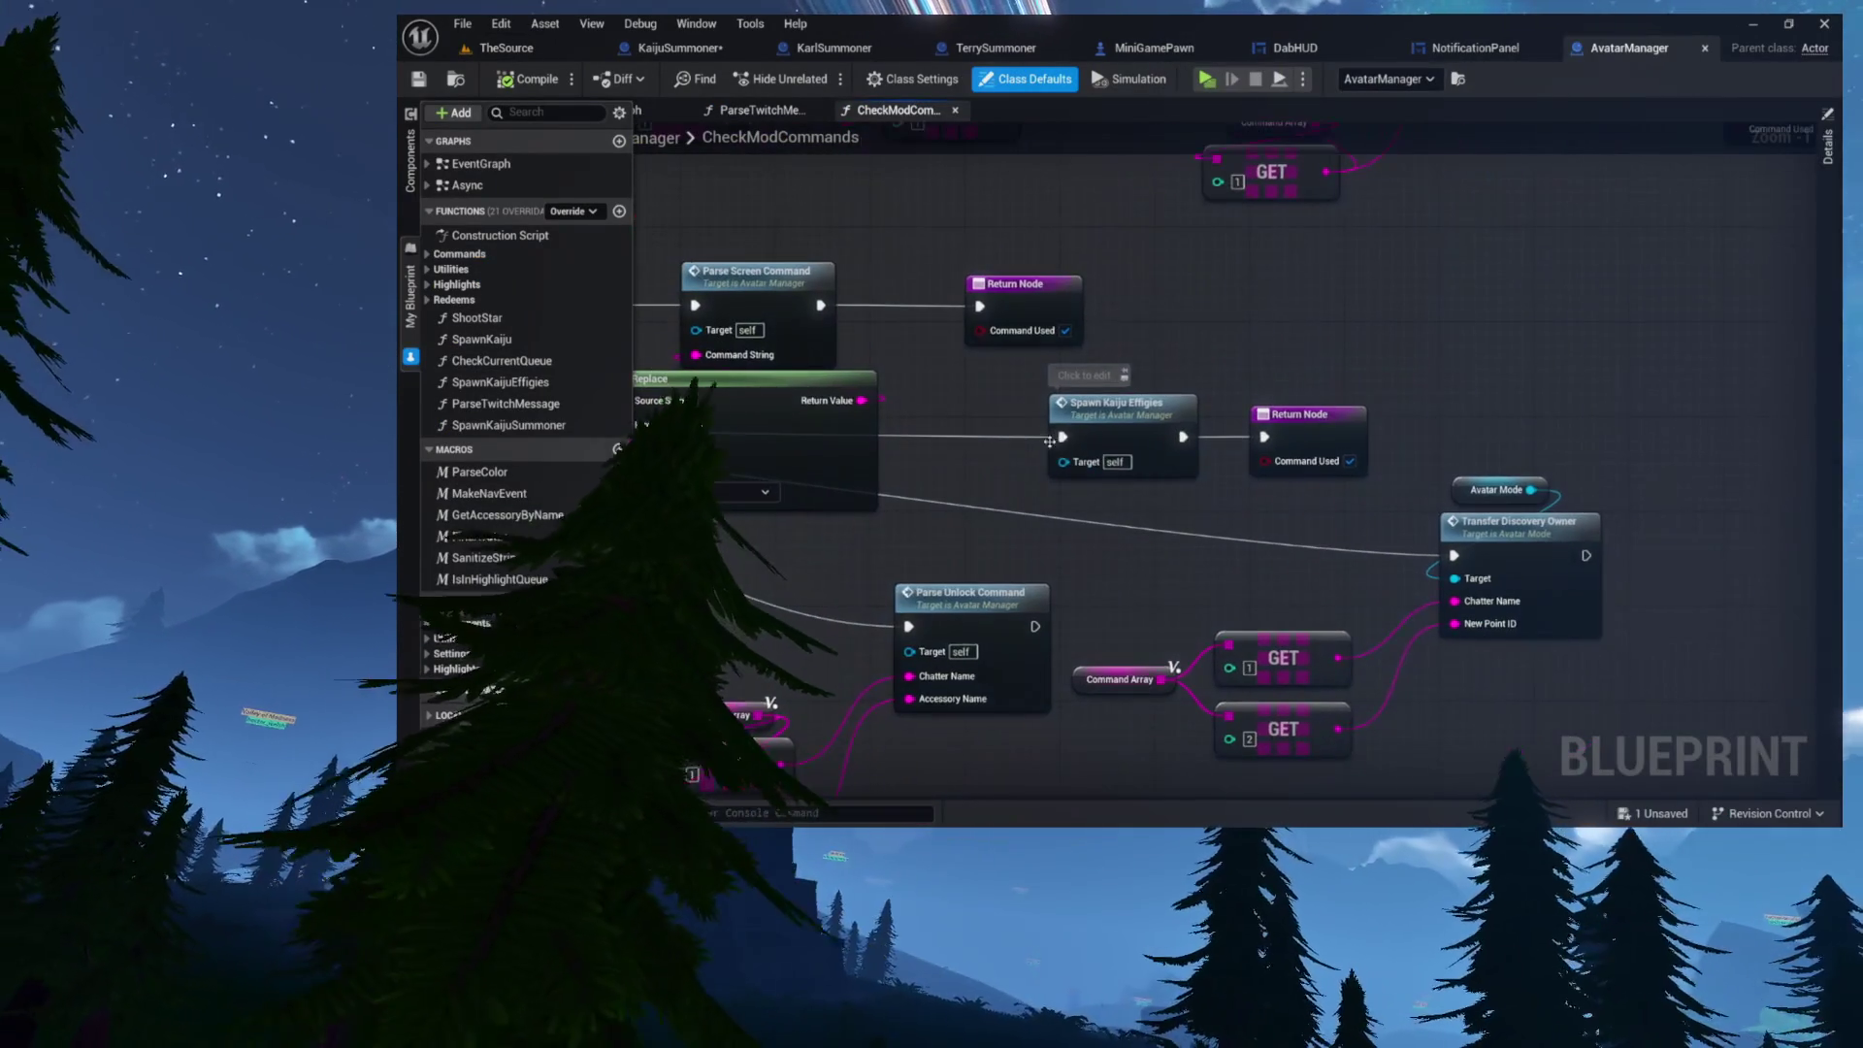
{"action": "double_click", "coordinate": [1127, 419]}
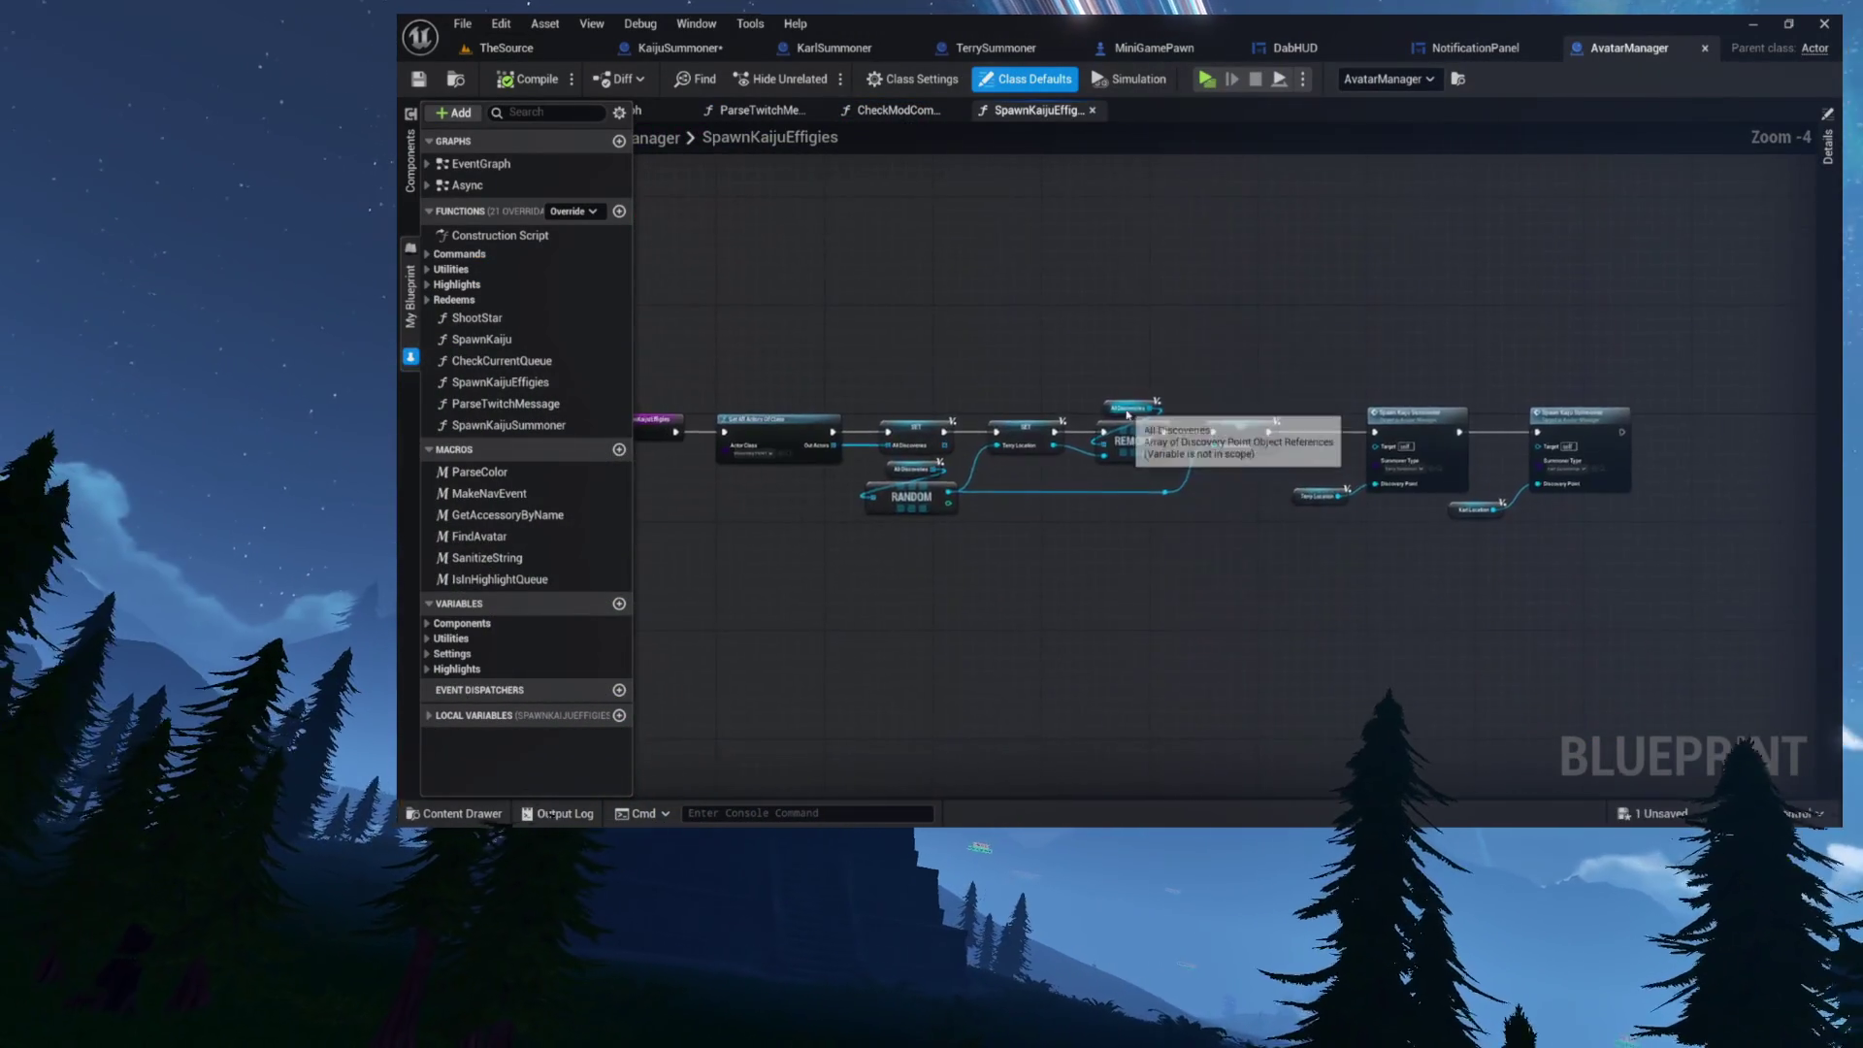
{"action": "scroll", "coordinate": [1116, 415], "scroll_direction": "up", "scroll_amount": 3}
{"action": "left_click_drag", "start_coordinate": [1082, 402], "coordinate": [1492, 648]}
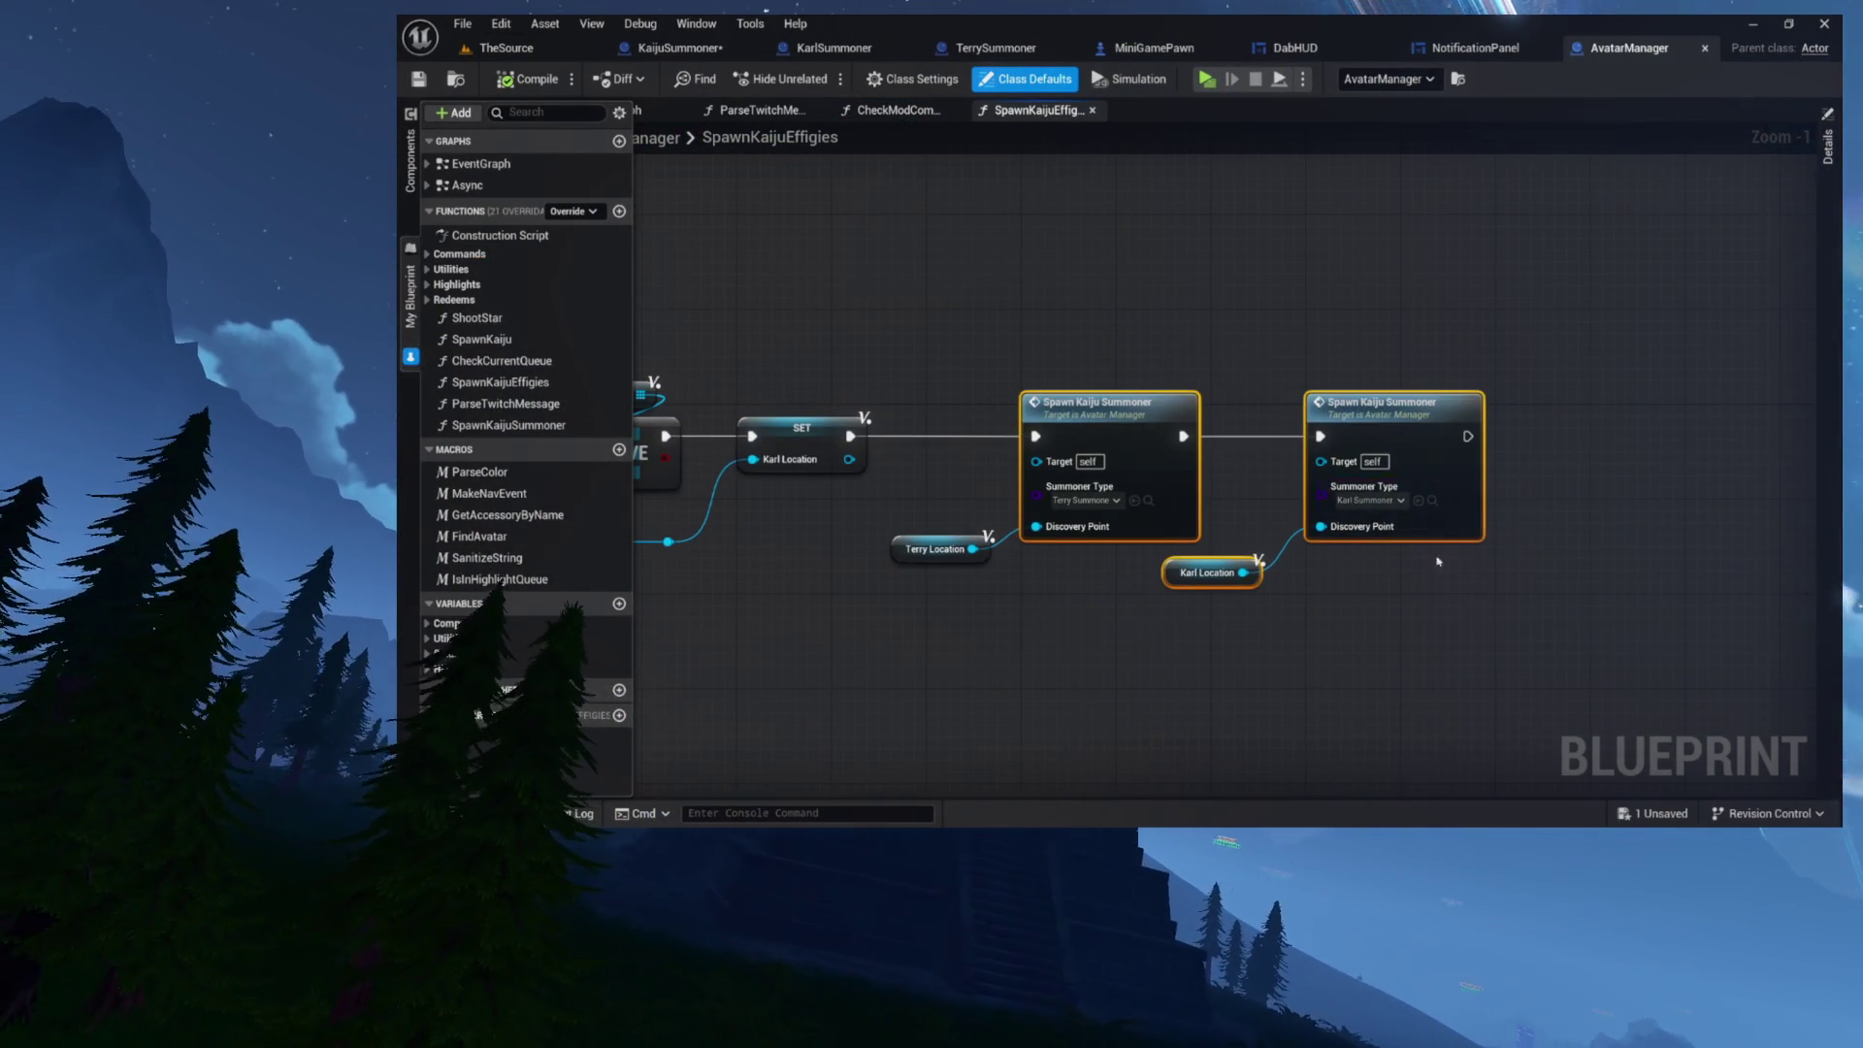
{"action": "double_click", "coordinate": [1118, 400]}
{"action": "scroll", "coordinate": [1090, 243], "scroll_direction": "up", "scroll_amount": 3}
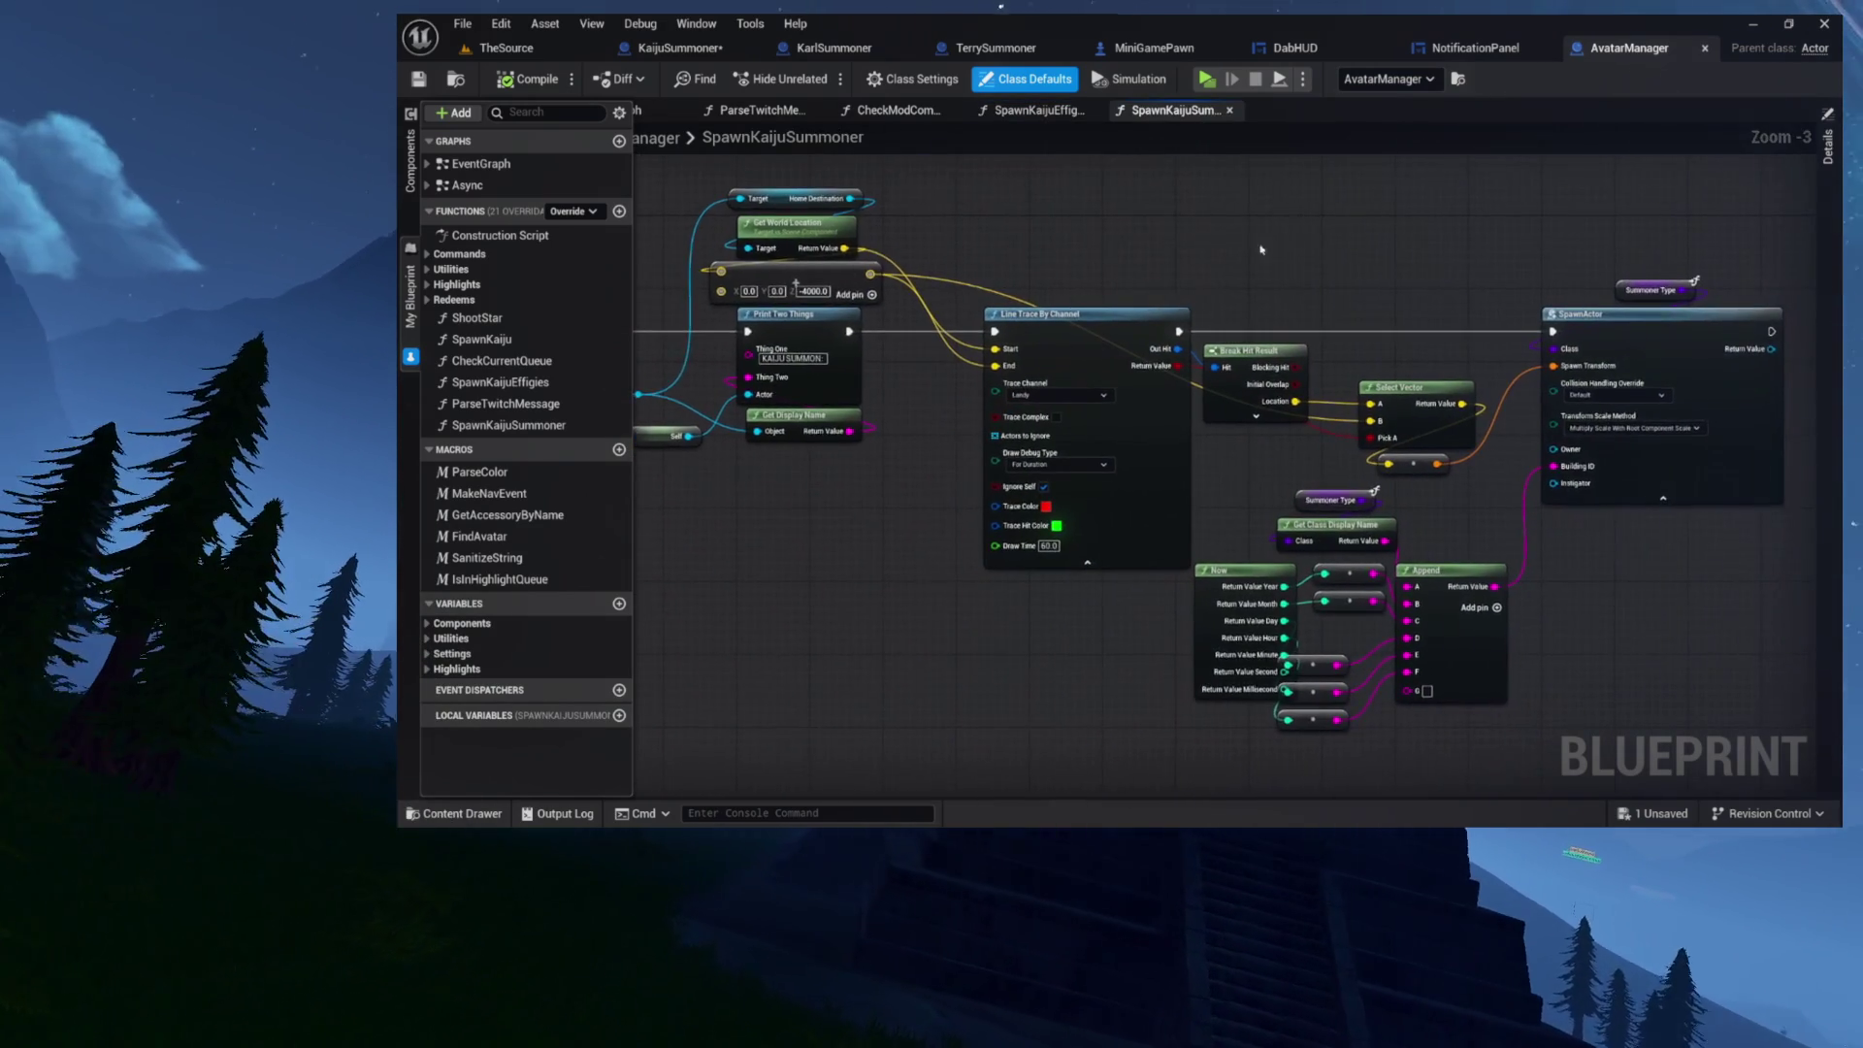
Step: Add Get Avatar Mode, paste the notification nodes, and run Add Notification after Line Trace By Channel
{"action": "right_click", "coordinate": [1336, 240]}
{"action": "type", "text": "get avatar m"}
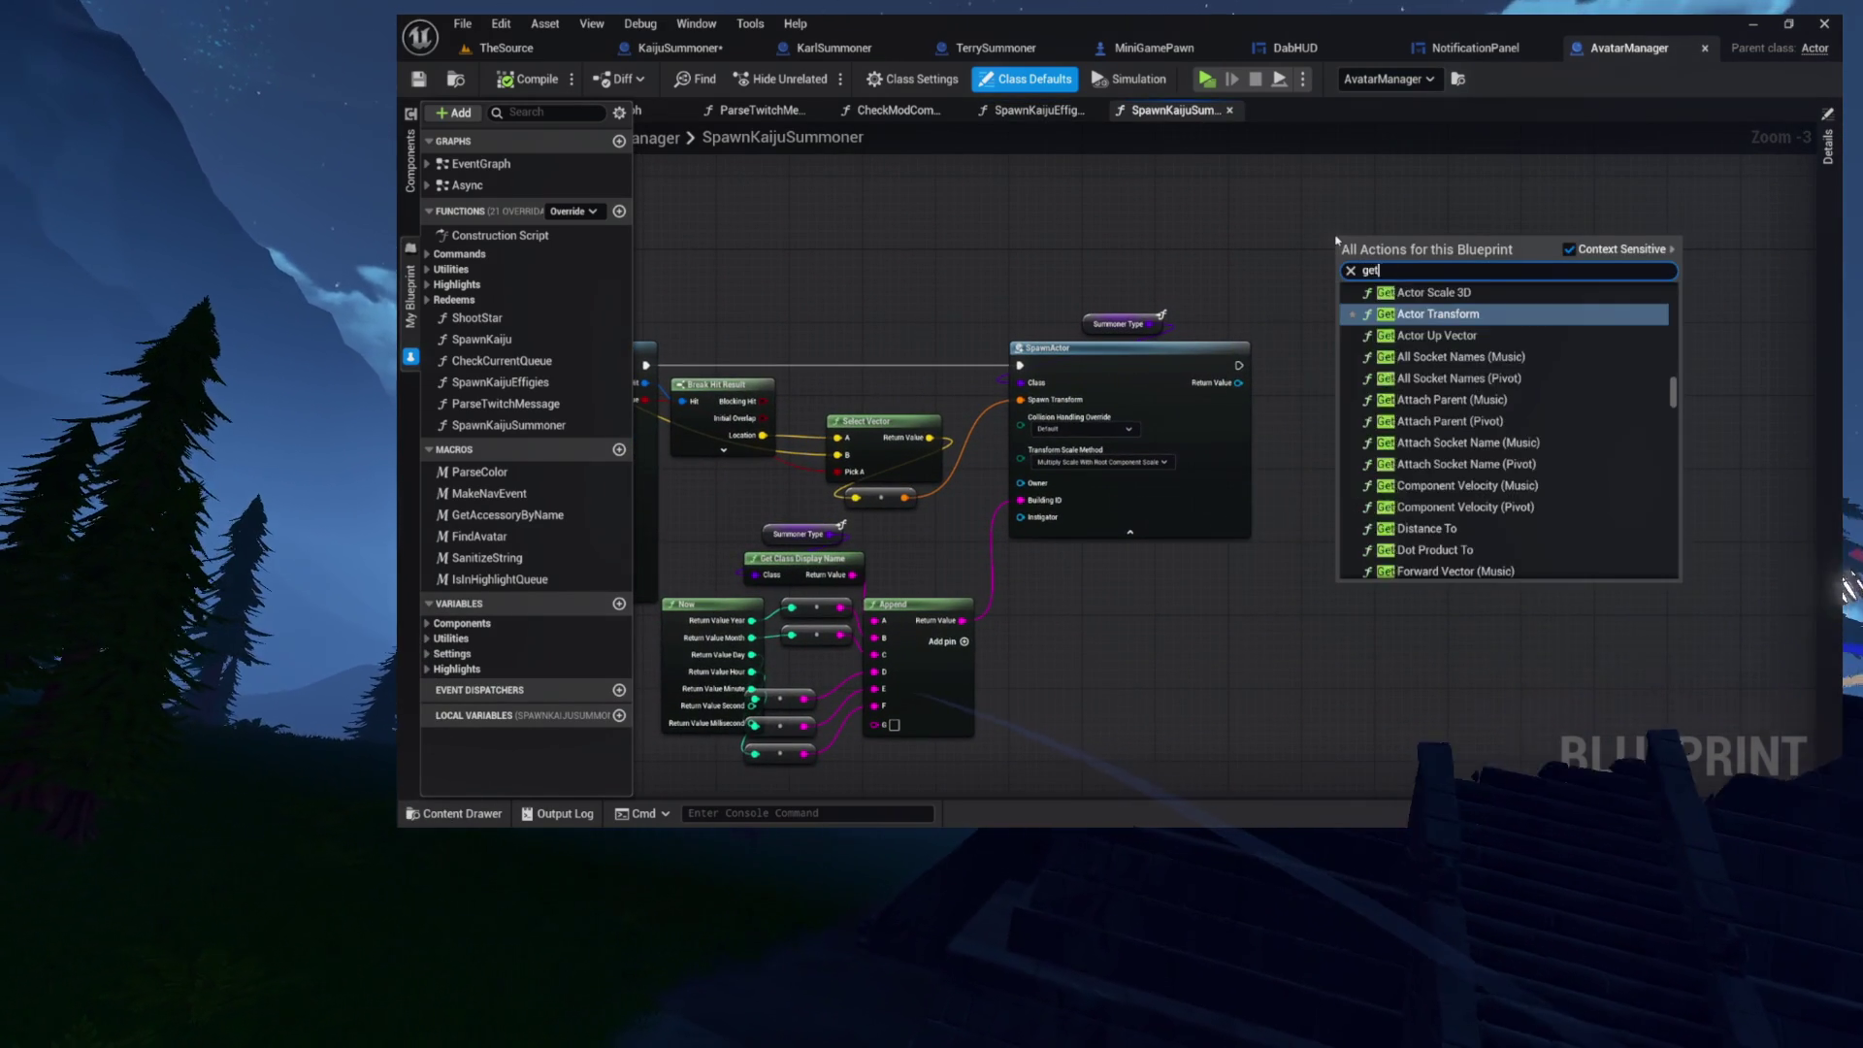
{"action": "key", "text": "Return"}
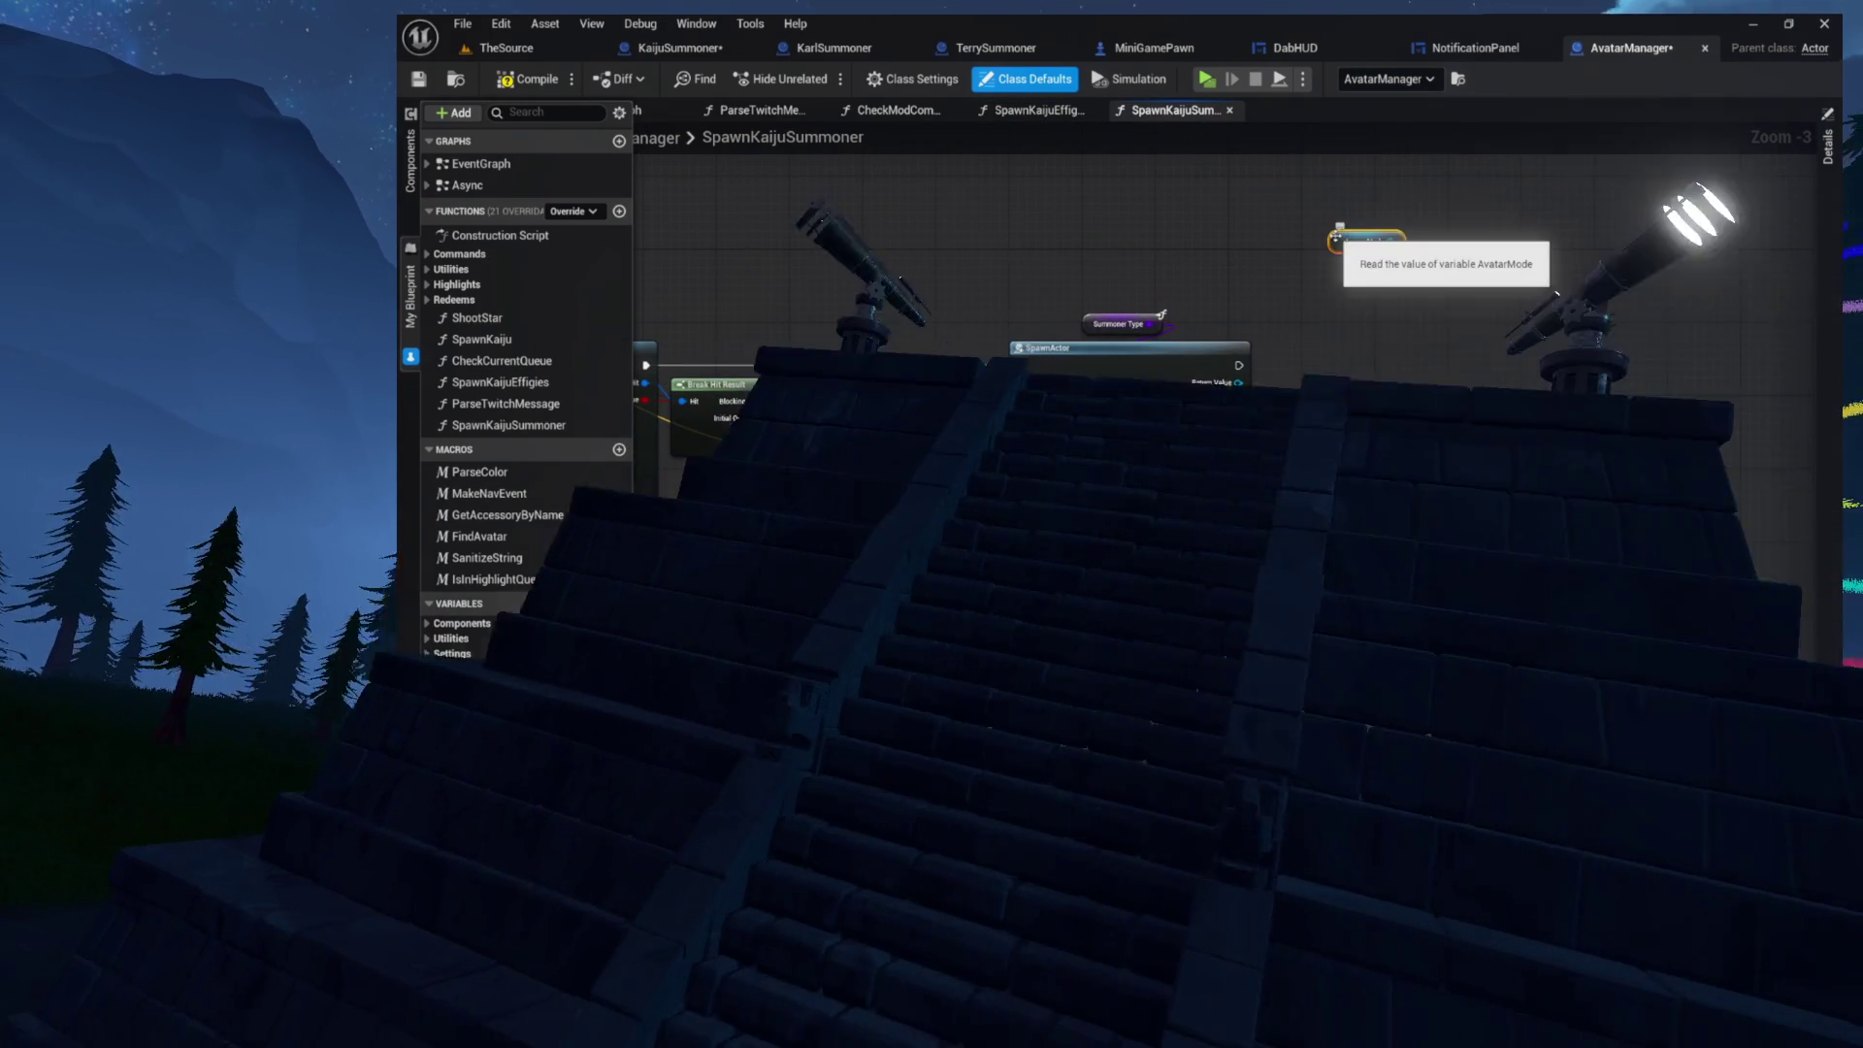
{"action": "key", "text": "ctrl+v"}
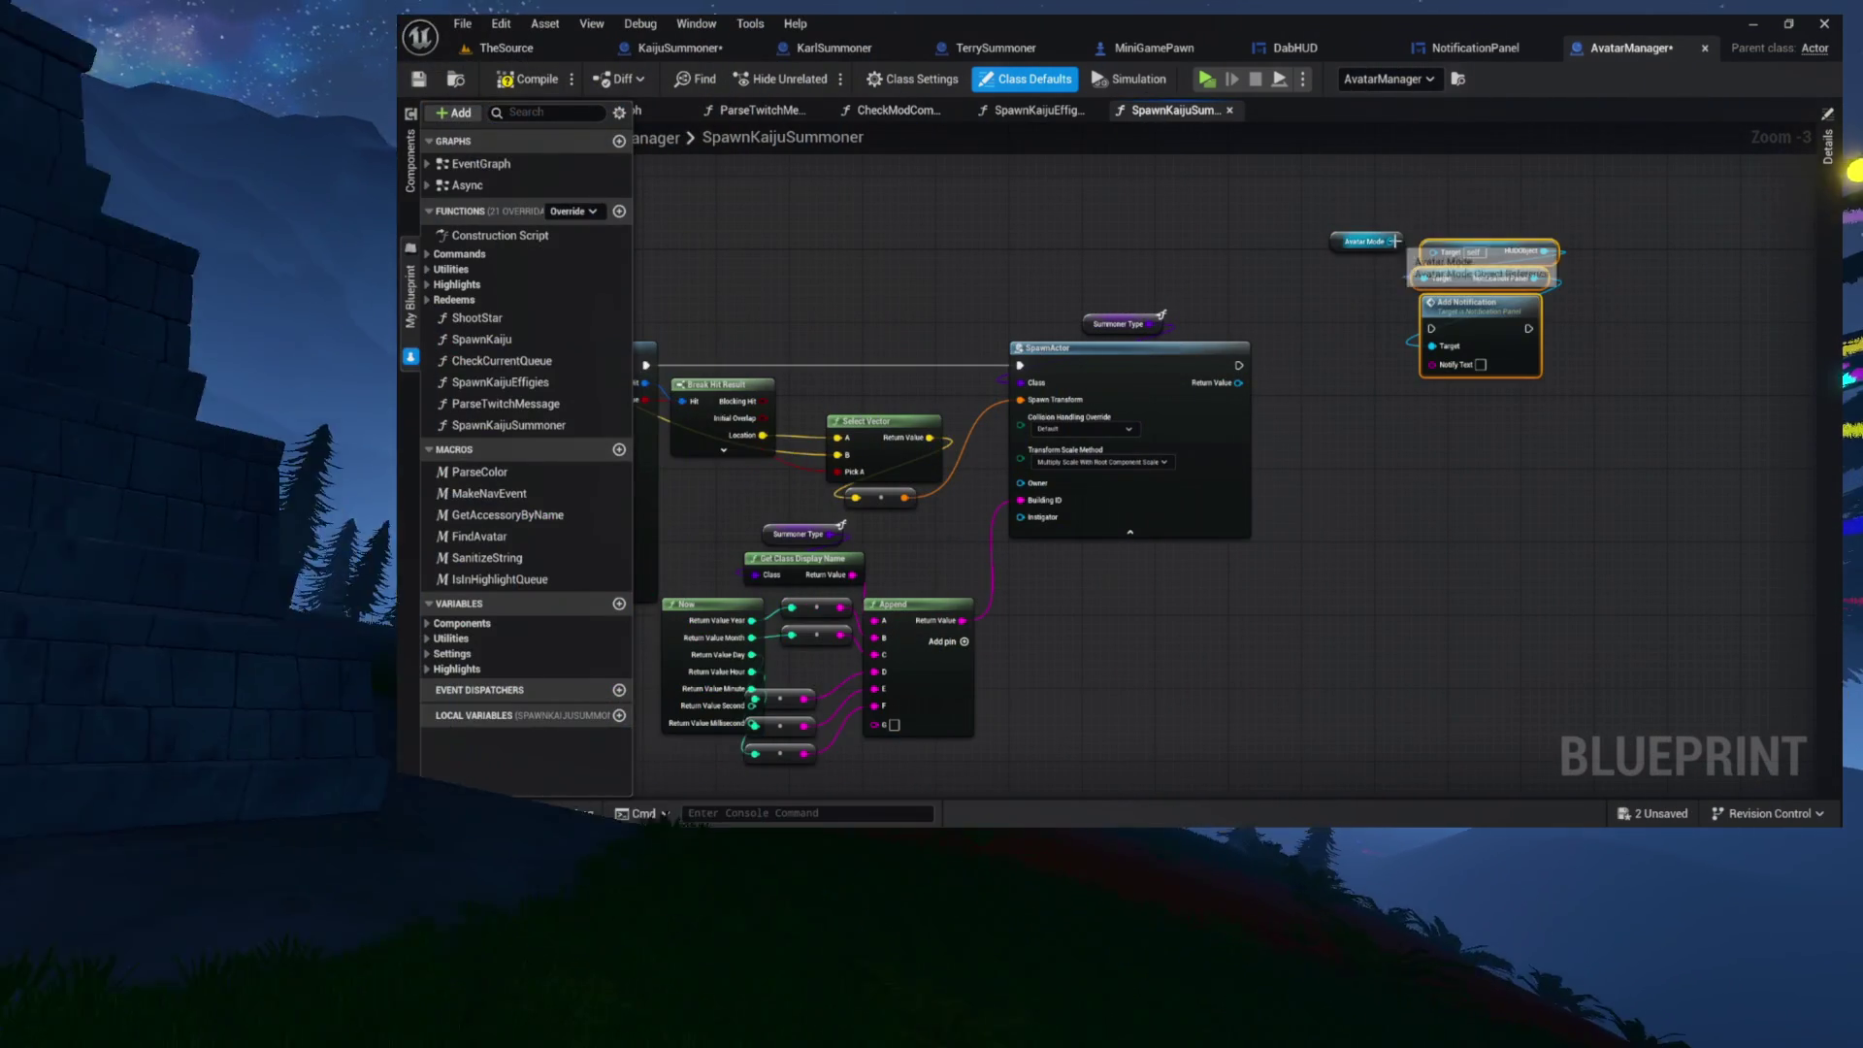
{"action": "left_click_drag", "start_coordinate": [1364, 243], "coordinate": [1475, 225]}
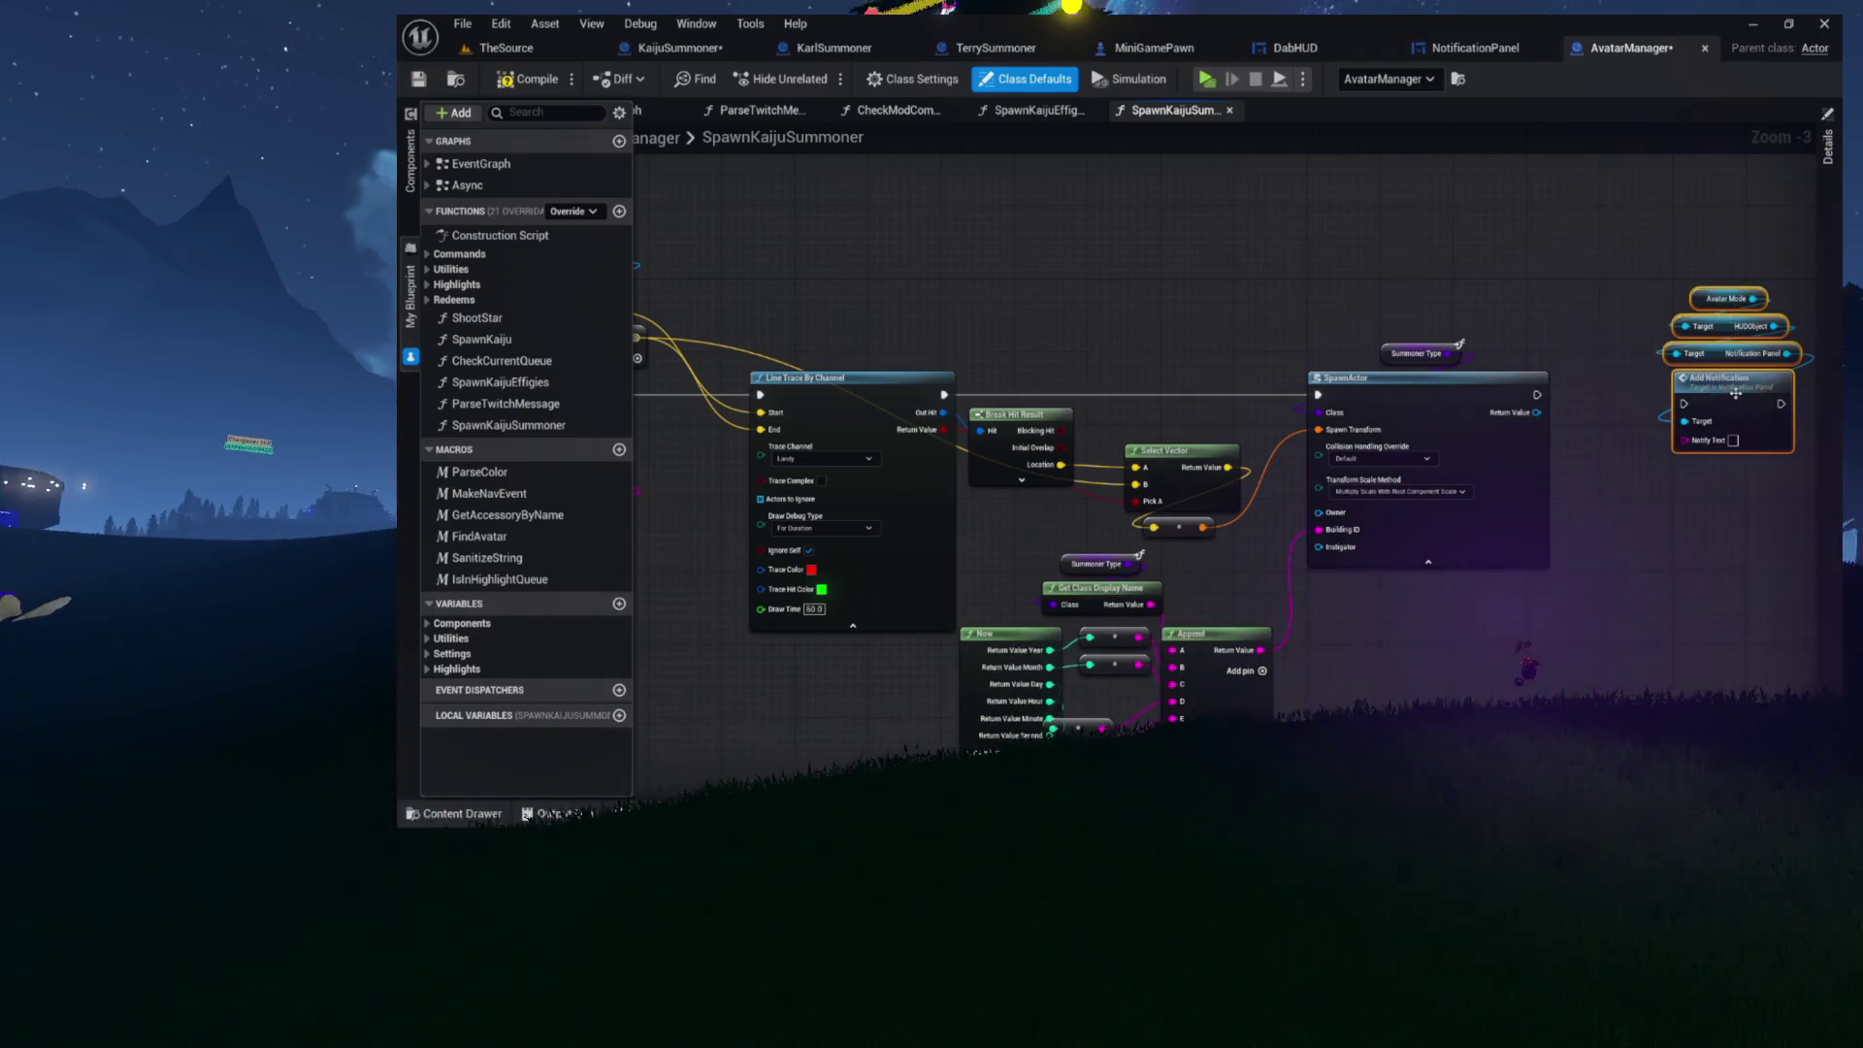
{"action": "mouse_move", "coordinate": [1747, 330]}
{"action": "left_mouse_down"}
{"action": "mouse_move", "coordinate": [1349, 242]}
{"action": "mouse_move", "coordinate": [1145, 257]}
{"action": "left_mouse_up"}
{"action": "mouse_move", "coordinate": [961, 511]}
{"action": "left_mouse_down"}
{"action": "mouse_move", "coordinate": [971, 526]}
{"action": "mouse_move", "coordinate": [1105, 383]}
{"action": "mouse_move", "coordinate": [1331, 490]}
{"action": "mouse_move", "coordinate": [1338, 512]}
{"action": "mouse_move", "coordinate": [1301, 308]}
{"action": "left_mouse_up"}
{"action": "left_click_drag", "start_coordinate": [1312, 403], "coordinate": [1297, 285]}
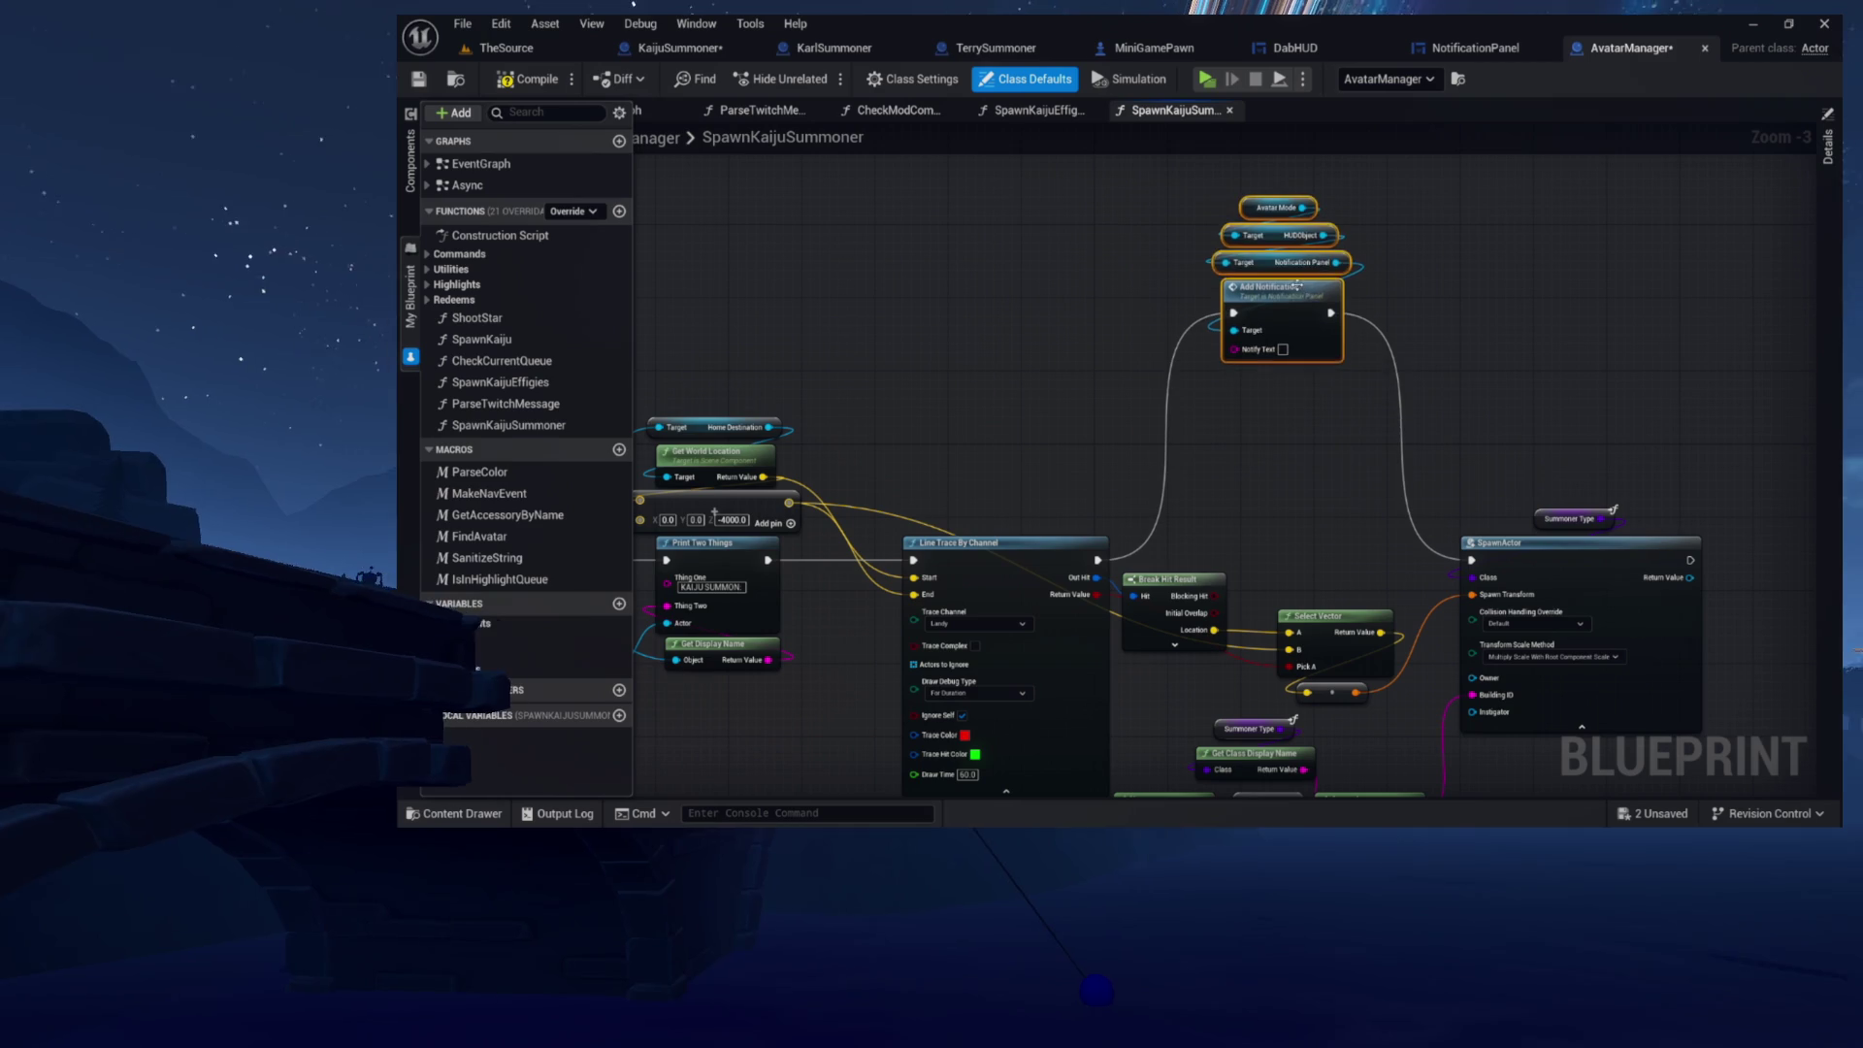
Step: Add an Append node feeding Add Notification's Notify Text input
{"action": "left_click_drag", "start_coordinate": [1257, 377], "coordinate": [1281, 386]}
{"action": "type", "text": "append"}
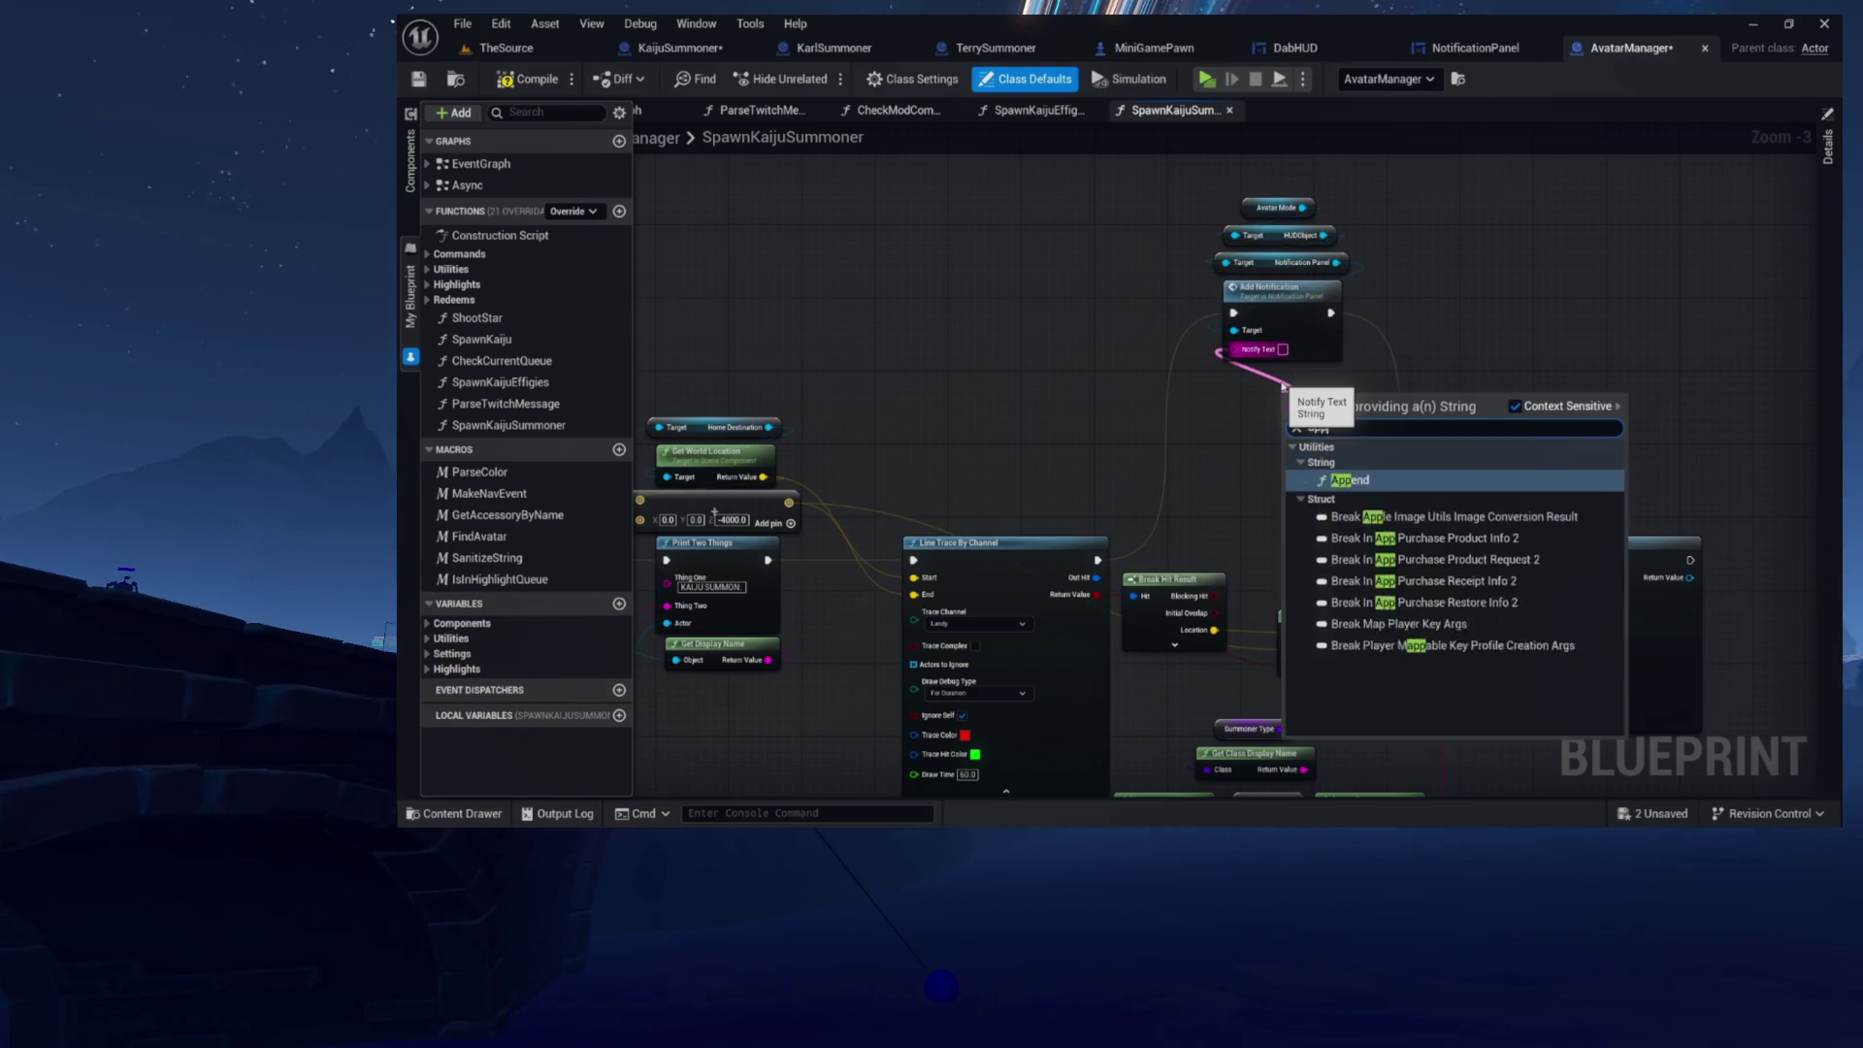
{"action": "key", "text": "Return"}
{"action": "scroll", "coordinate": [1283, 386], "scroll_direction": "up", "scroll_amount": 3}
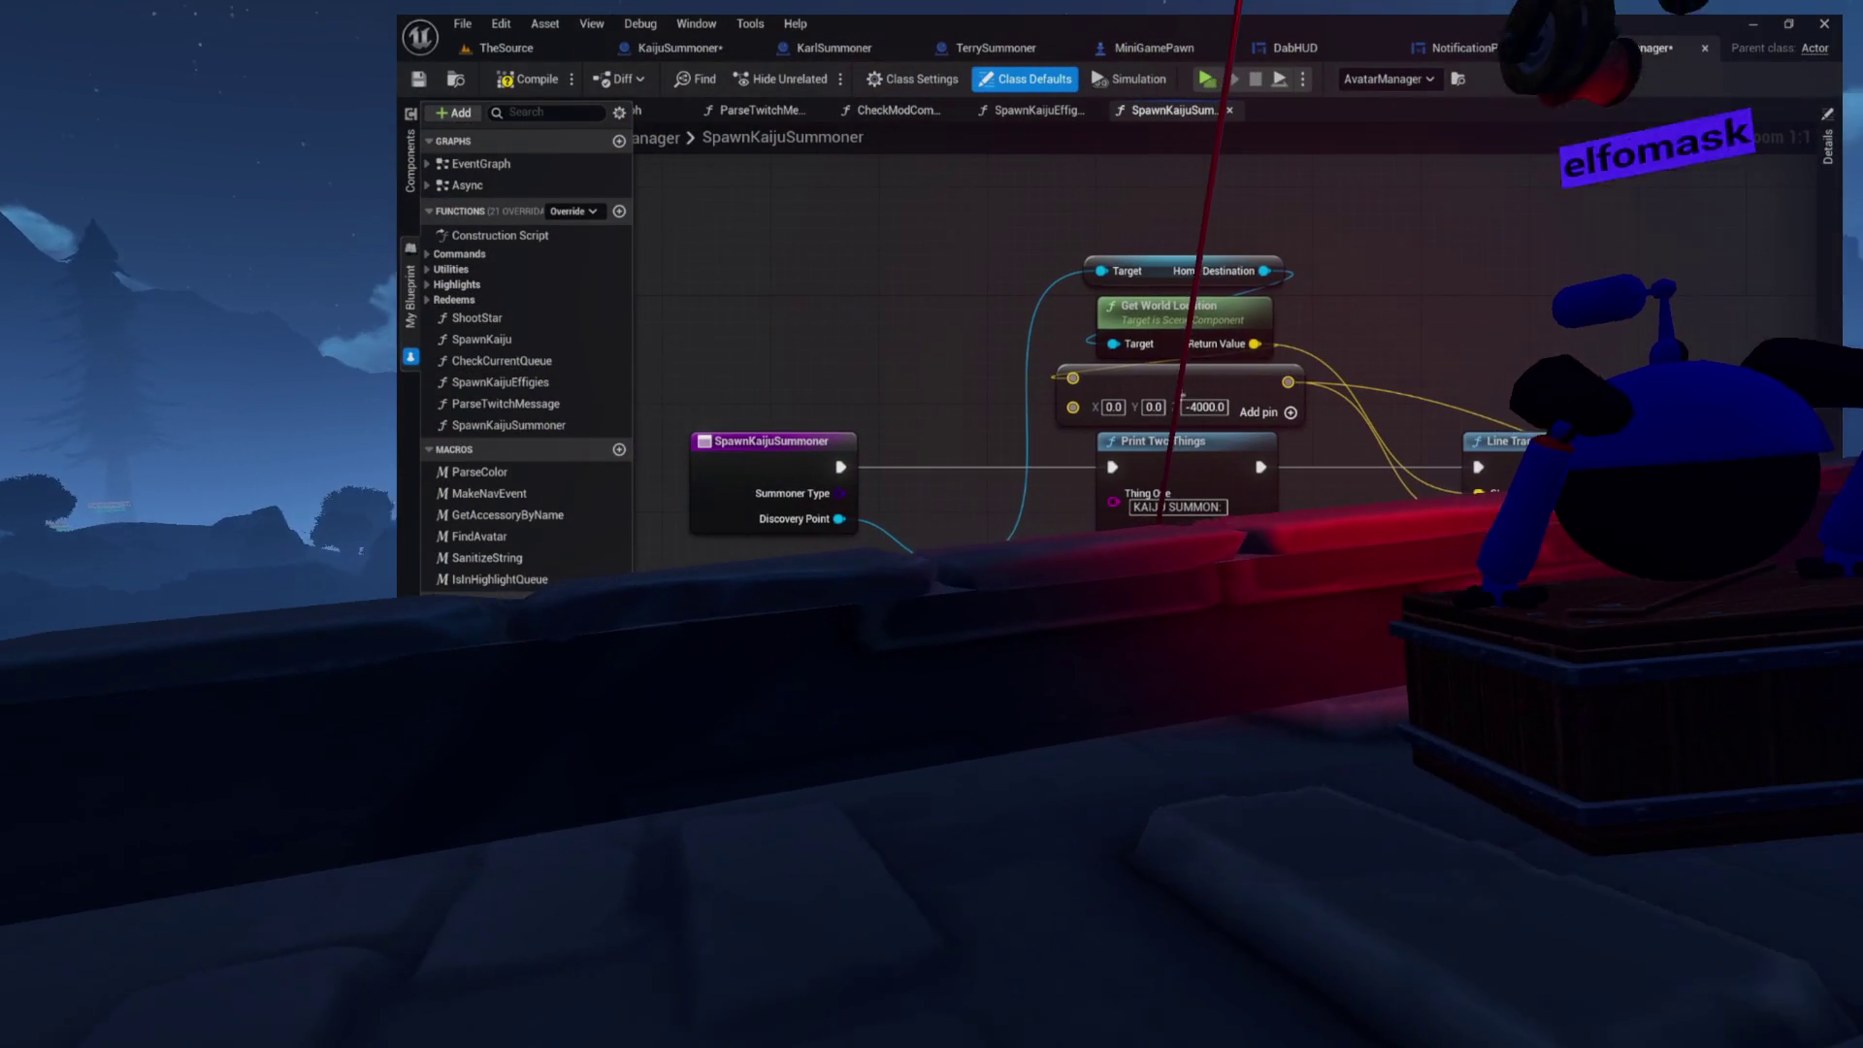
{"action": "scroll", "coordinate": [1291, 407], "scroll_direction": "down", "scroll_amount": 2}
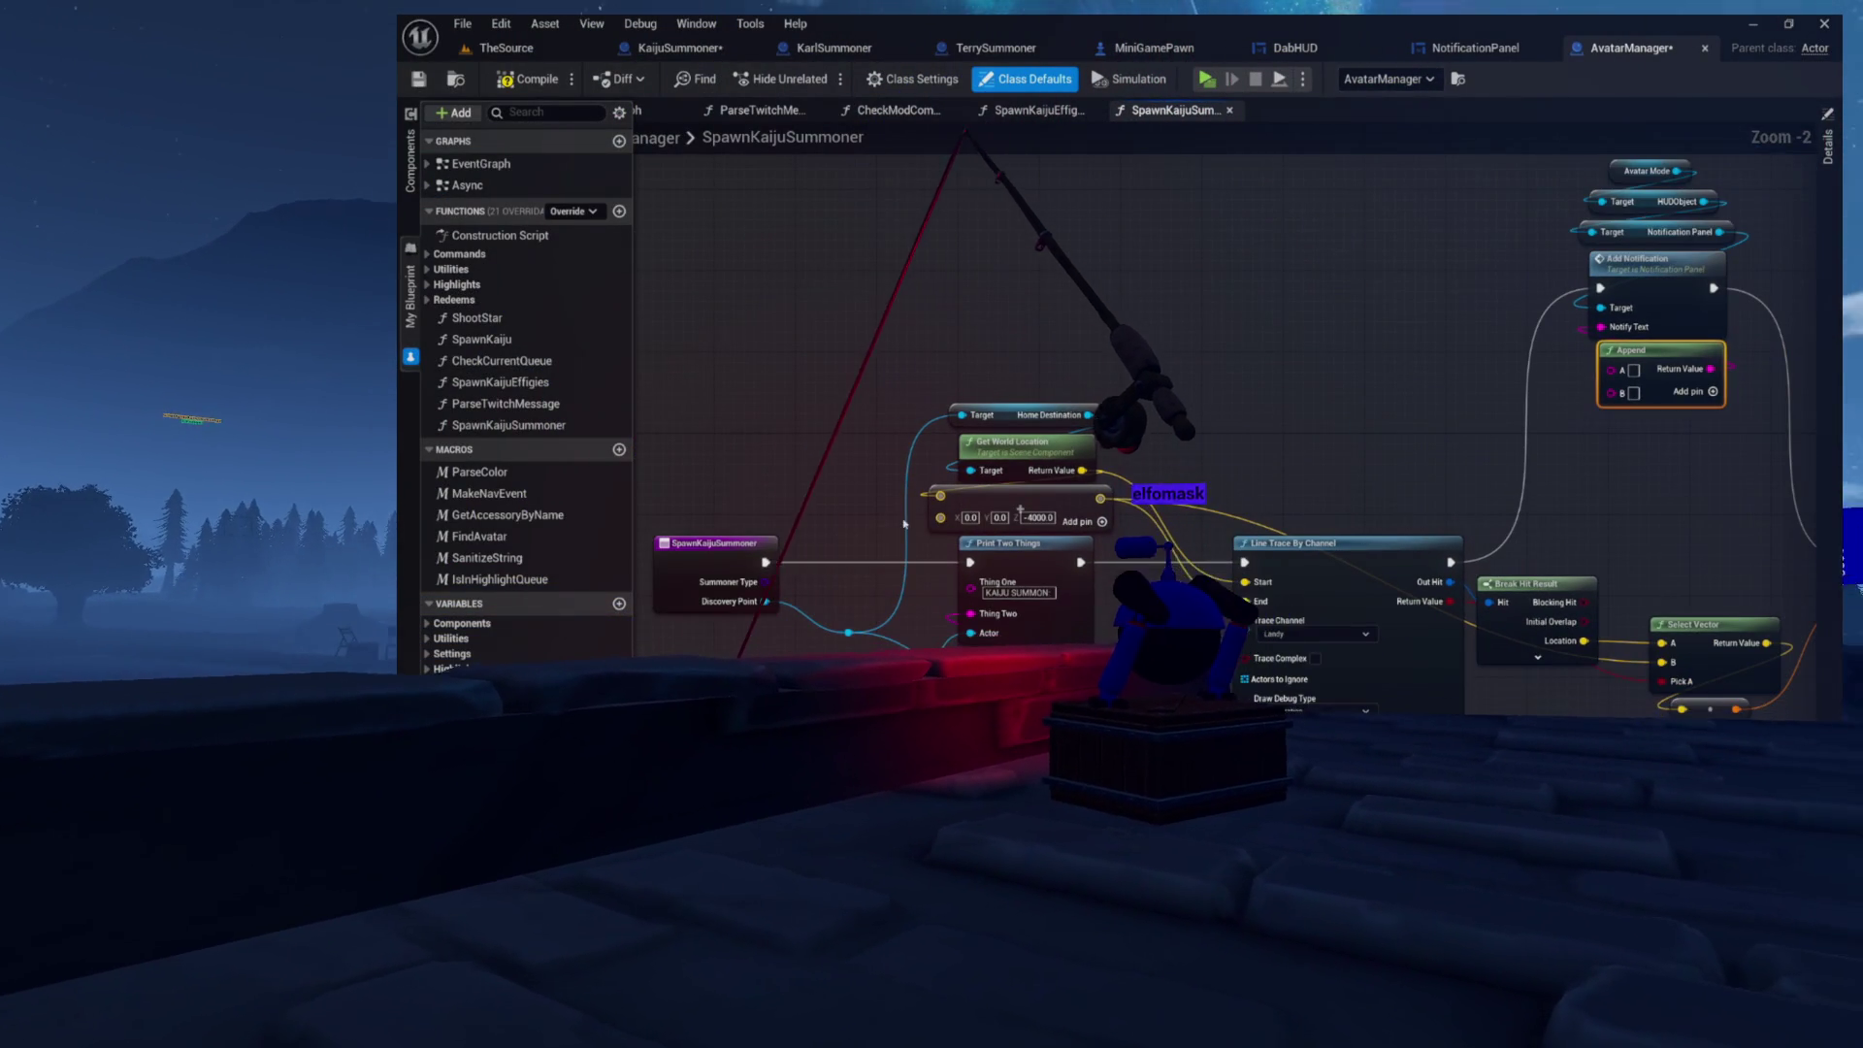
Step: Feed Summoner Type into Get Class Display Name for Append A and type 'at location:' in B
{"action": "mouse_move", "coordinate": [767, 581]}
{"action": "left_mouse_down"}
{"action": "mouse_move", "coordinate": [852, 573]}
{"action": "mouse_move", "coordinate": [1384, 334]}
{"action": "mouse_move", "coordinate": [1611, 371]}
{"action": "left_mouse_up"}
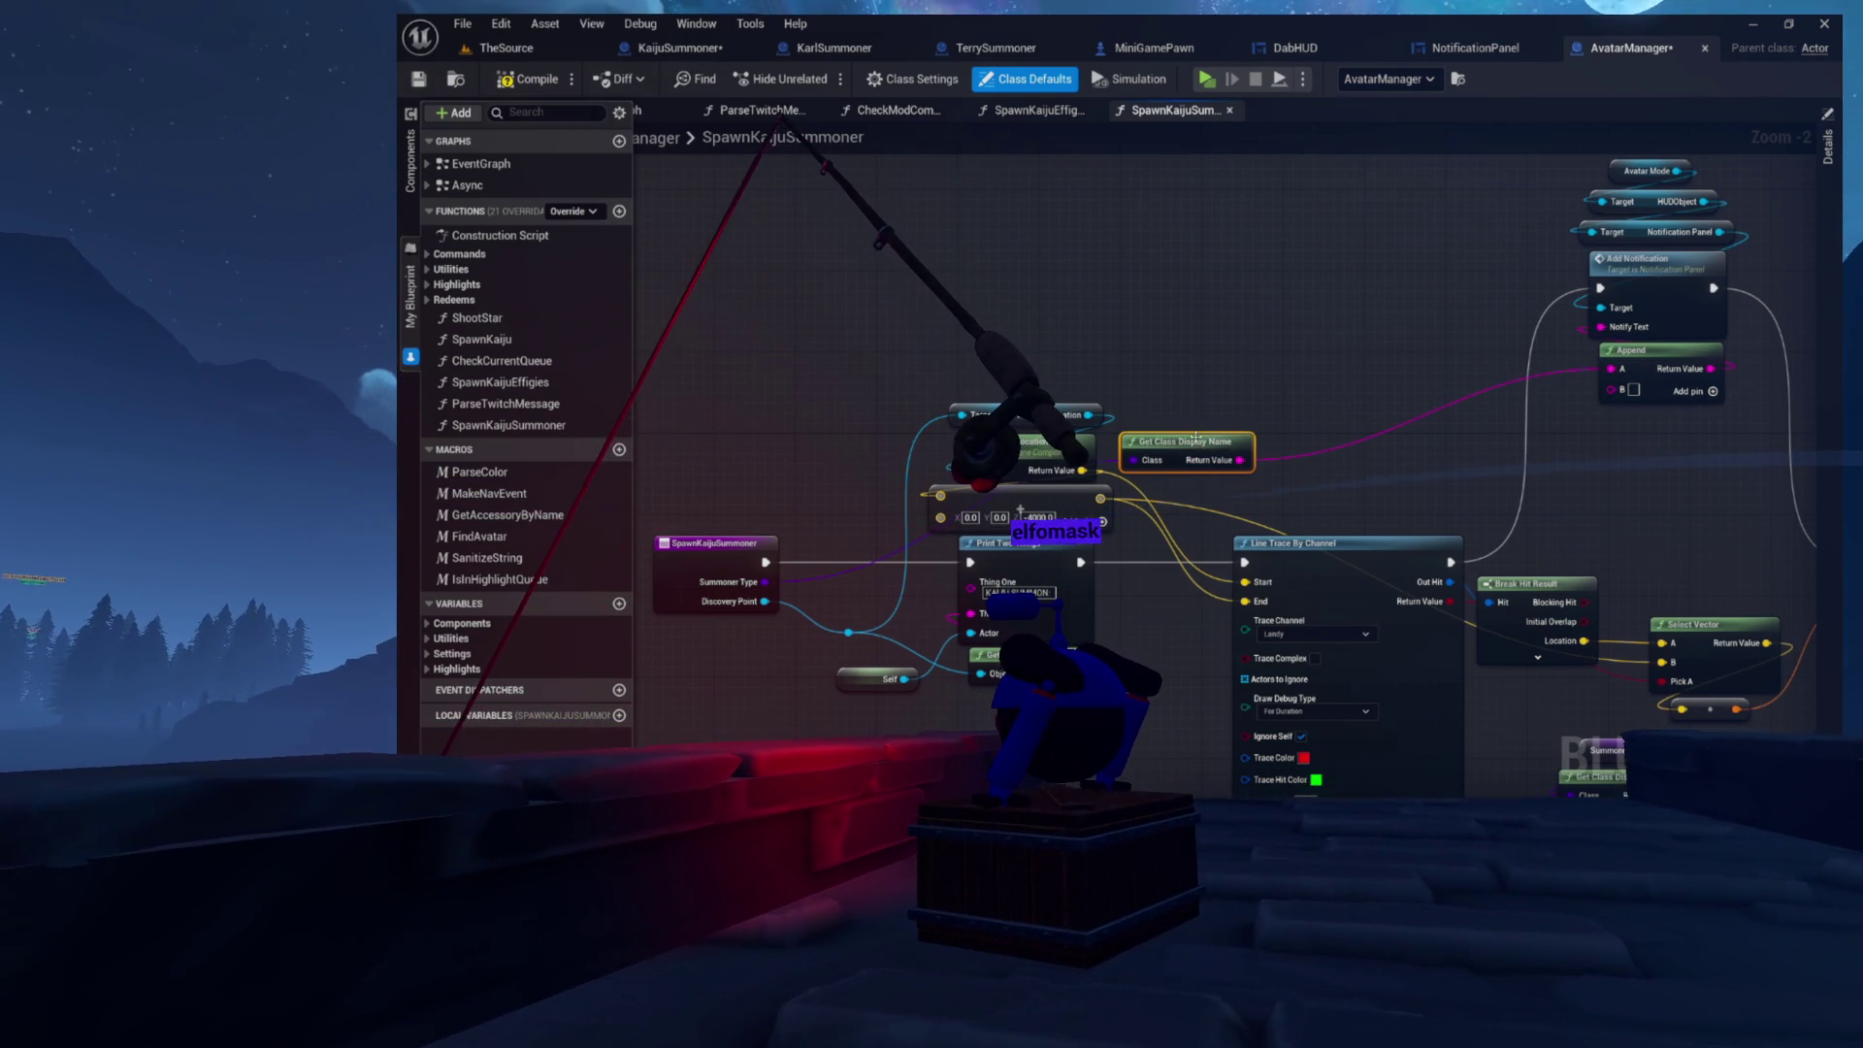
{"action": "mouse_move", "coordinate": [1384, 347]}
{"action": "left_mouse_down"}
{"action": "mouse_move", "coordinate": [1476, 358]}
{"action": "mouse_move", "coordinate": [1208, 496]}
{"action": "mouse_move", "coordinate": [1357, 477]}
{"action": "mouse_move", "coordinate": [1312, 467]}
{"action": "mouse_move", "coordinate": [1403, 474]}
{"action": "left_mouse_up"}
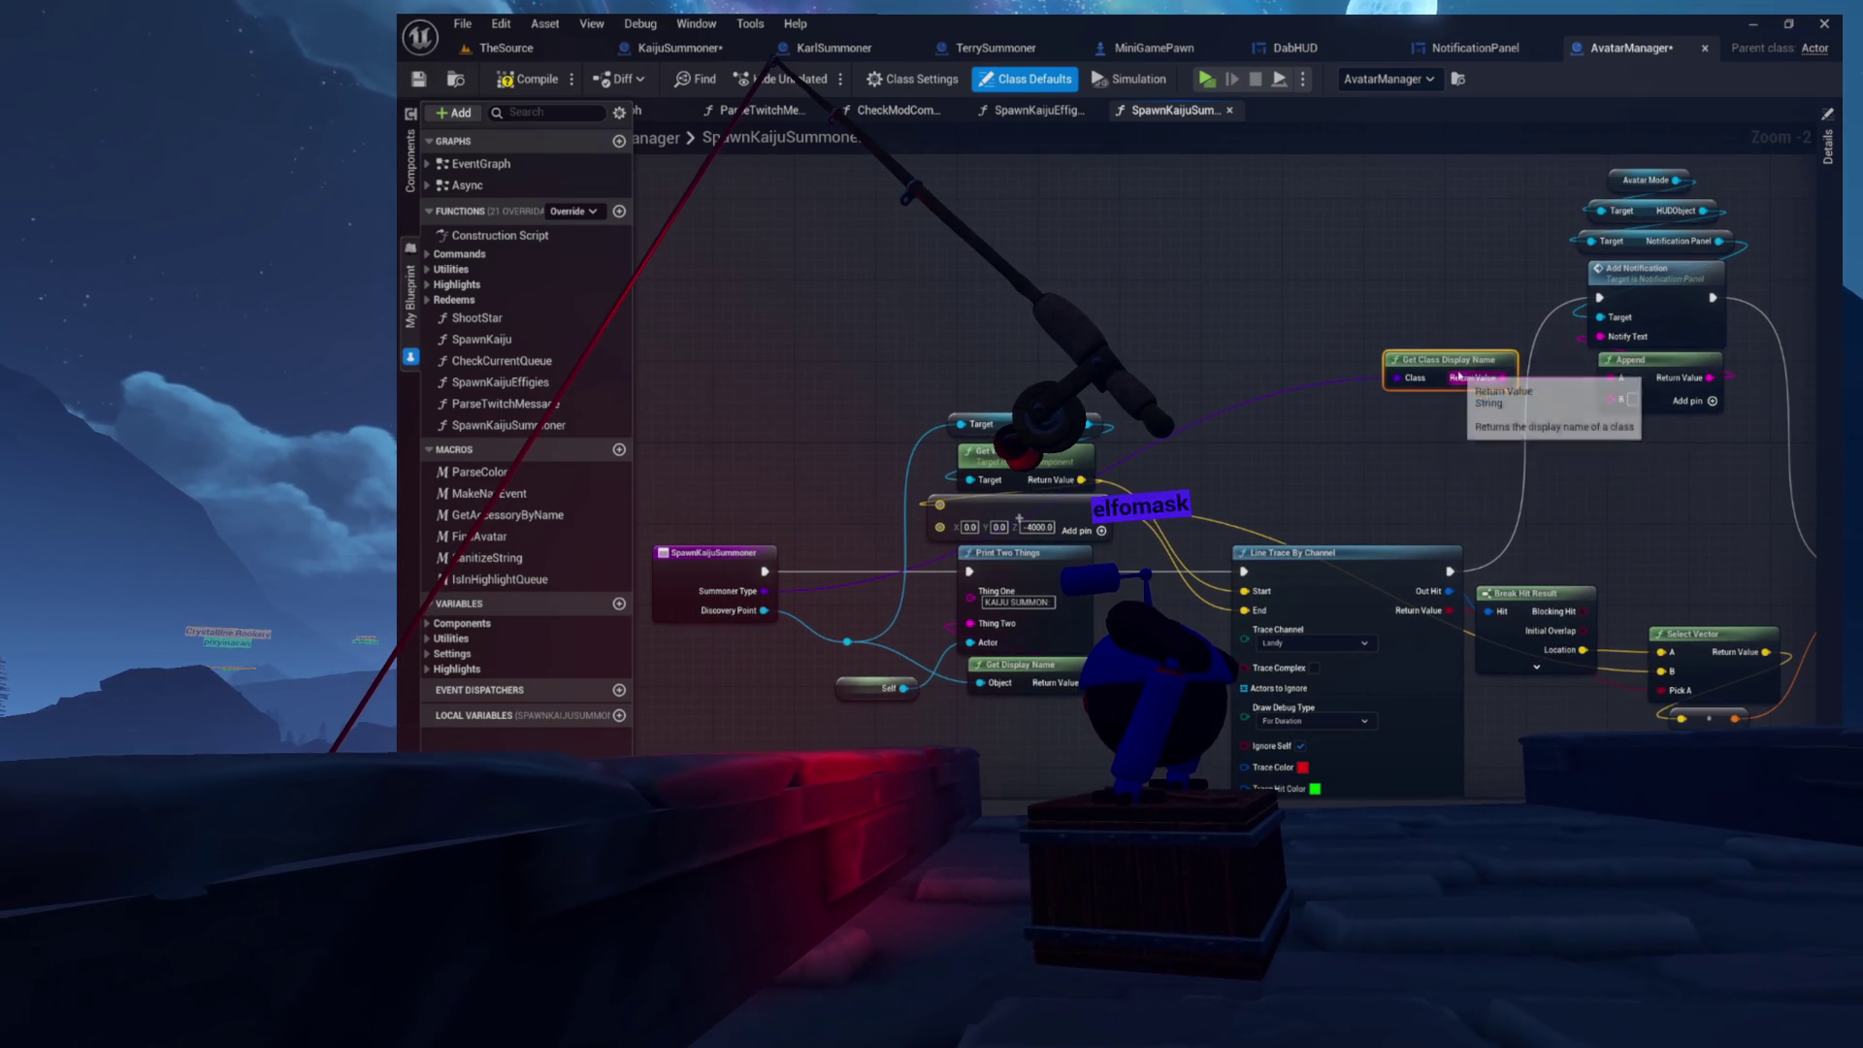
{"action": "left_click_drag", "start_coordinate": [1507, 447], "coordinate": [1434, 467]}
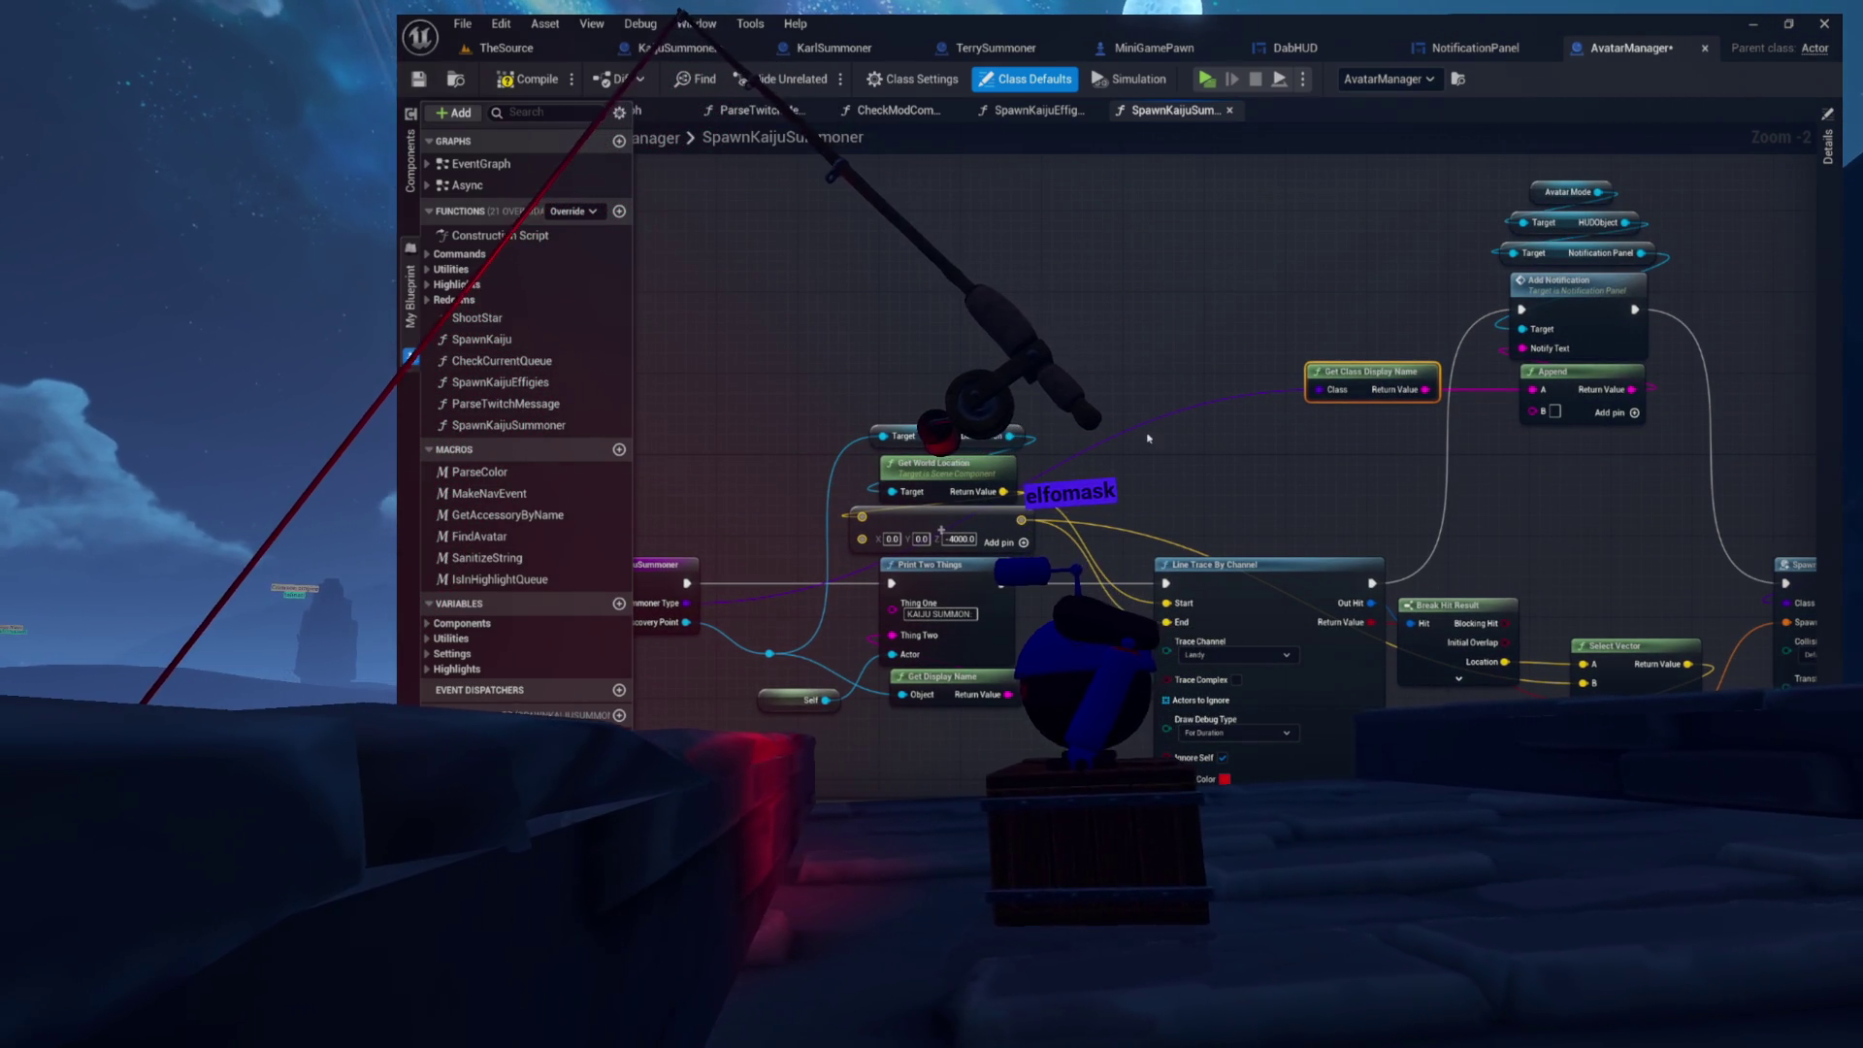
{"action": "scroll", "coordinate": [1498, 420], "scroll_direction": "up", "scroll_amount": 2}
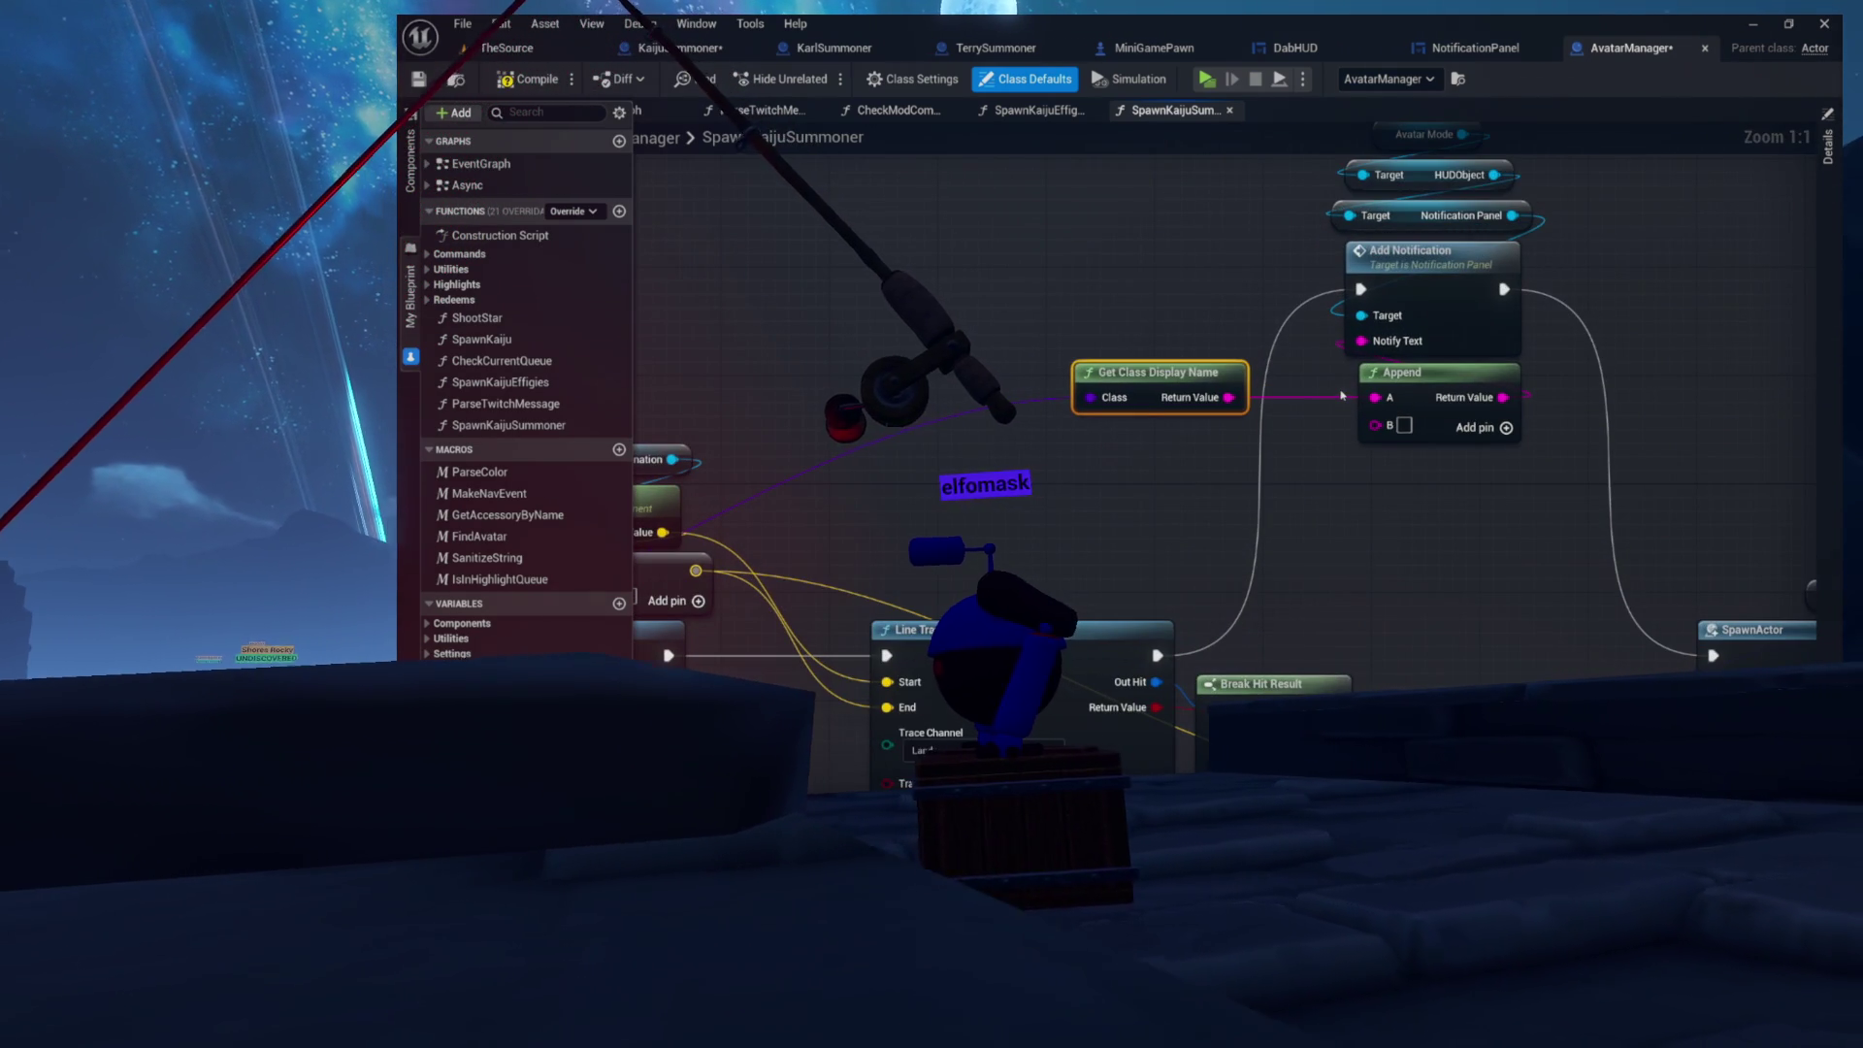
{"action": "left_click_drag", "start_coordinate": [1471, 468], "coordinate": [1417, 531]}
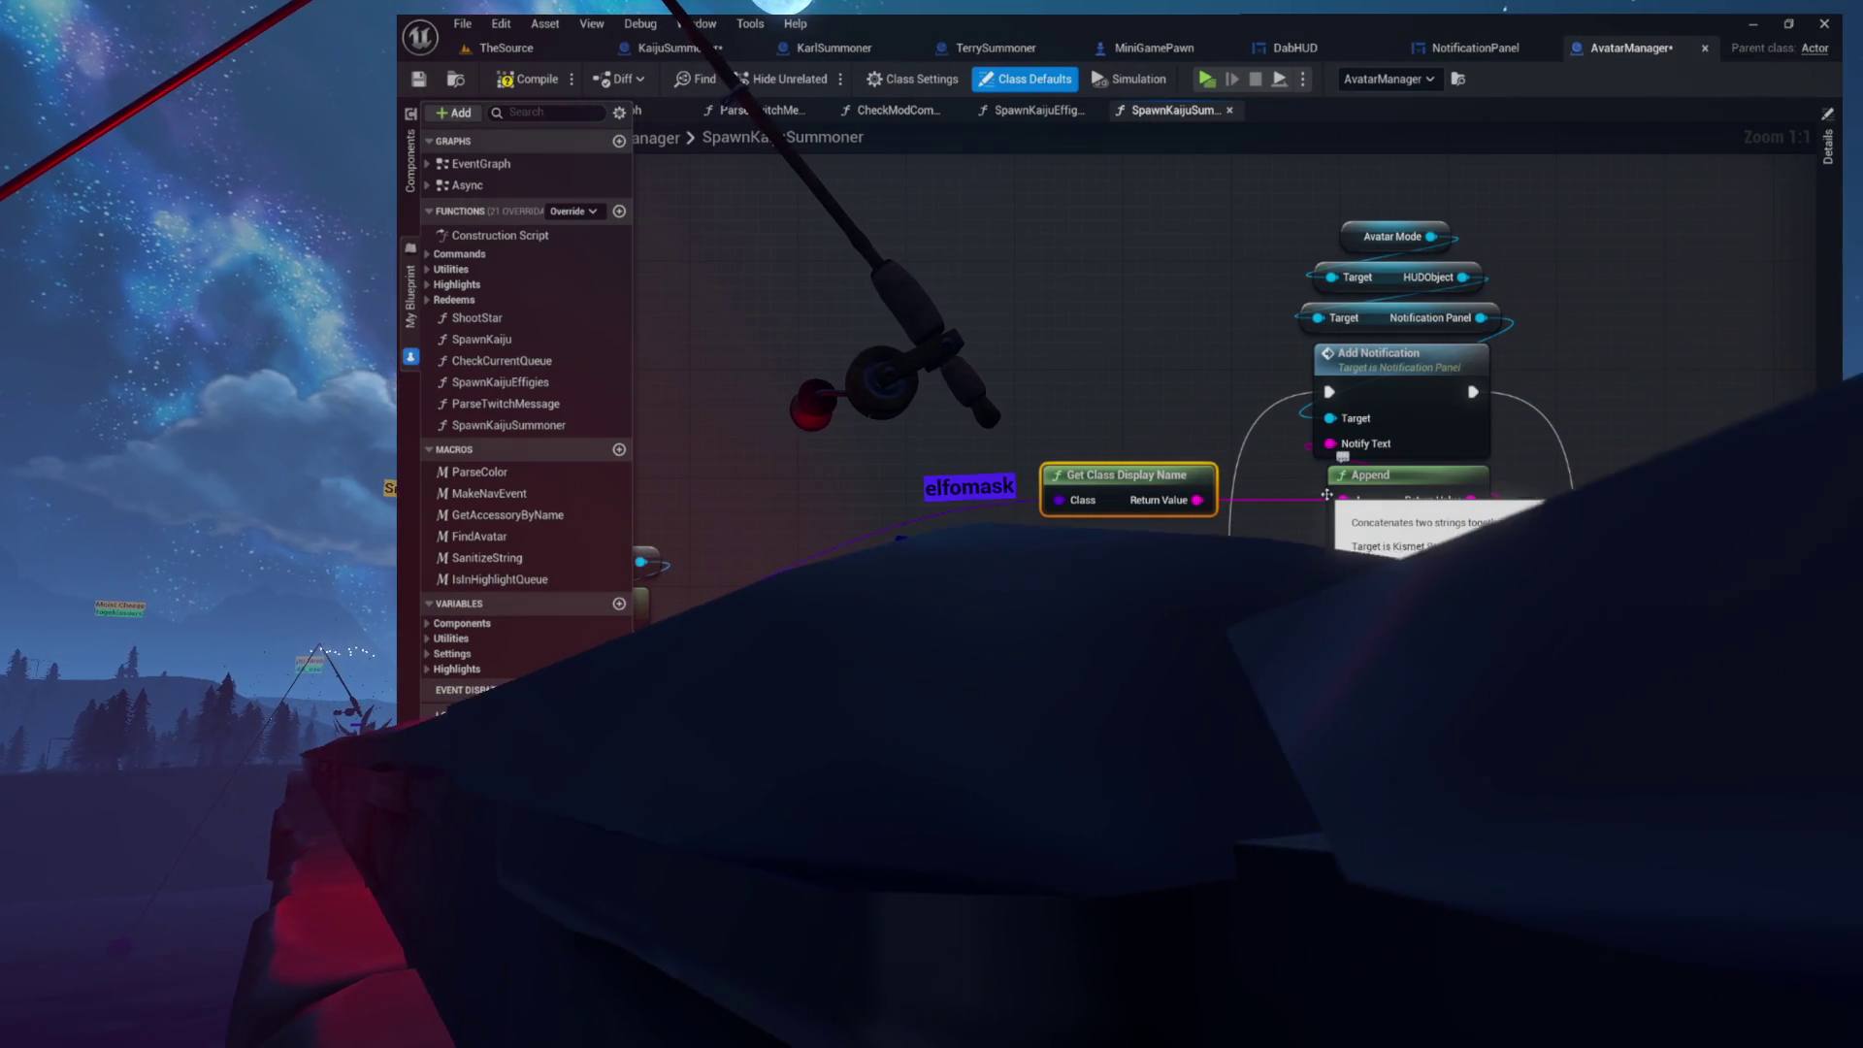
{"action": "left_click_drag", "start_coordinate": [1326, 495], "coordinate": [1395, 453]}
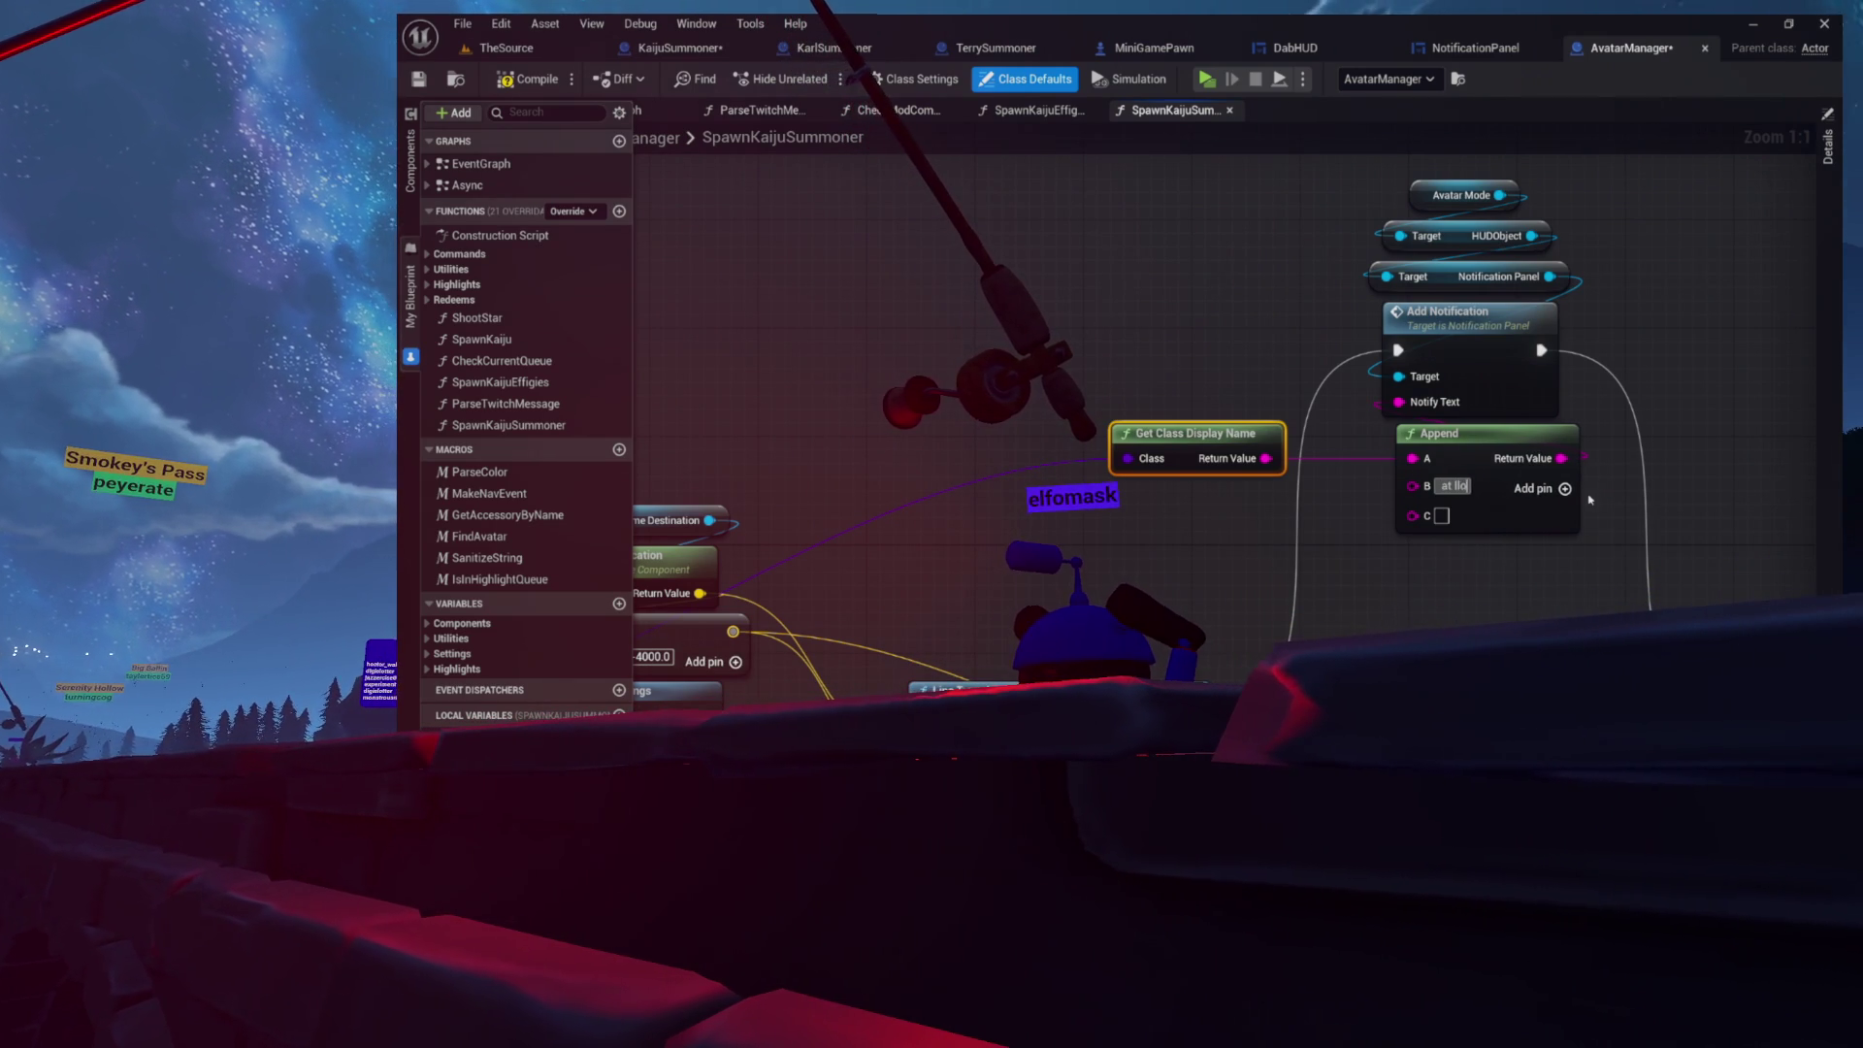
{"action": "type", "text": "cation"}
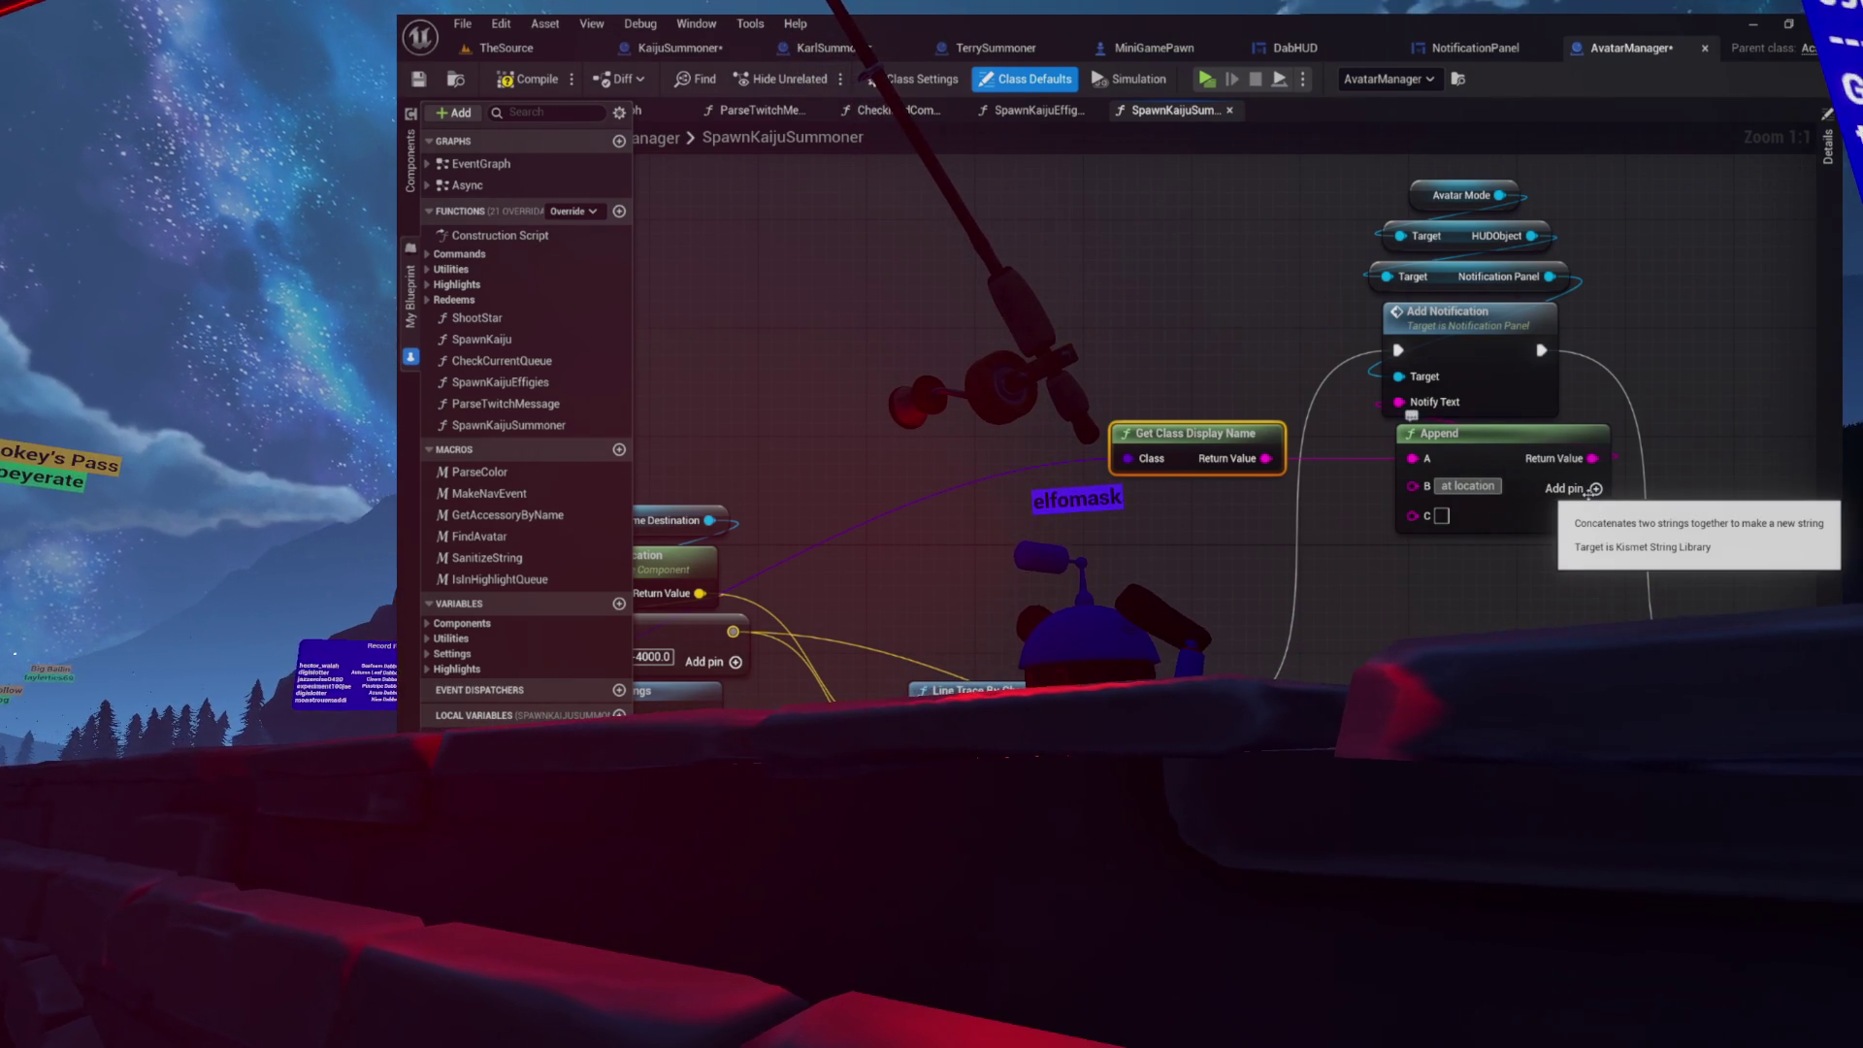
{"action": "type", "text": ":"}
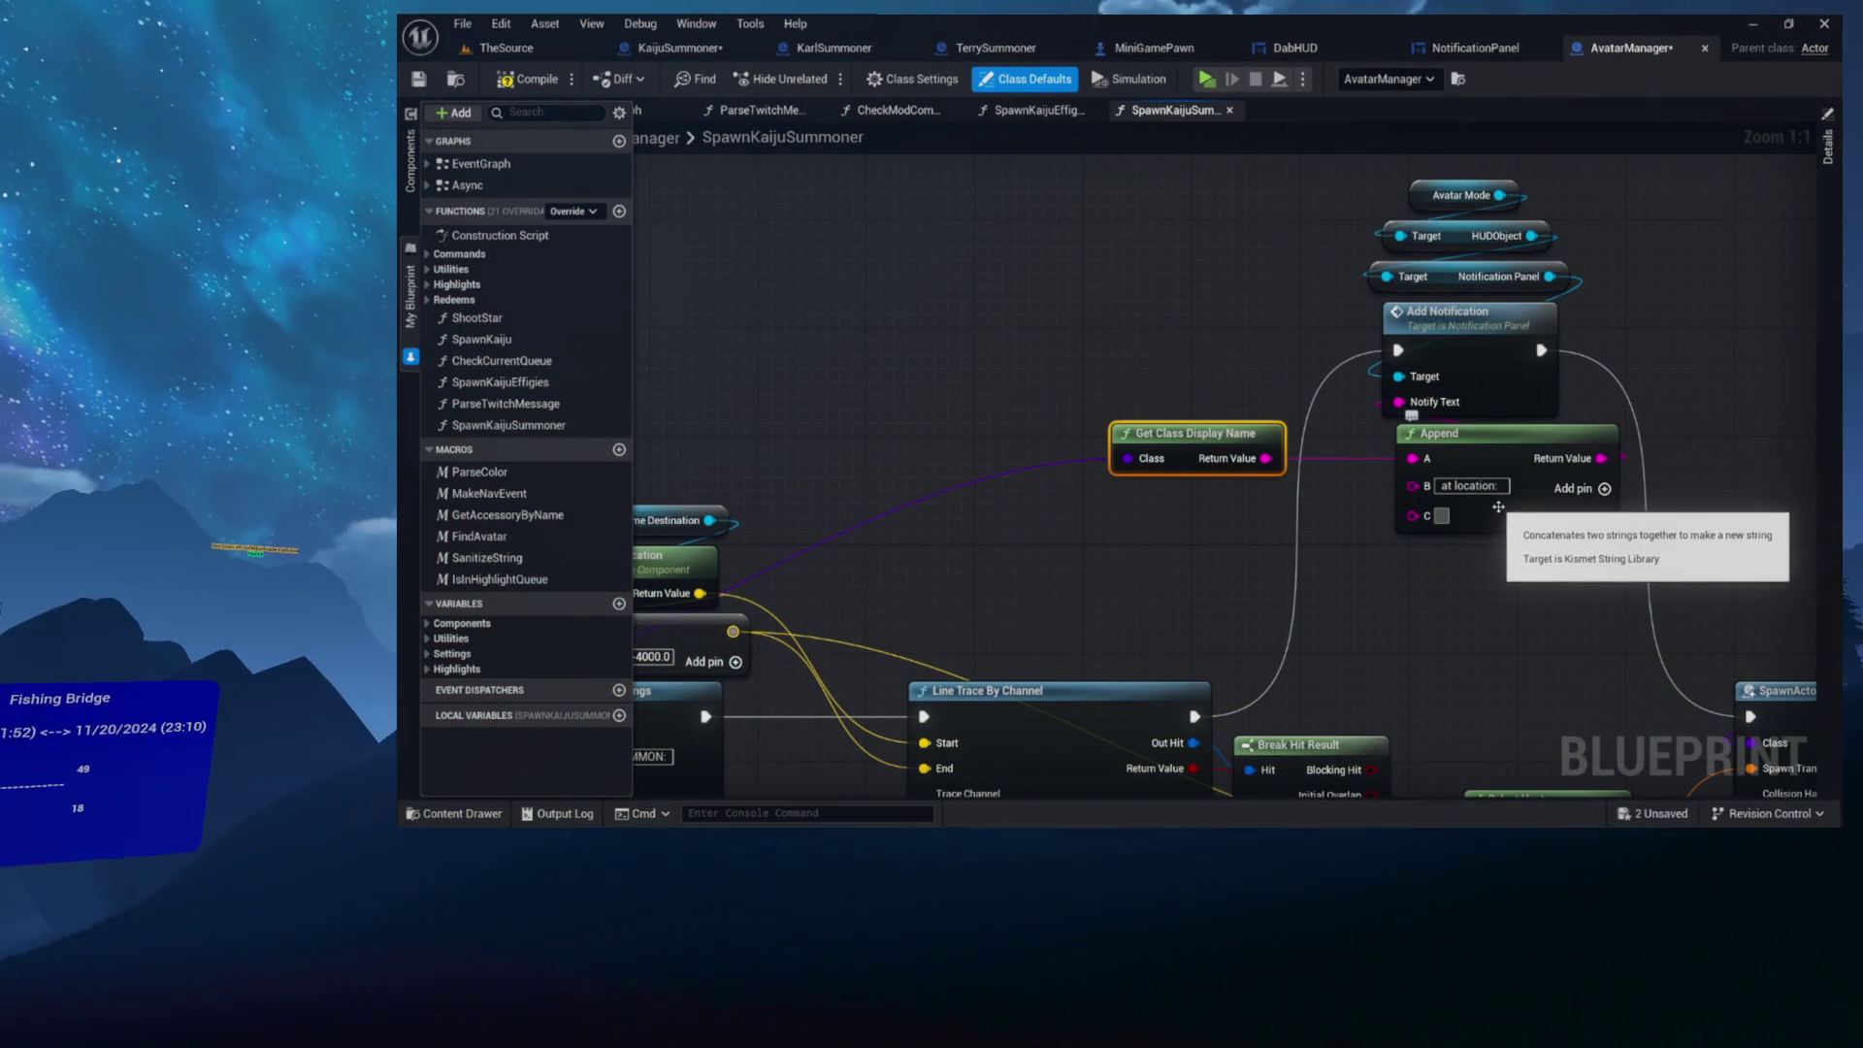
Step: Pan to Print Two Things and Get World Location, then drag the object reference toward Append
{"action": "mouse_move", "coordinate": [1122, 552]}
{"action": "left_mouse_down"}
{"action": "mouse_move", "coordinate": [1185, 445]}
{"action": "mouse_move", "coordinate": [1321, 417]}
{"action": "left_mouse_up"}
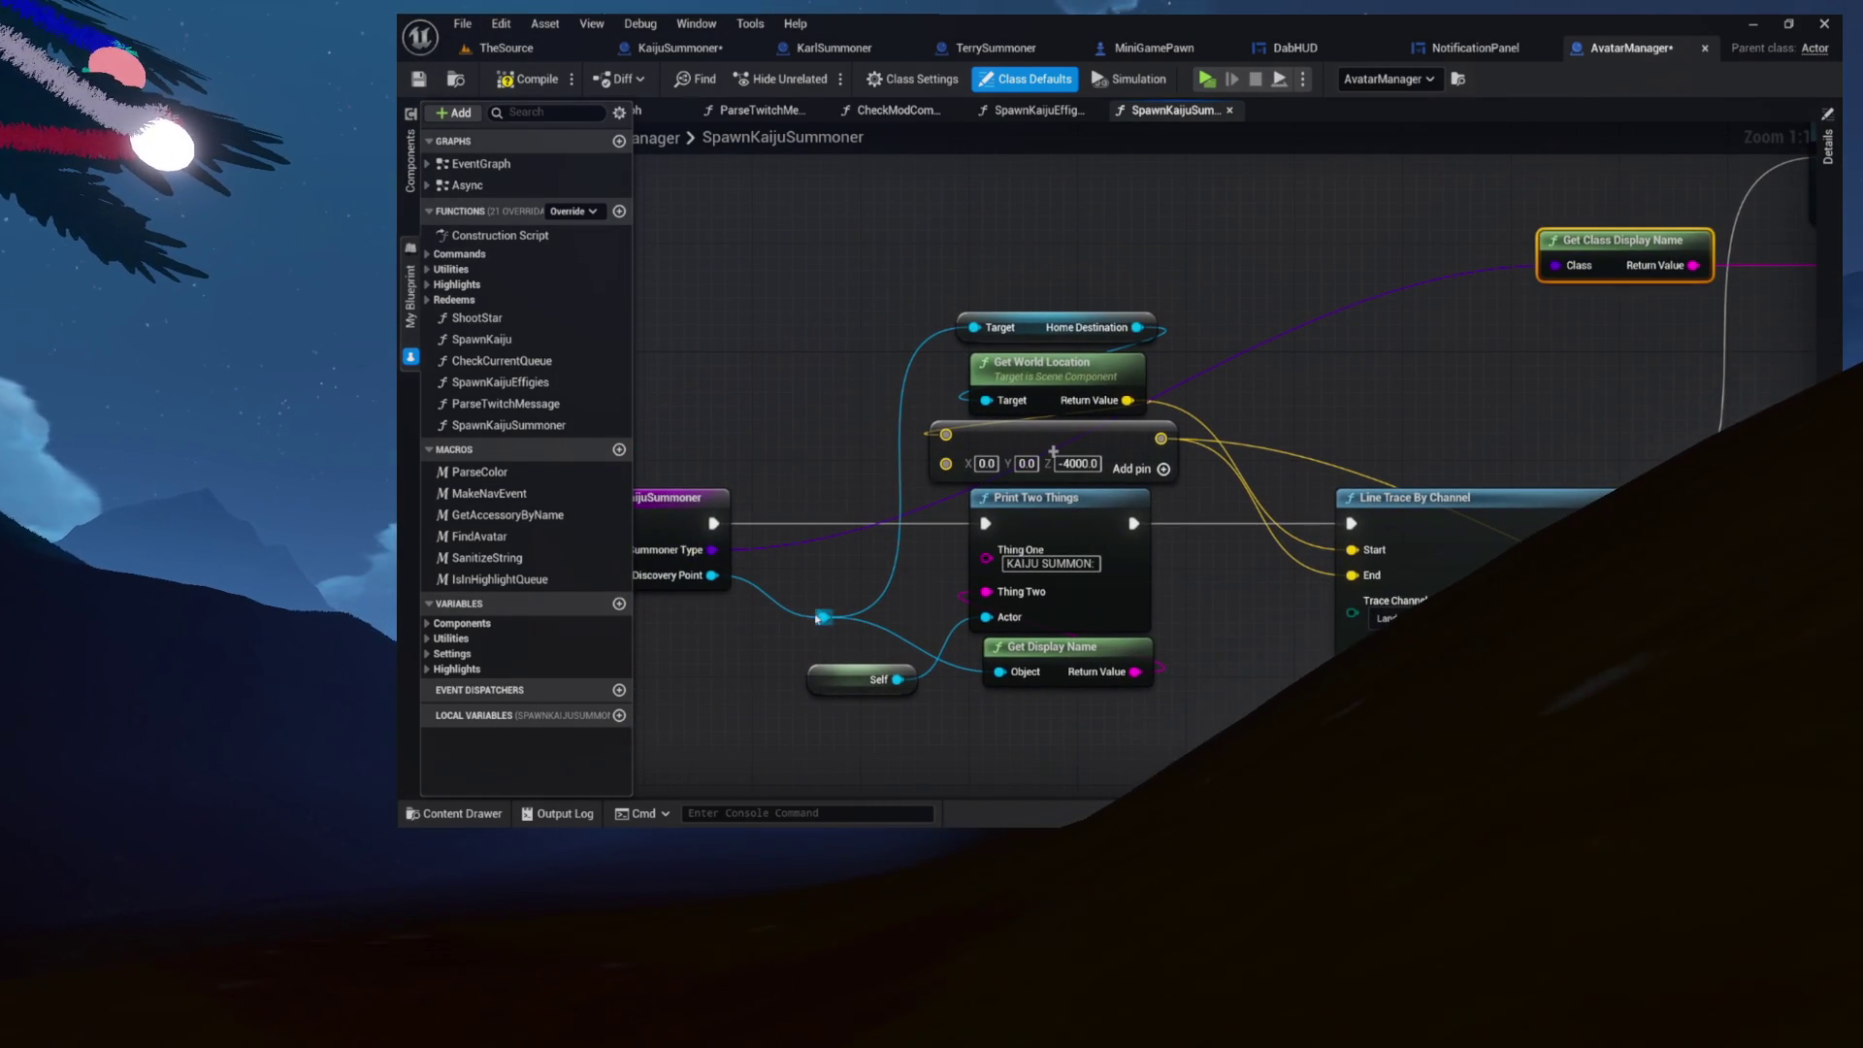
{"action": "left_click_drag", "start_coordinate": [820, 617], "coordinate": [1401, 436]}
Step: Wire Get Display Name into Append's C input, then compile and save the blueprint
{"action": "left_click_drag", "start_coordinate": [1789, 323], "coordinate": [1729, 313]}
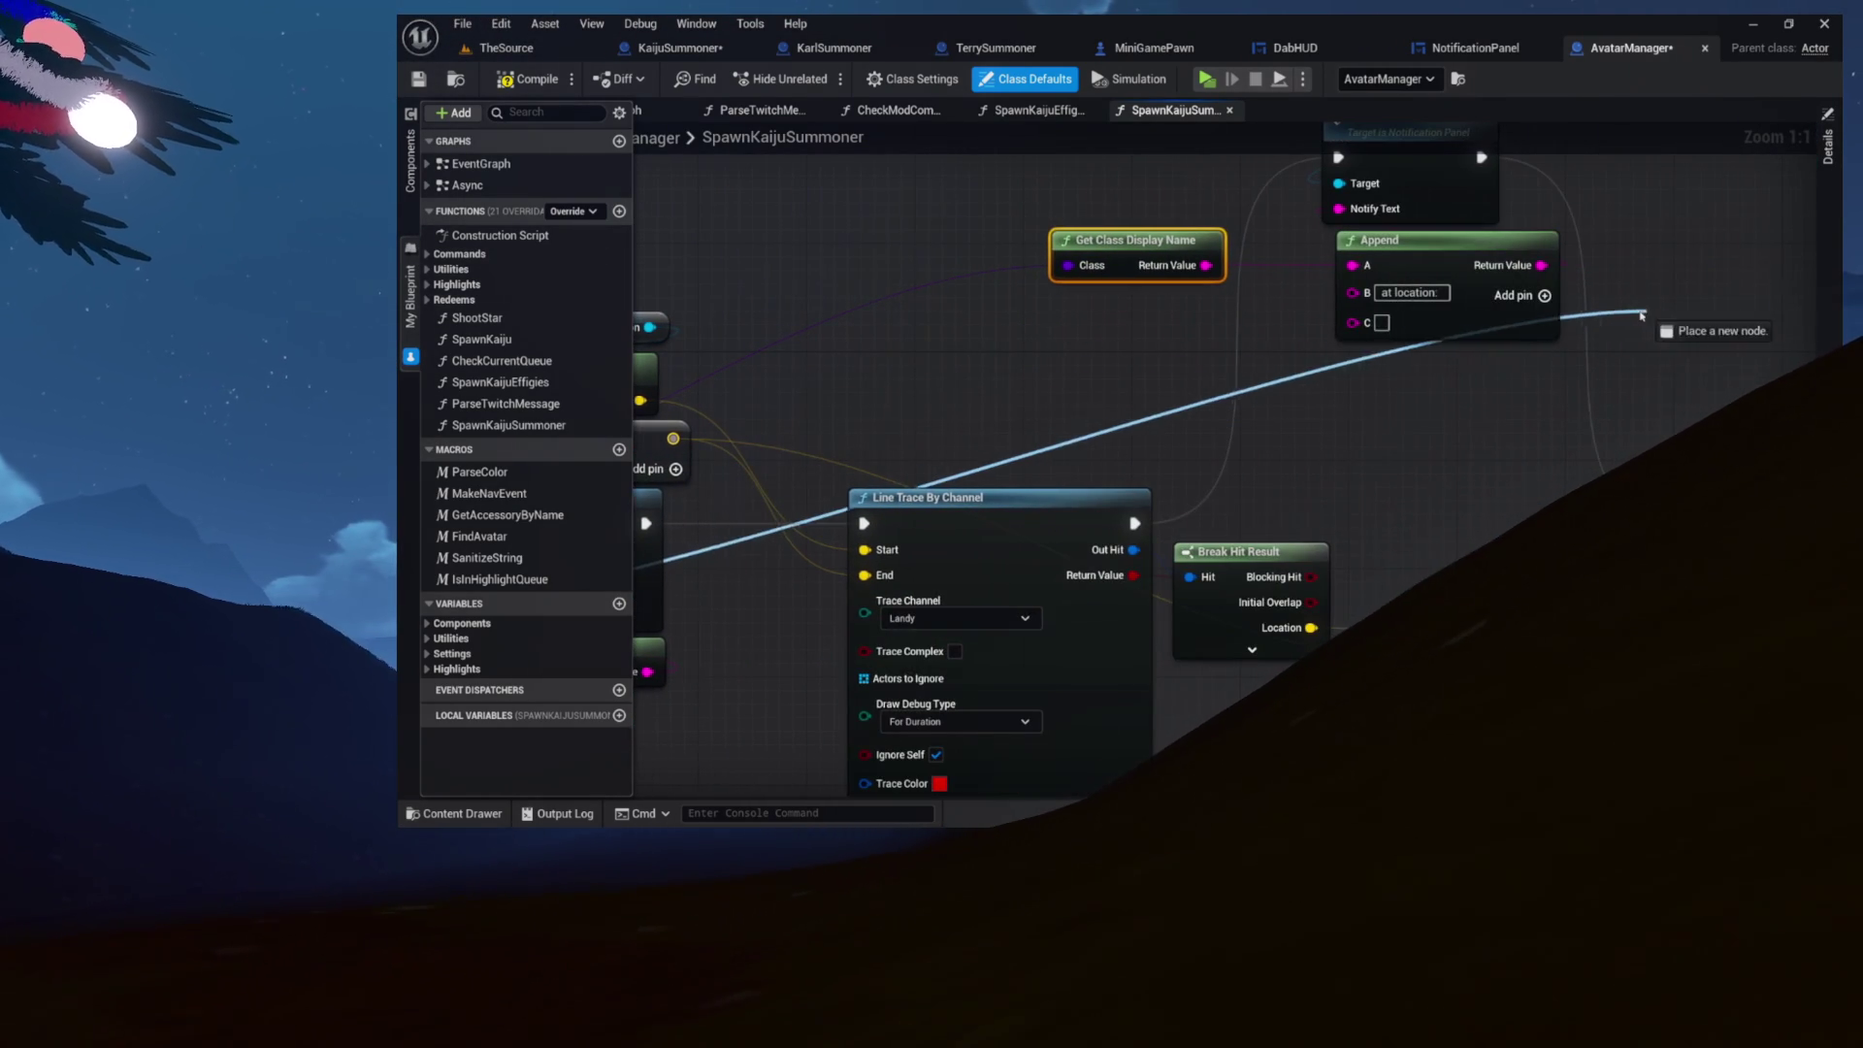
{"action": "left_click_drag", "start_coordinate": [1402, 331], "coordinate": [1384, 323]}
{"action": "left_click_drag", "start_coordinate": [973, 440], "coordinate": [1205, 320]}
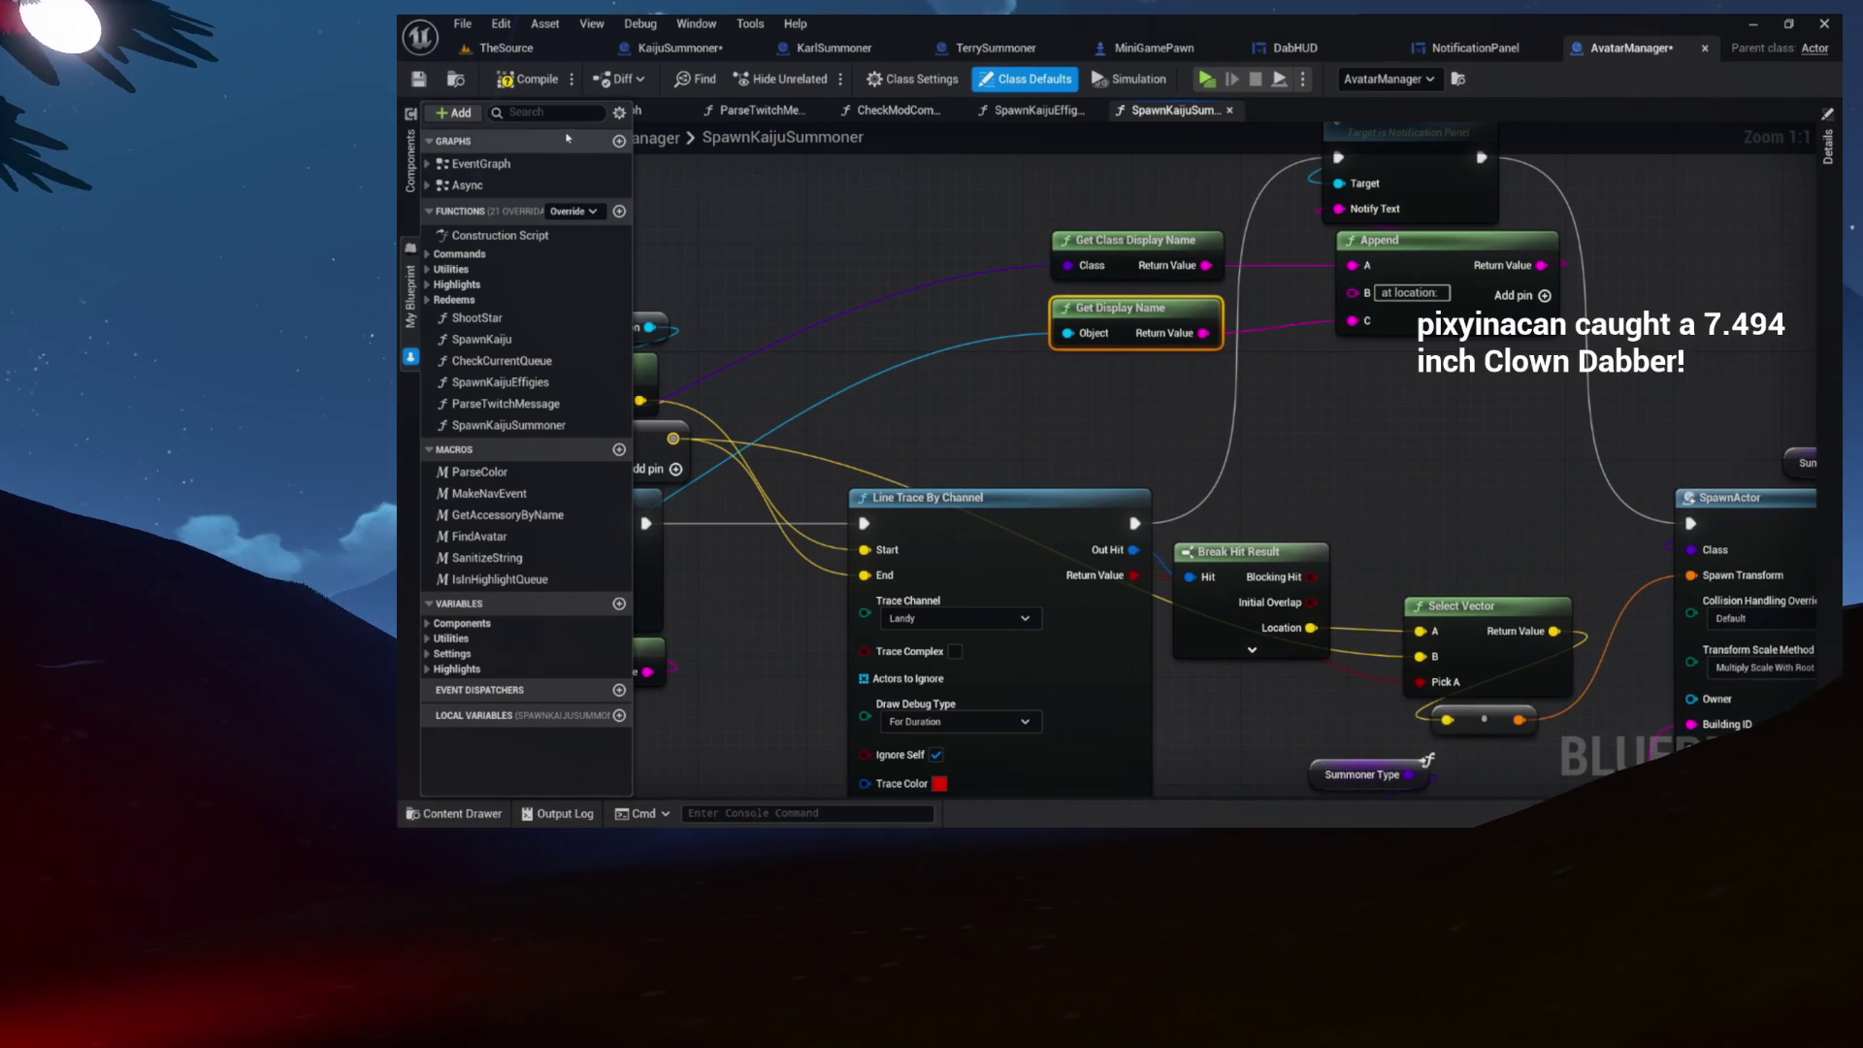
{"action": "left_click", "coordinate": [536, 77]}
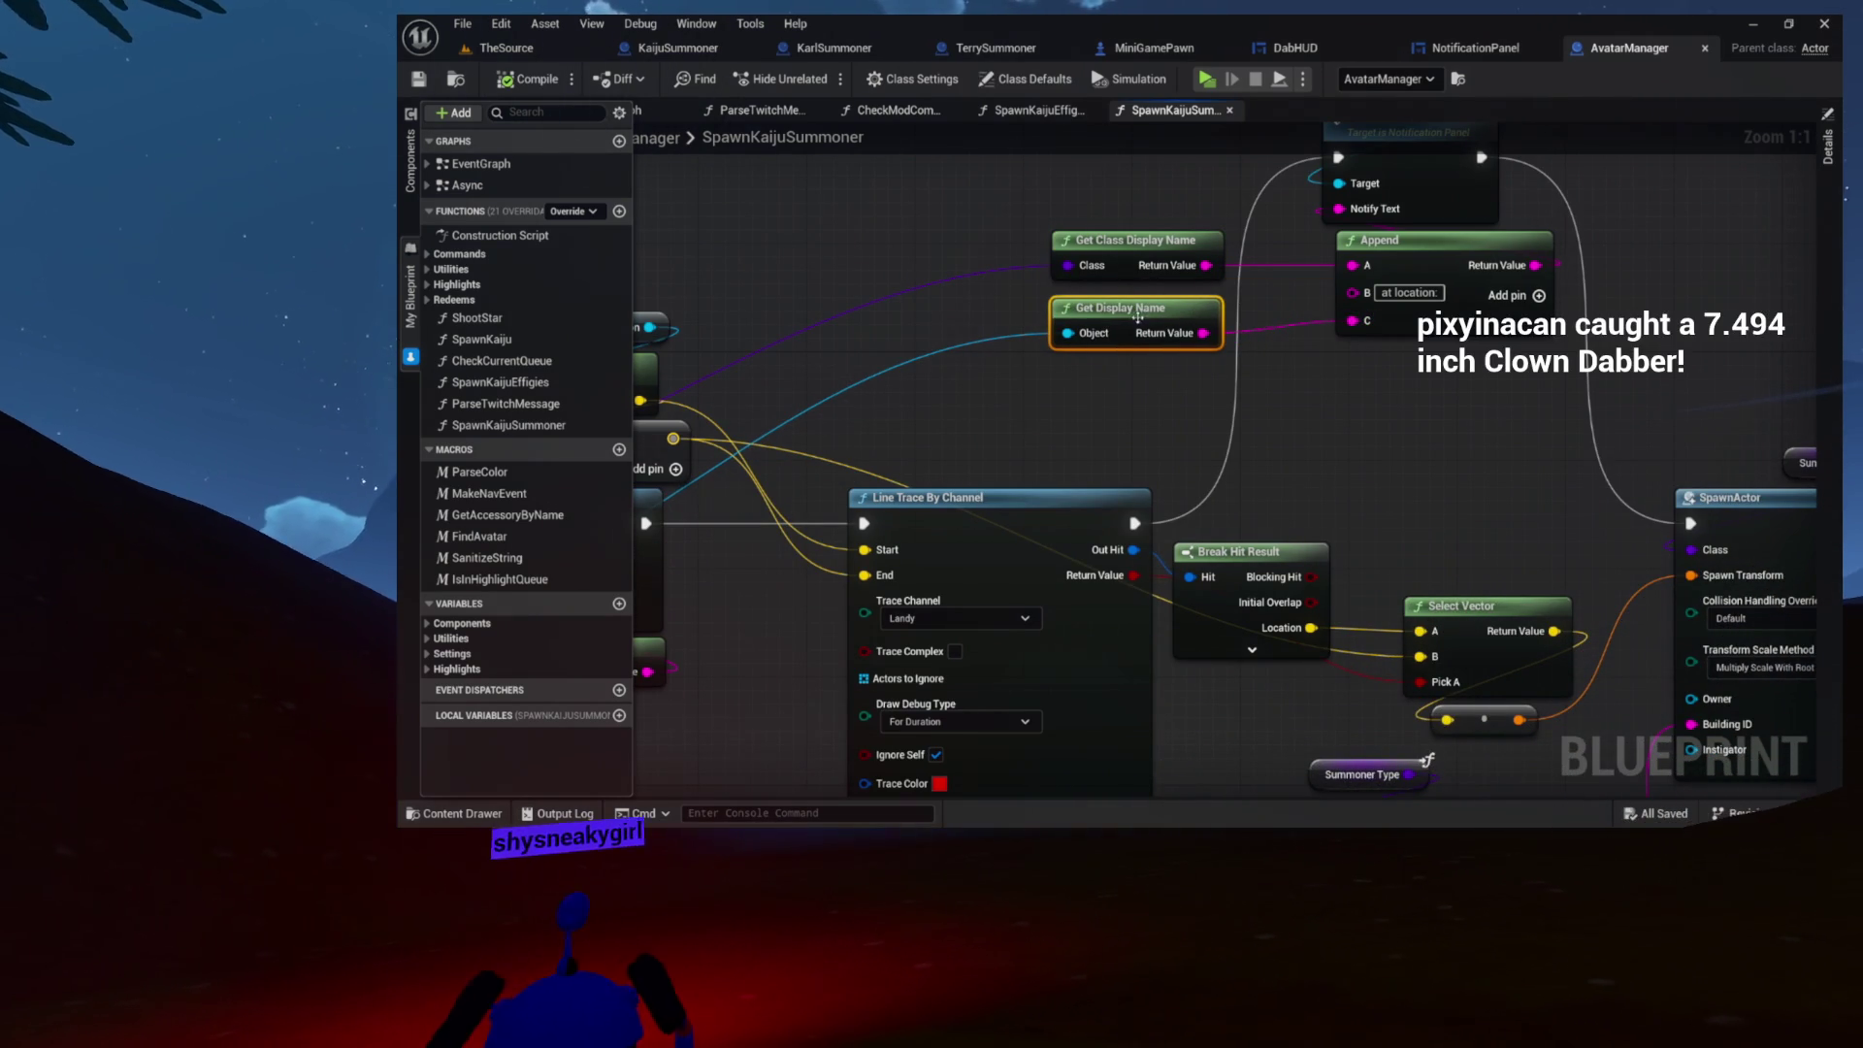
Step: Look over the notification chain from SpawnActor to Add Notification, then return to the level editor
{"action": "left_click_drag", "start_coordinate": [1310, 316], "coordinate": [1293, 494]}
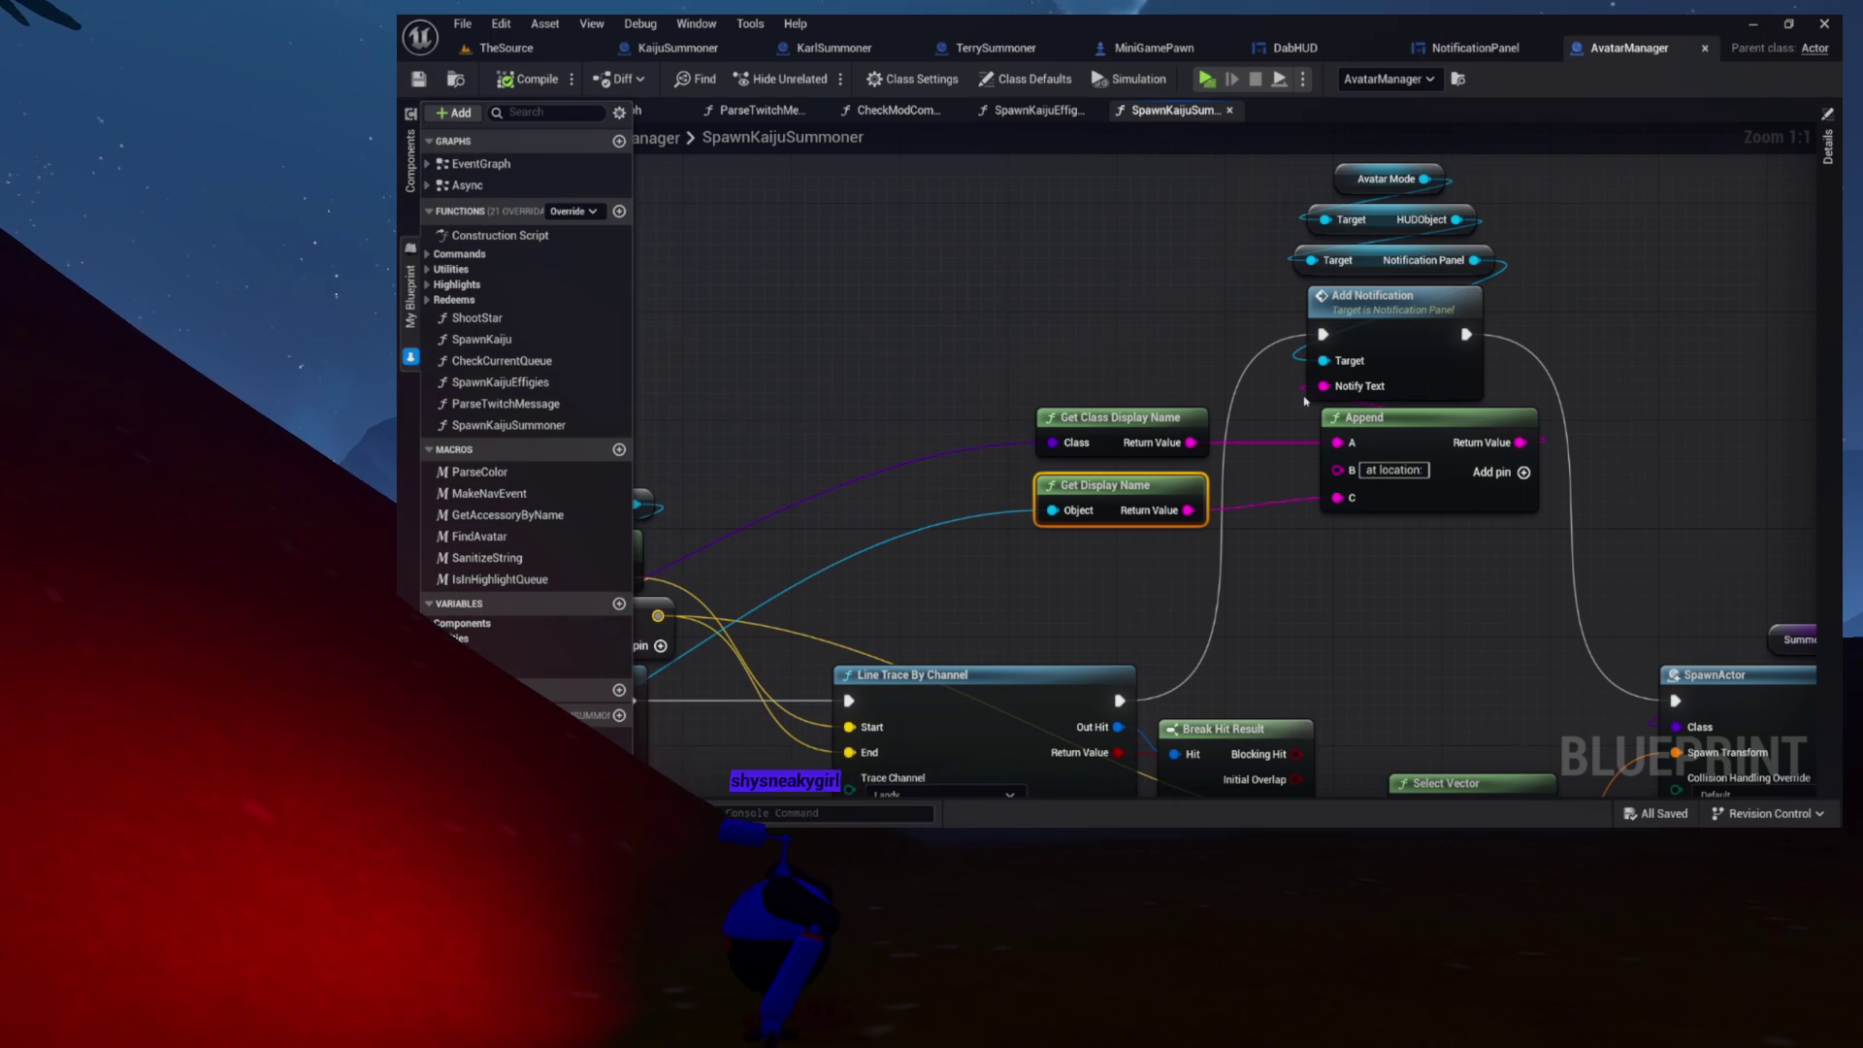
{"action": "mouse_move", "coordinate": [1686, 369]}
{"action": "left_mouse_down"}
{"action": "mouse_move", "coordinate": [1123, 345]}
{"action": "mouse_move", "coordinate": [1151, 340]}
{"action": "mouse_move", "coordinate": [1419, 469]}
{"action": "left_mouse_up"}
{"action": "mouse_move", "coordinate": [1200, 340]}
{"action": "left_mouse_down"}
{"action": "mouse_move", "coordinate": [1332, 341]}
{"action": "mouse_move", "coordinate": [1324, 141]}
{"action": "left_mouse_up"}
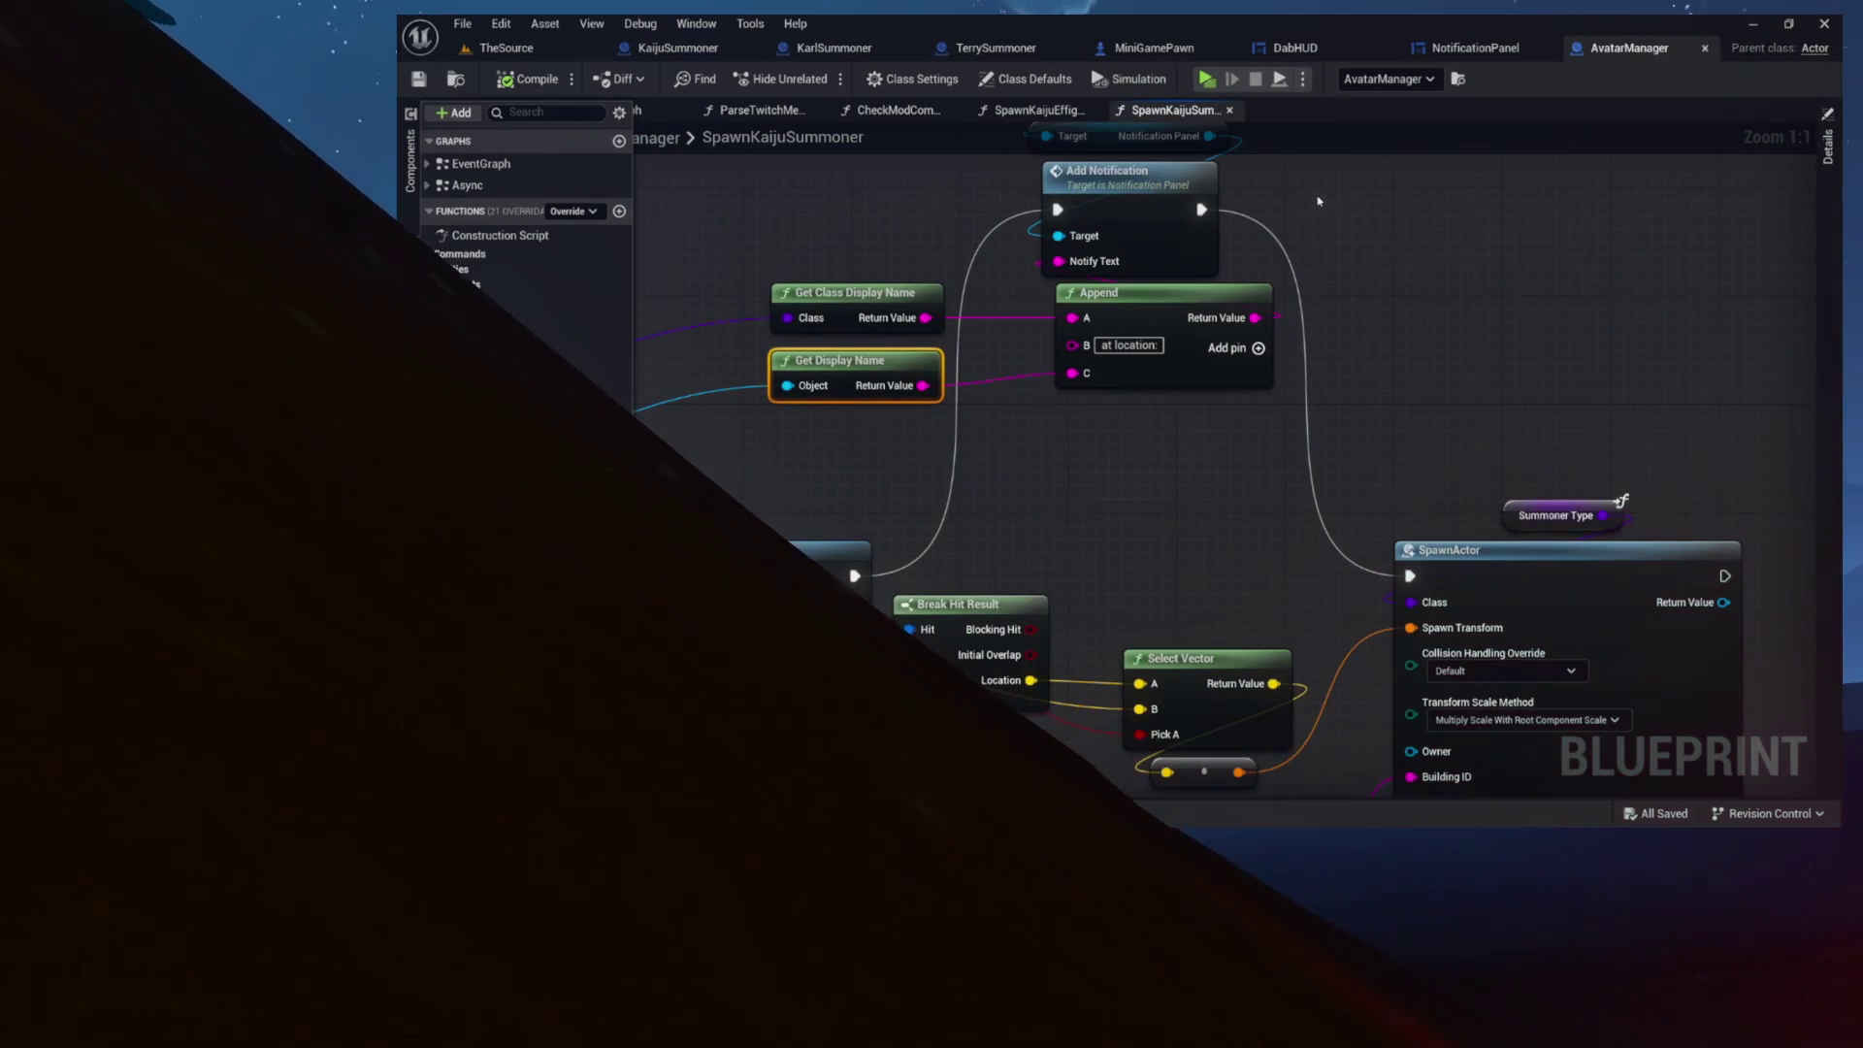
{"action": "left_click_drag", "start_coordinate": [1346, 228], "coordinate": [1462, 226]}
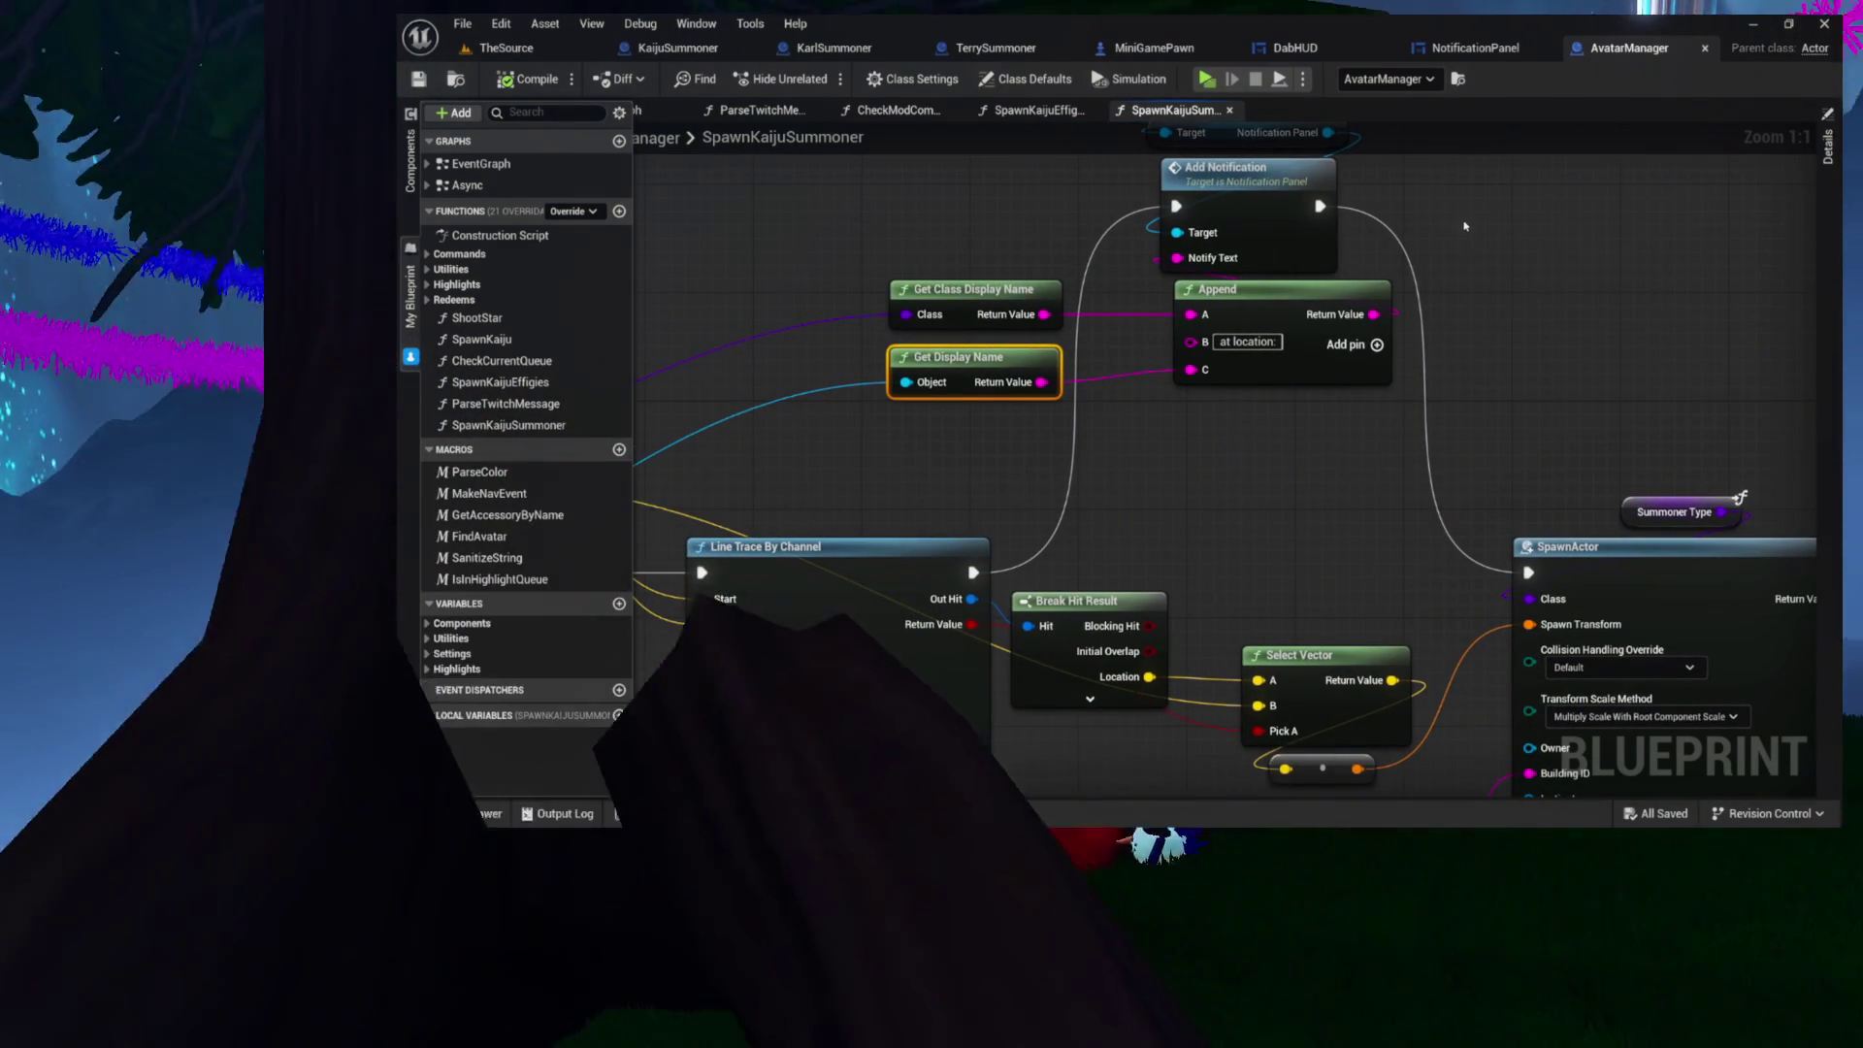
{"action": "mouse_move", "coordinate": [1464, 225]}
{"action": "left_mouse_down"}
{"action": "mouse_move", "coordinate": [1414, 211]}
{"action": "mouse_move", "coordinate": [1441, 276]}
{"action": "mouse_move", "coordinate": [1496, 301]}
{"action": "mouse_move", "coordinate": [1465, 332]}
{"action": "left_mouse_up"}
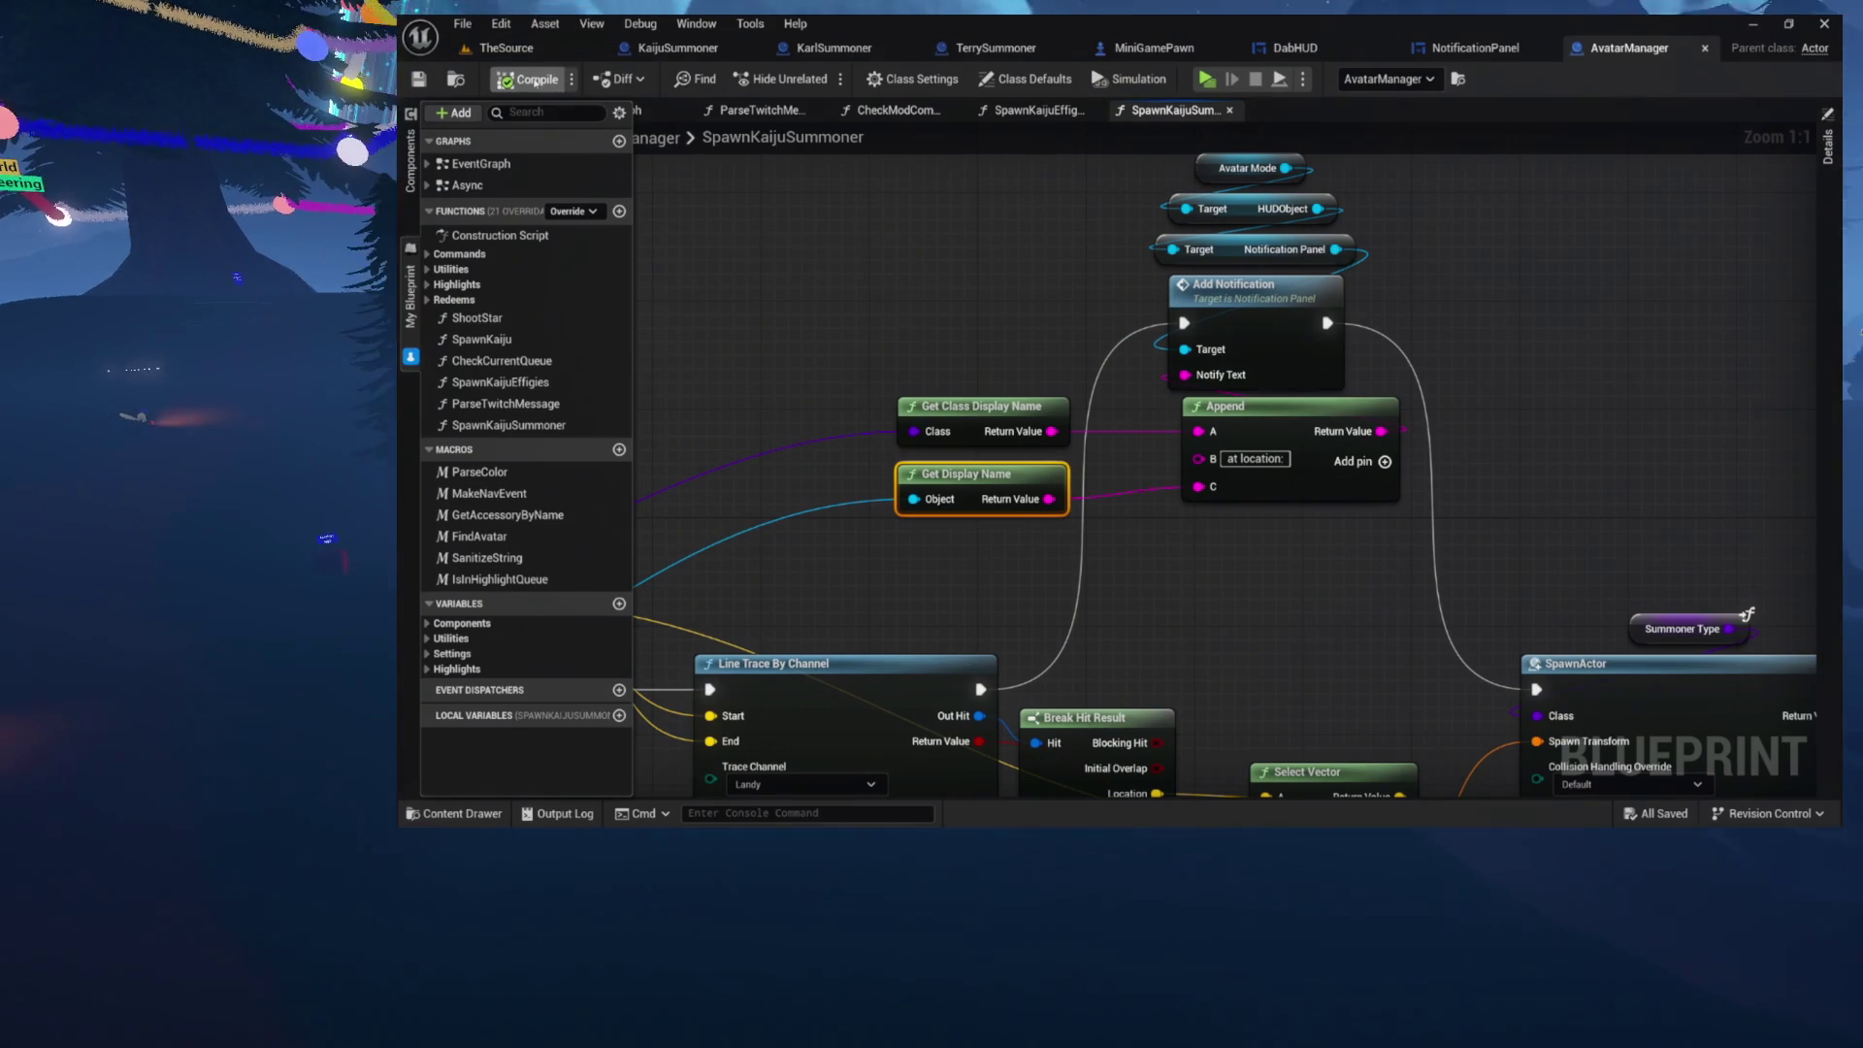
{"action": "left_click", "coordinate": [525, 50]}
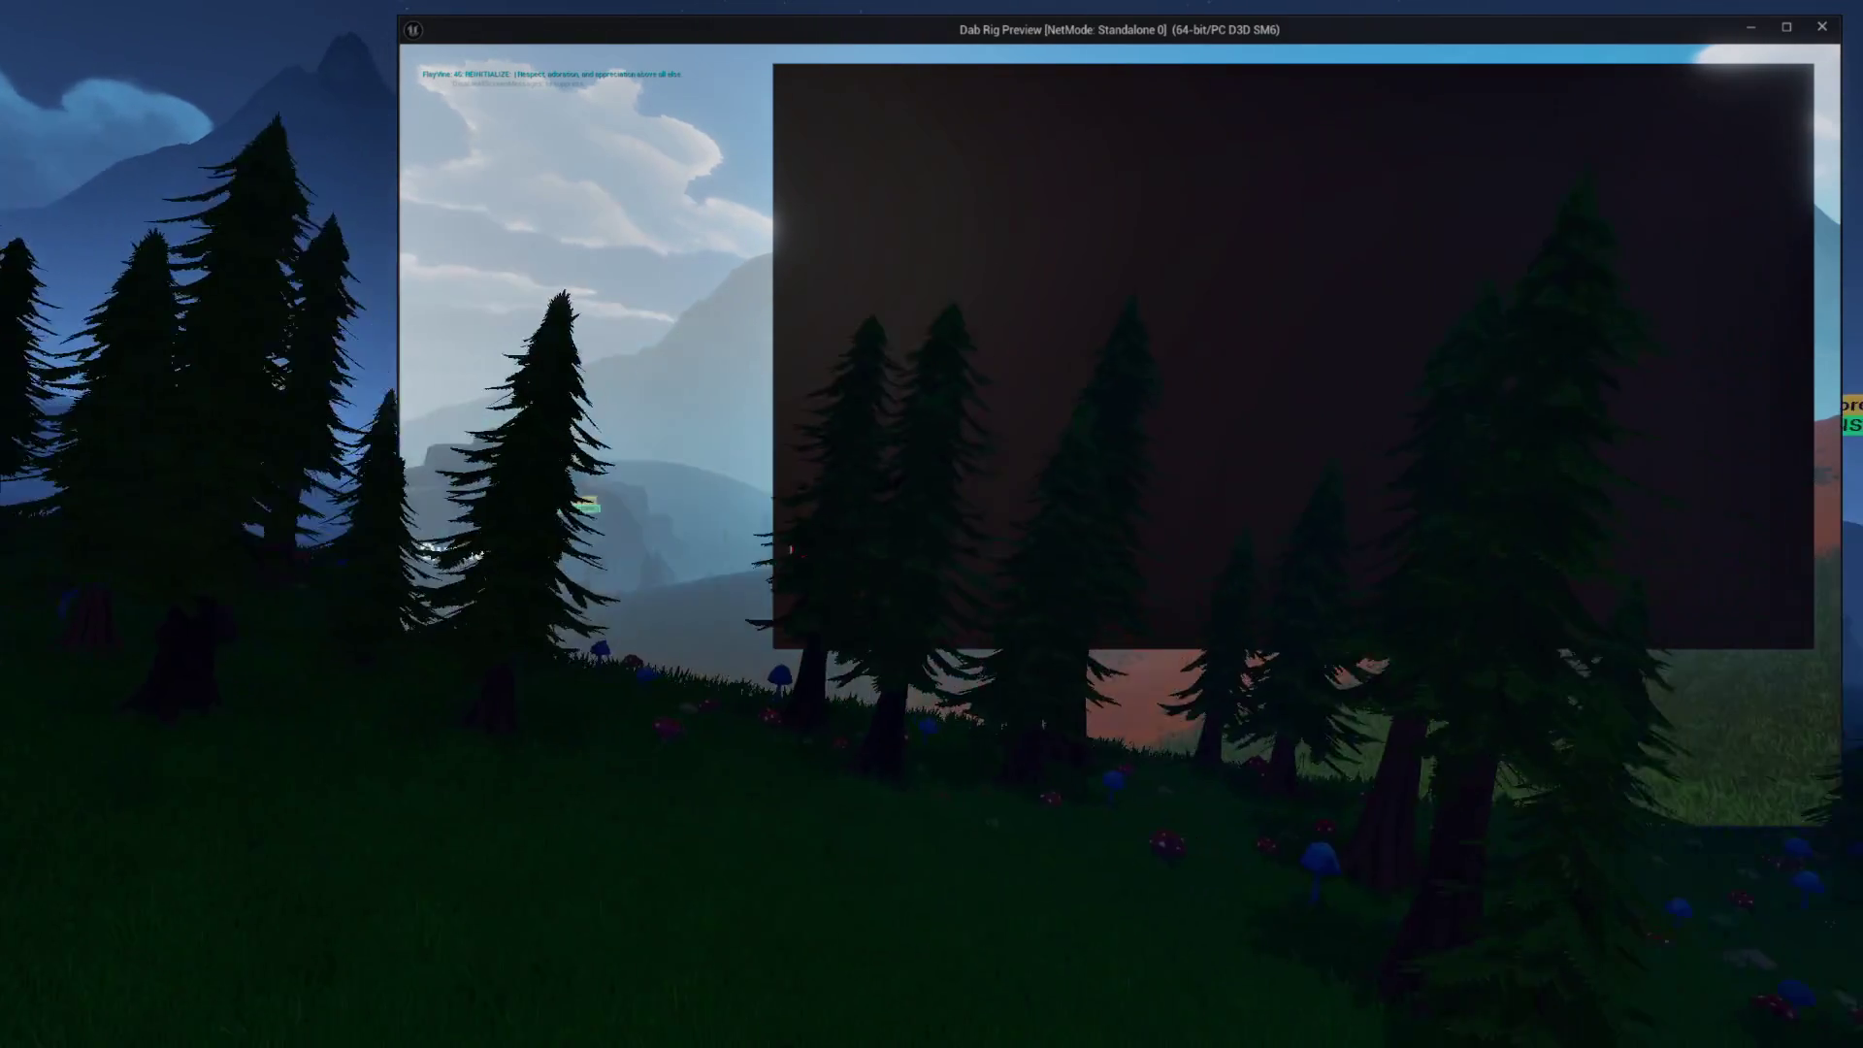
Step: Close the game's dark overlay panel and top menu bar, then stop the preview with Escape
{"action": "left_click", "coordinate": [823, 560]}
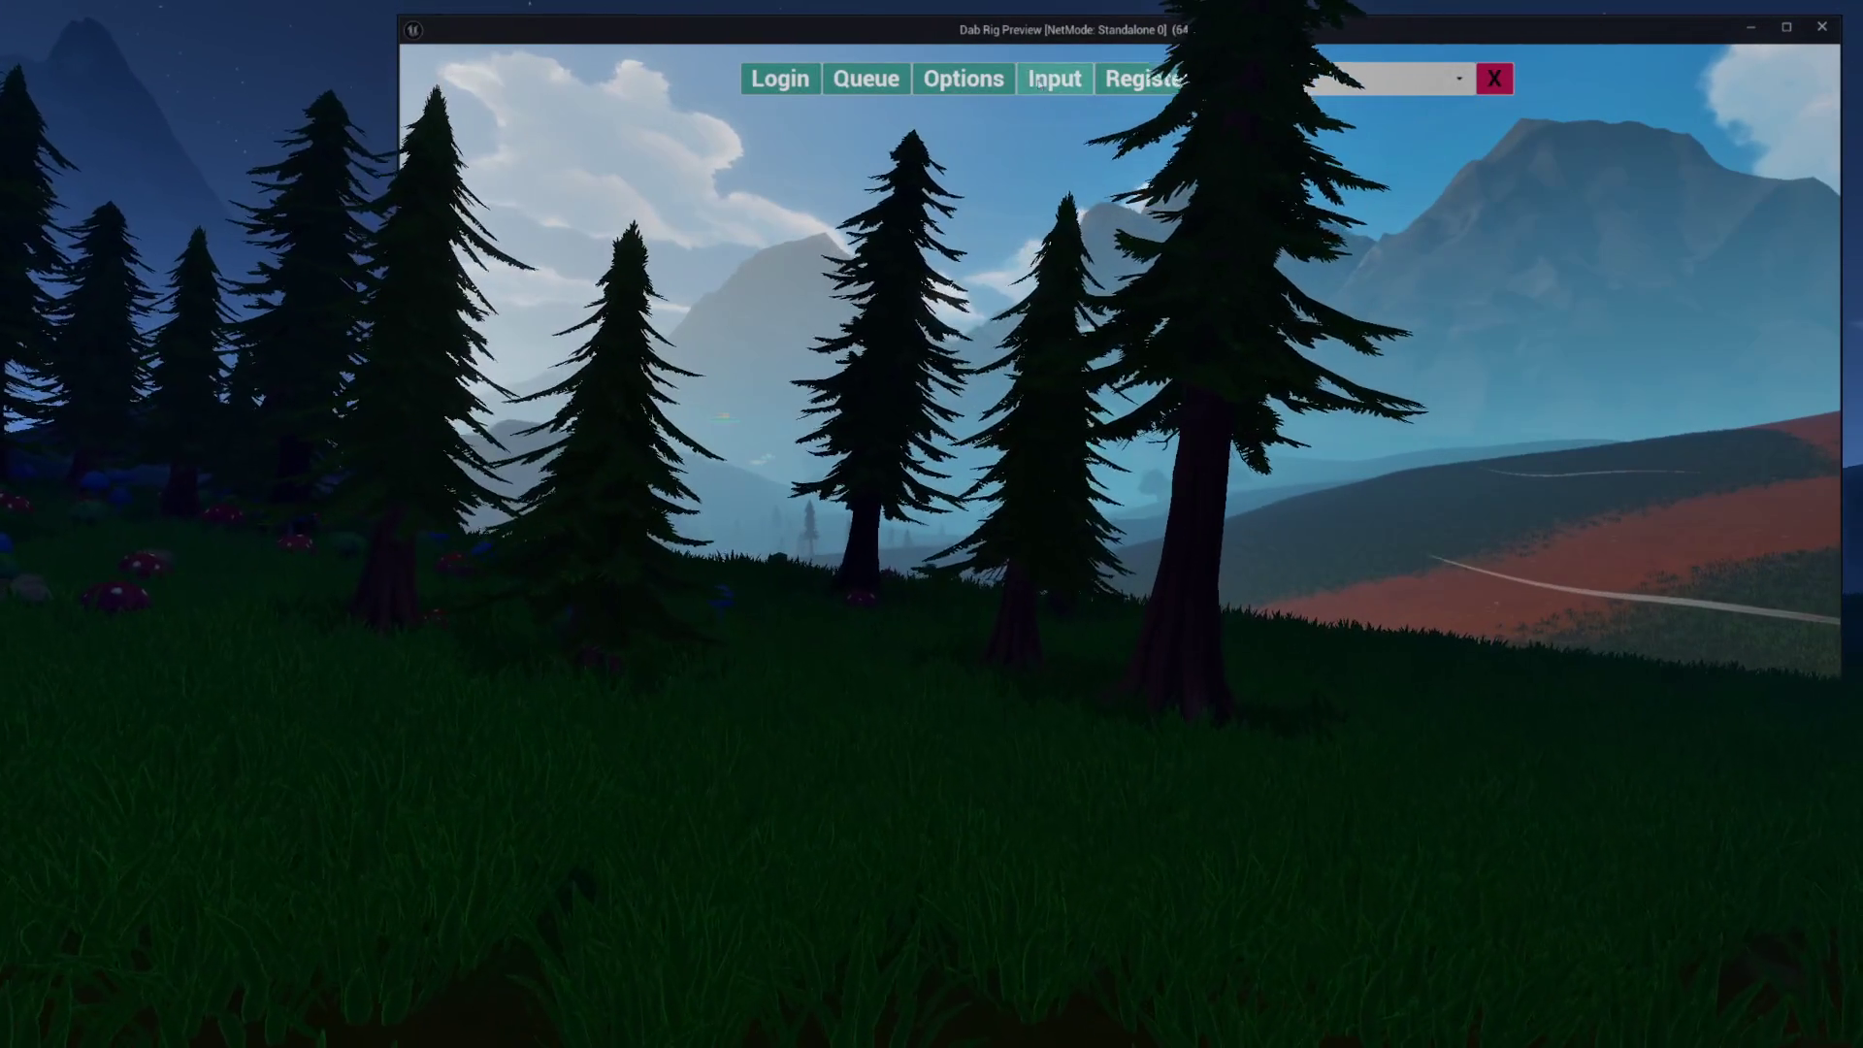
{"action": "left_click", "coordinate": [1495, 78]}
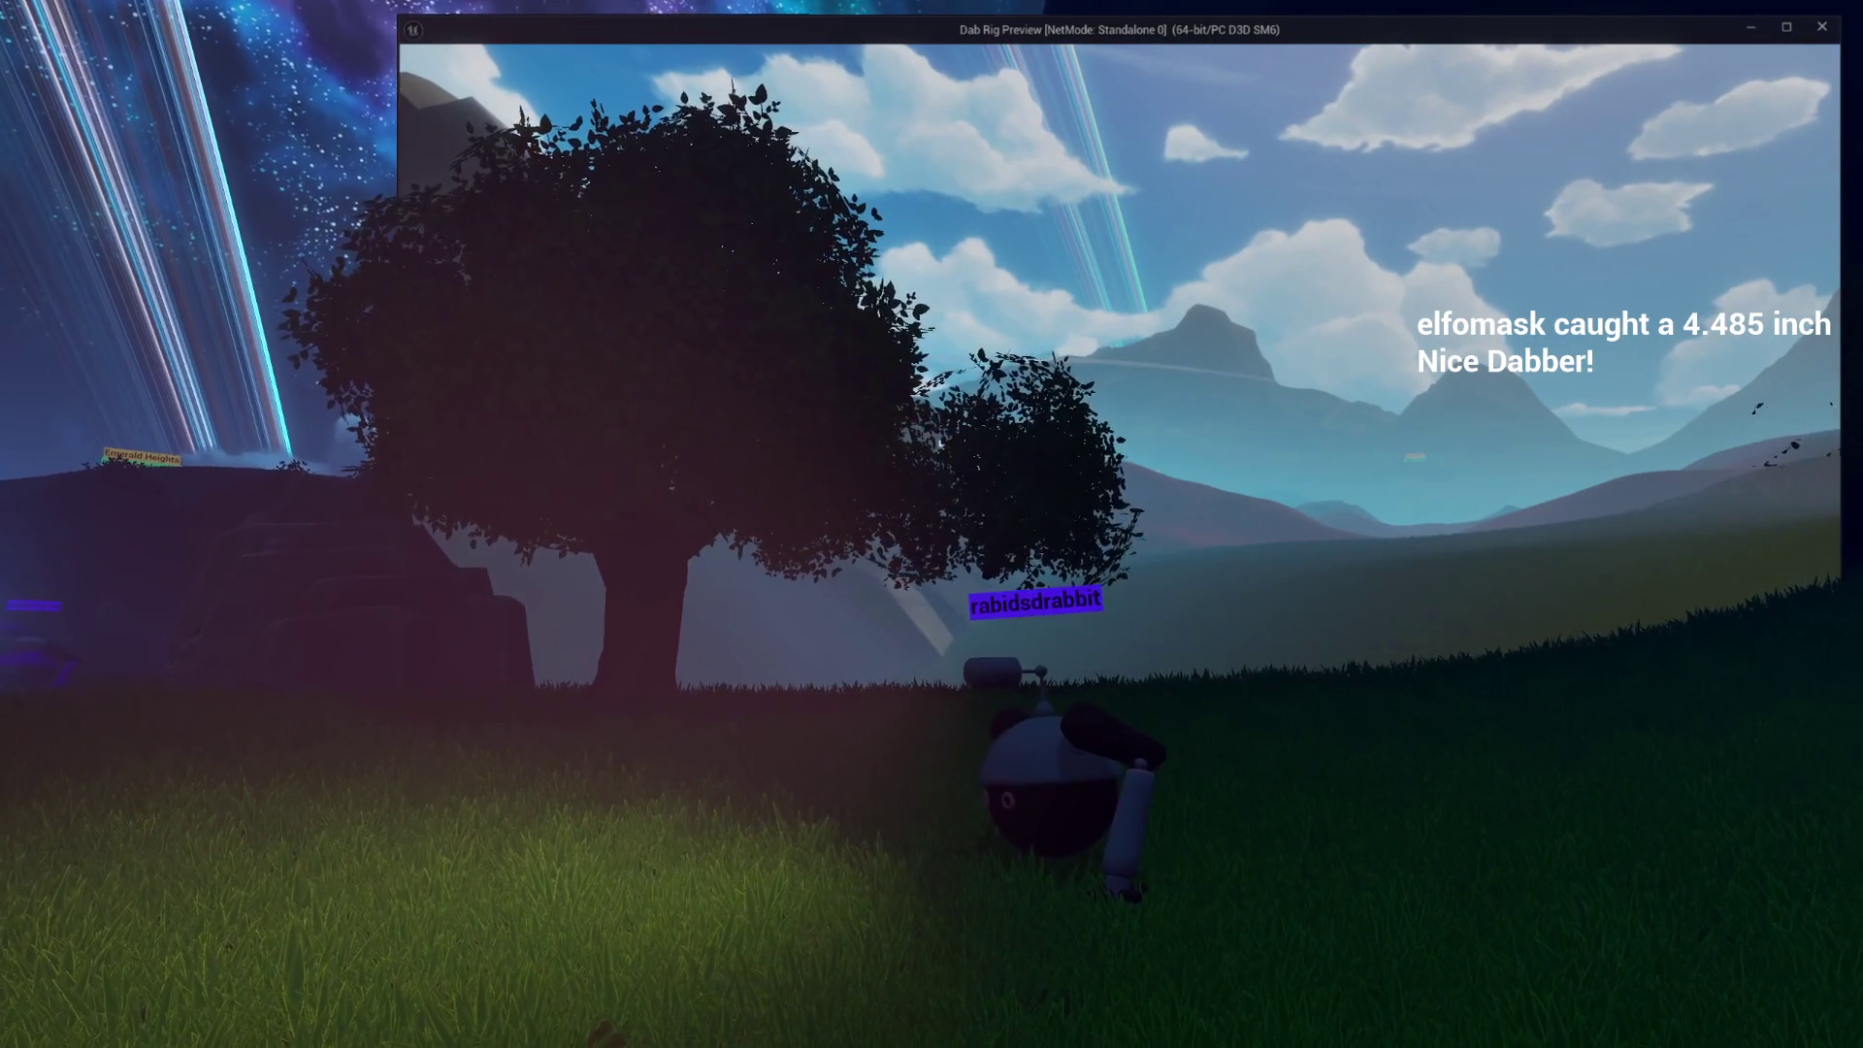
{"action": "key", "text": "Escape"}
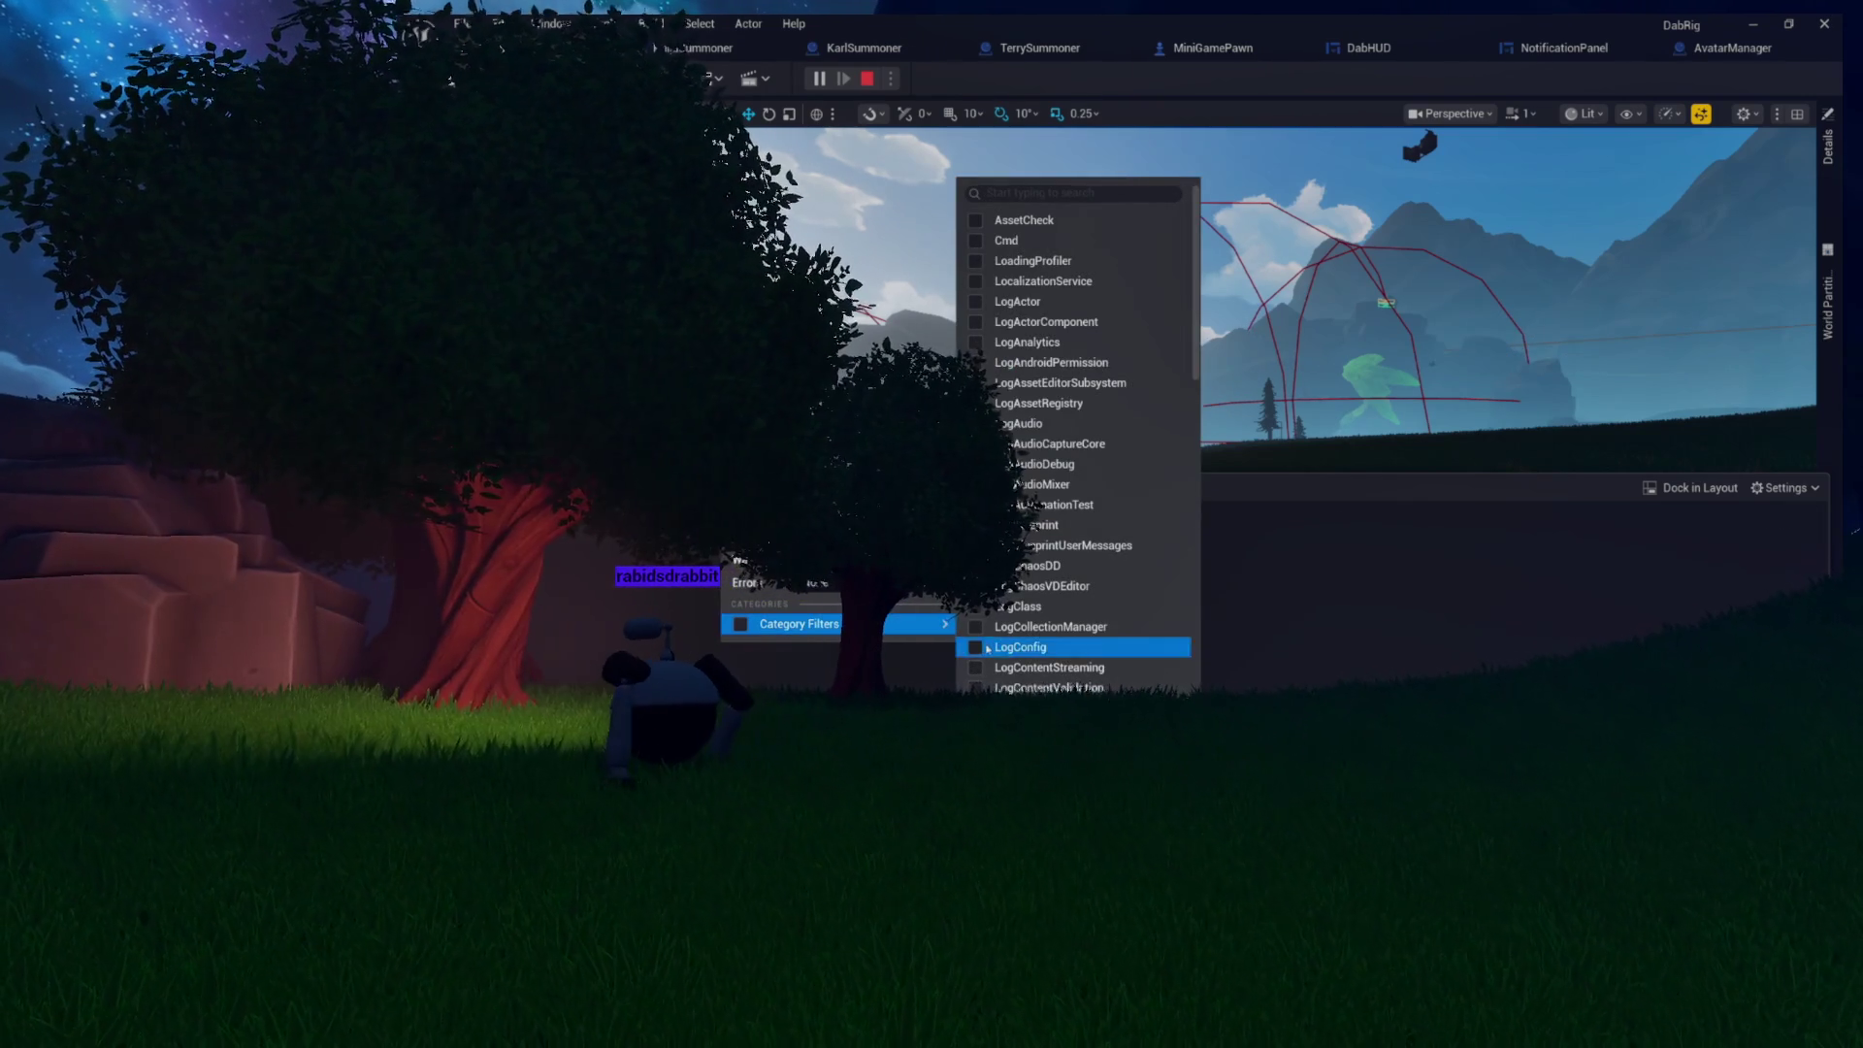
Step: Filter the Output Log categories, end the preview, and open KaijuSummoner's OnTwitchMessage graph
{"action": "left_click", "coordinate": [1125, 546]}
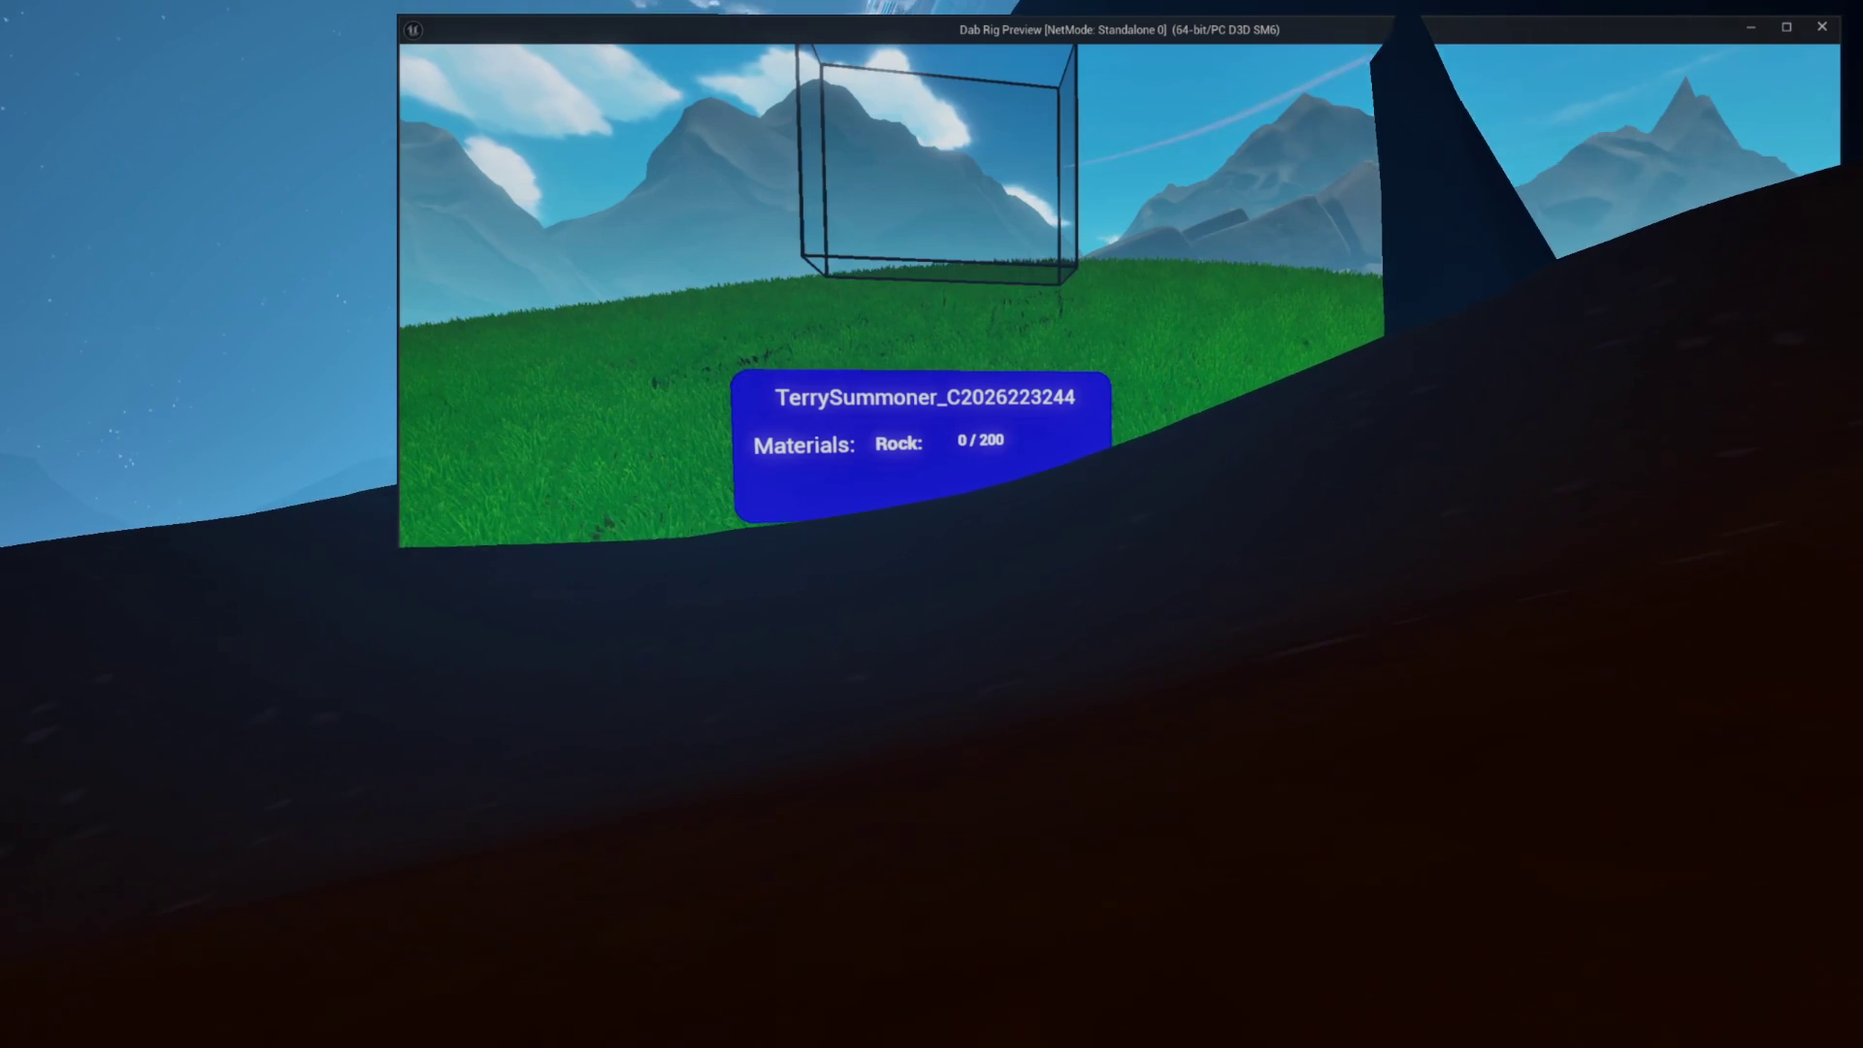
{"action": "key", "text": "Escape"}
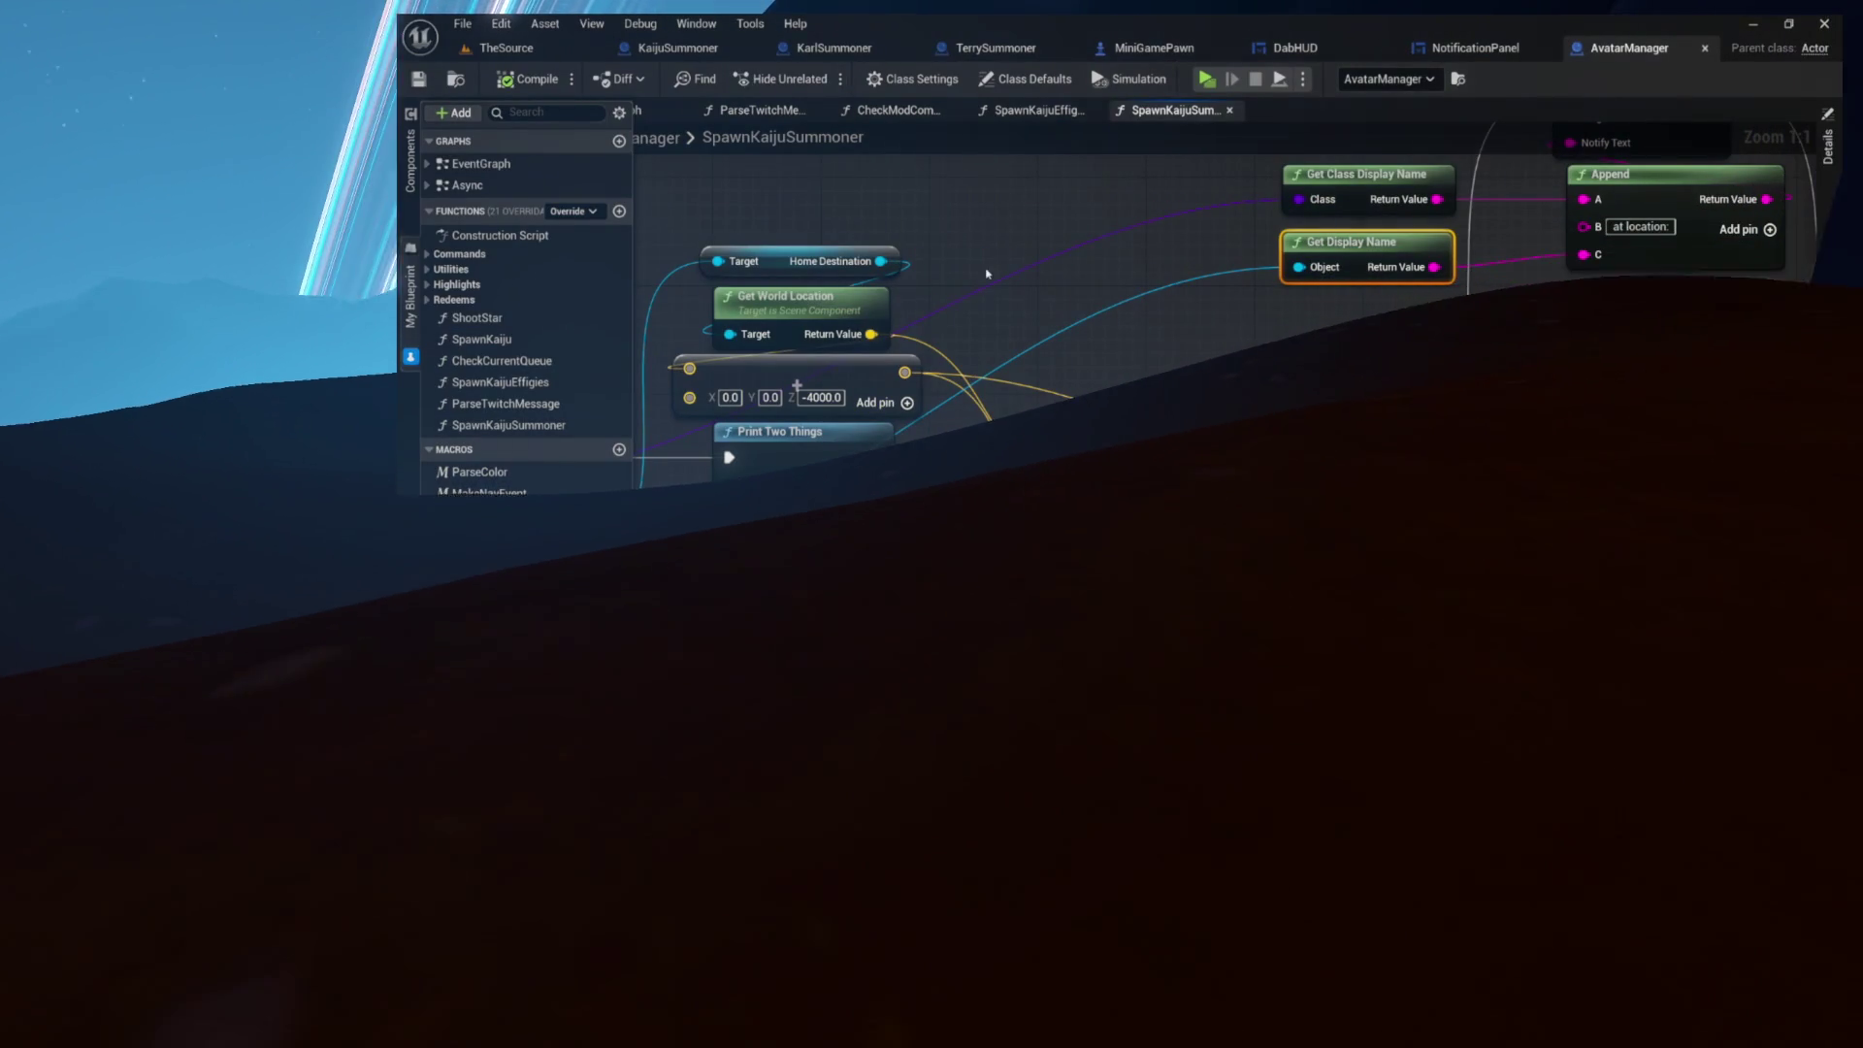
{"action": "left_click", "coordinate": [711, 48]}
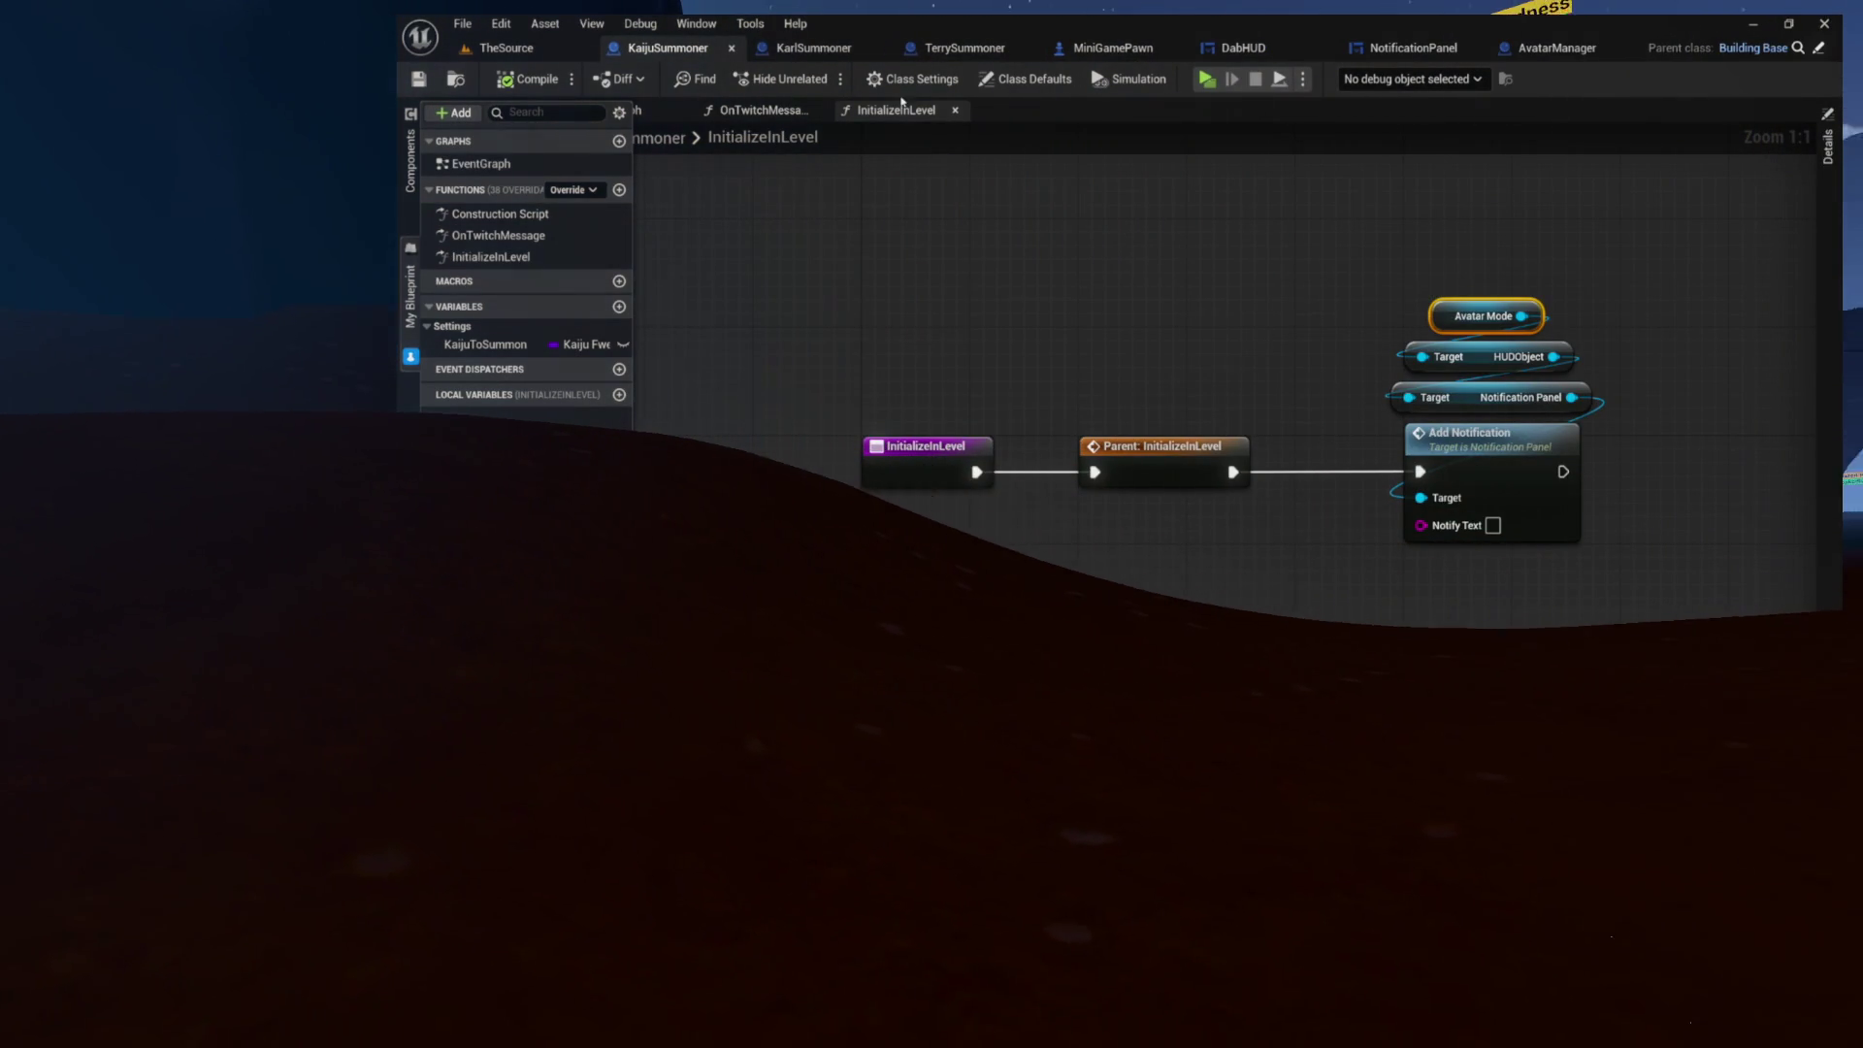
{"action": "left_click", "coordinate": [747, 113]}
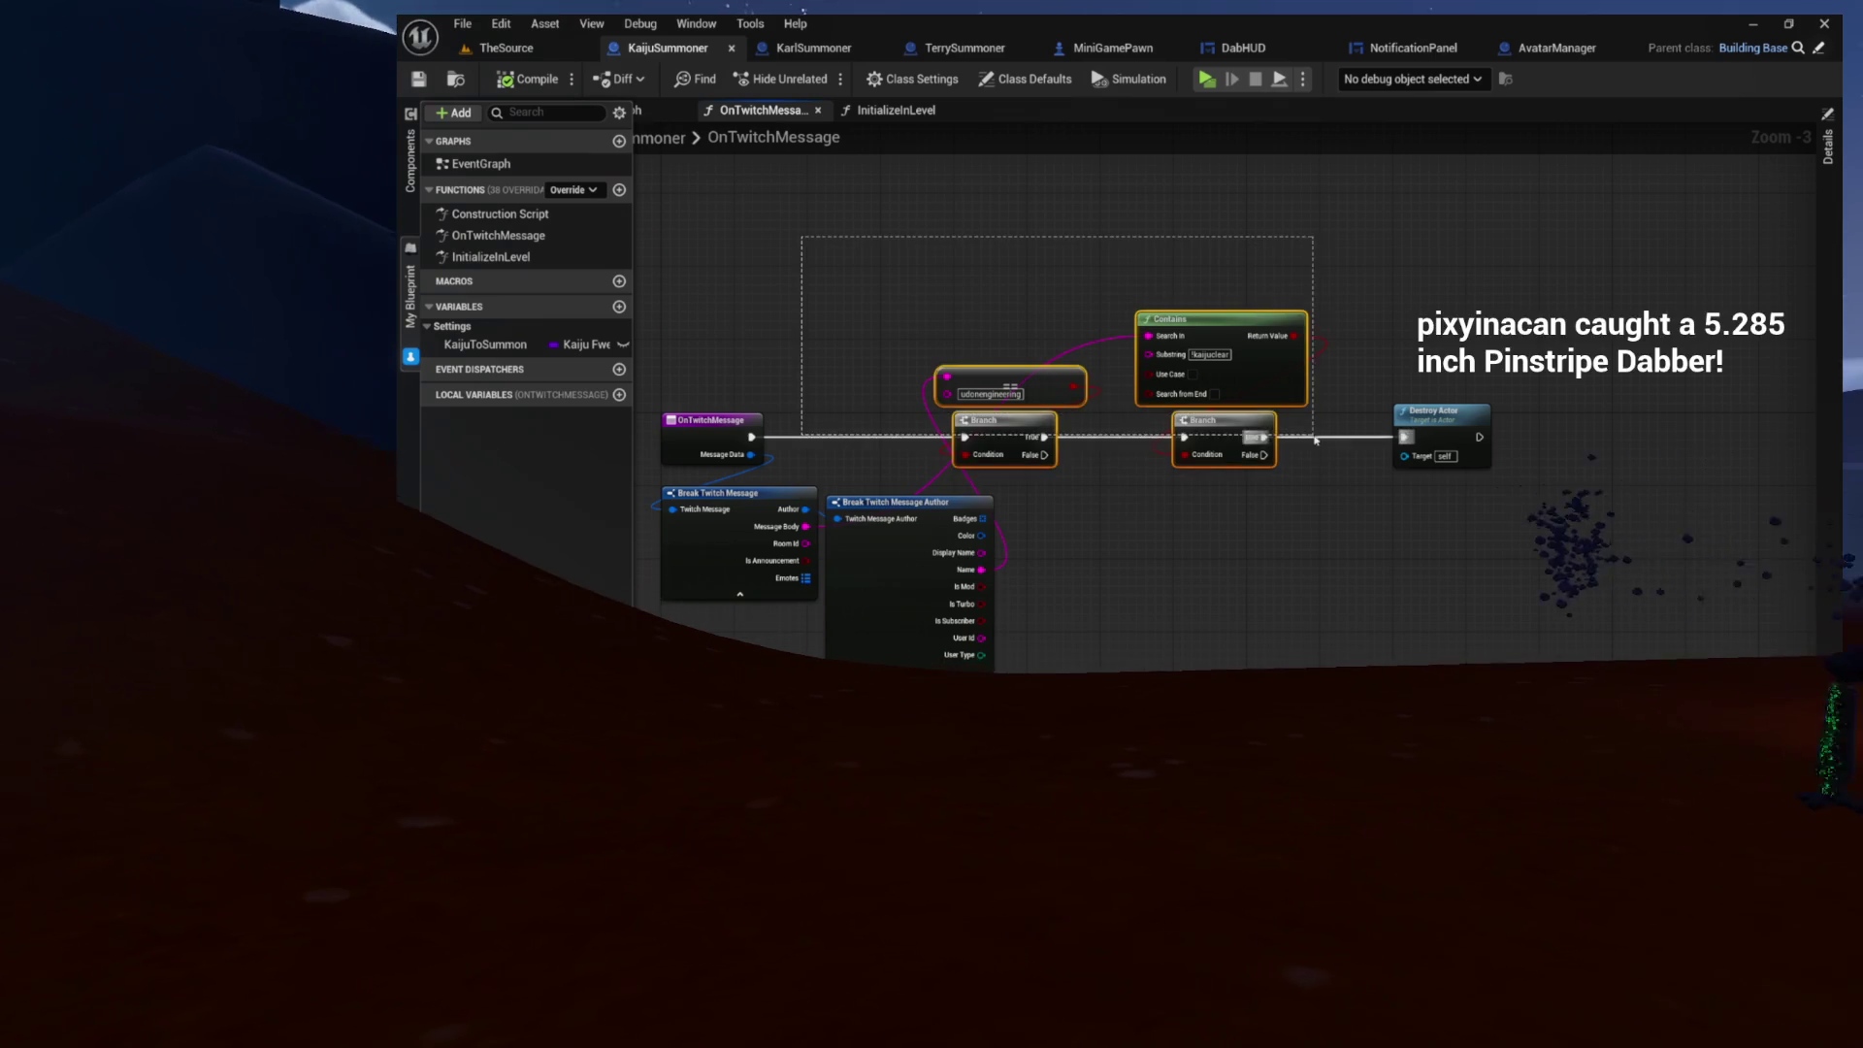
Step: Add a Print Two Things node right after the OnTwitchMessage entry
{"action": "scroll", "coordinate": [1179, 553], "scroll_direction": "up", "scroll_amount": 3}
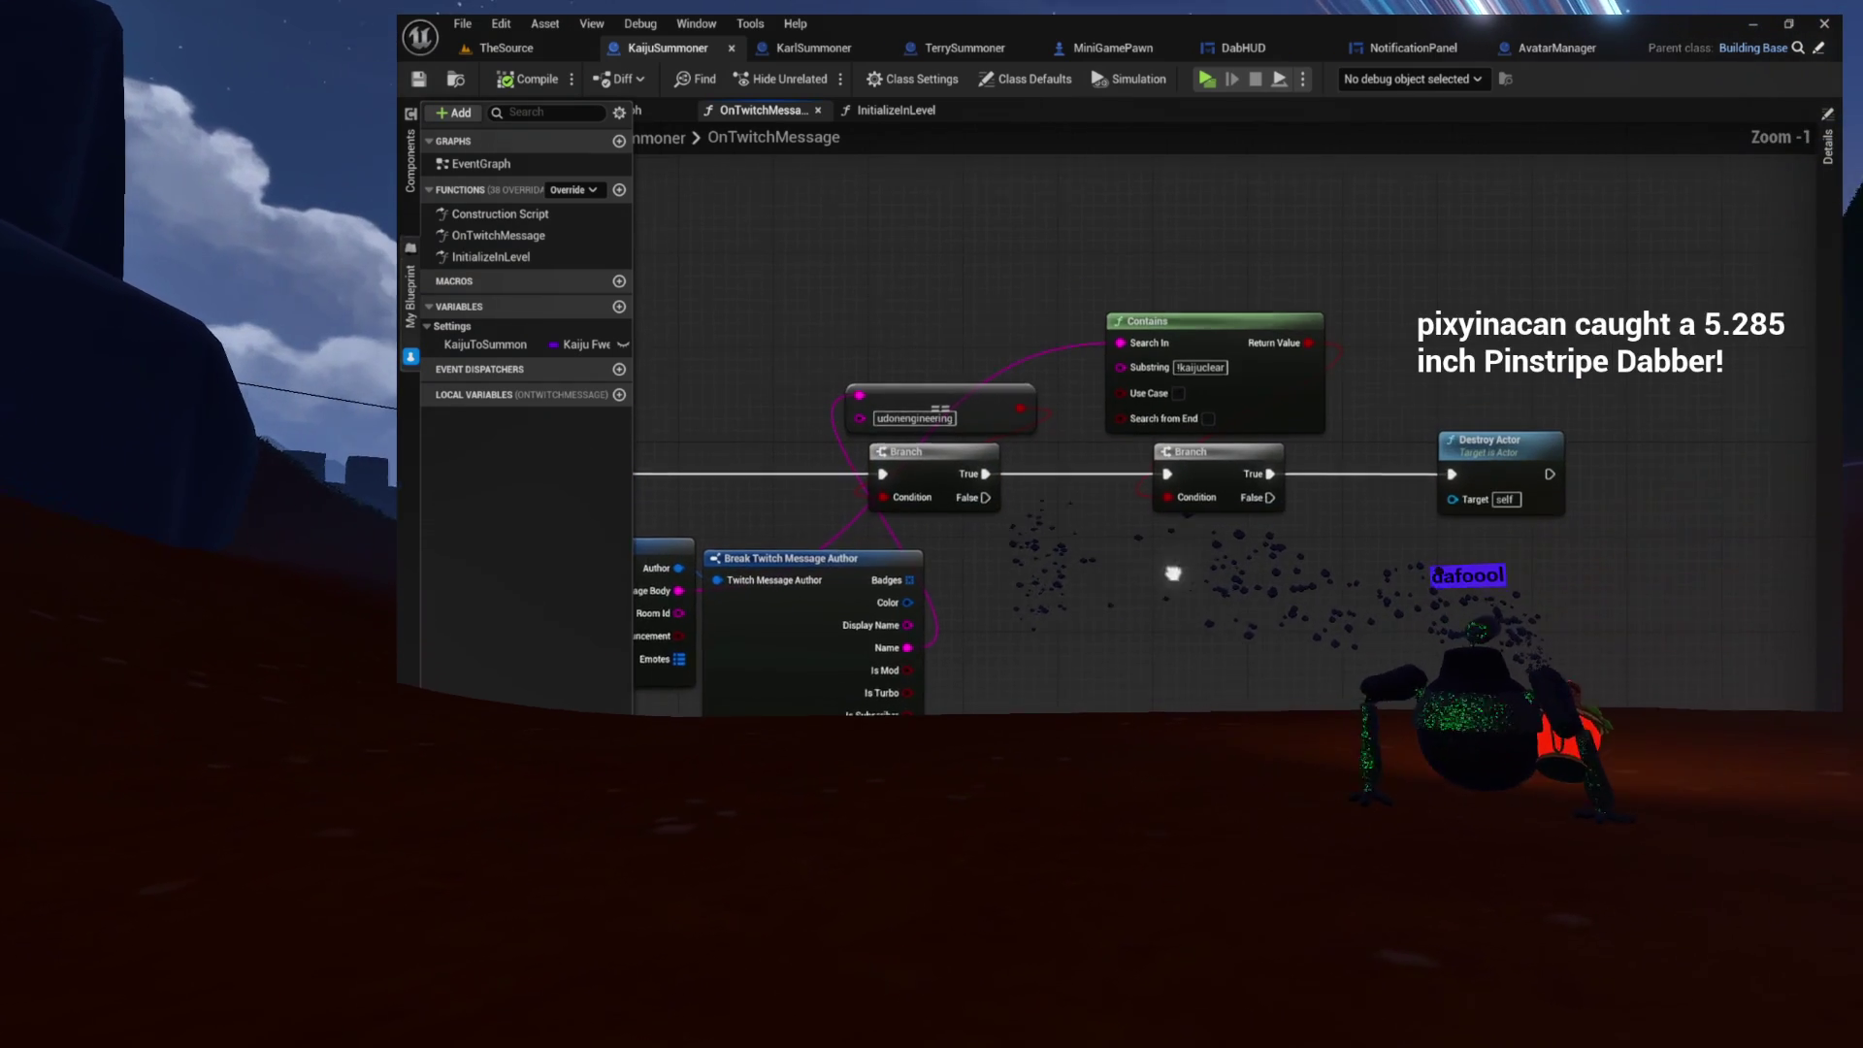
{"action": "left_click_drag", "start_coordinate": [1175, 573], "coordinate": [1488, 536]}
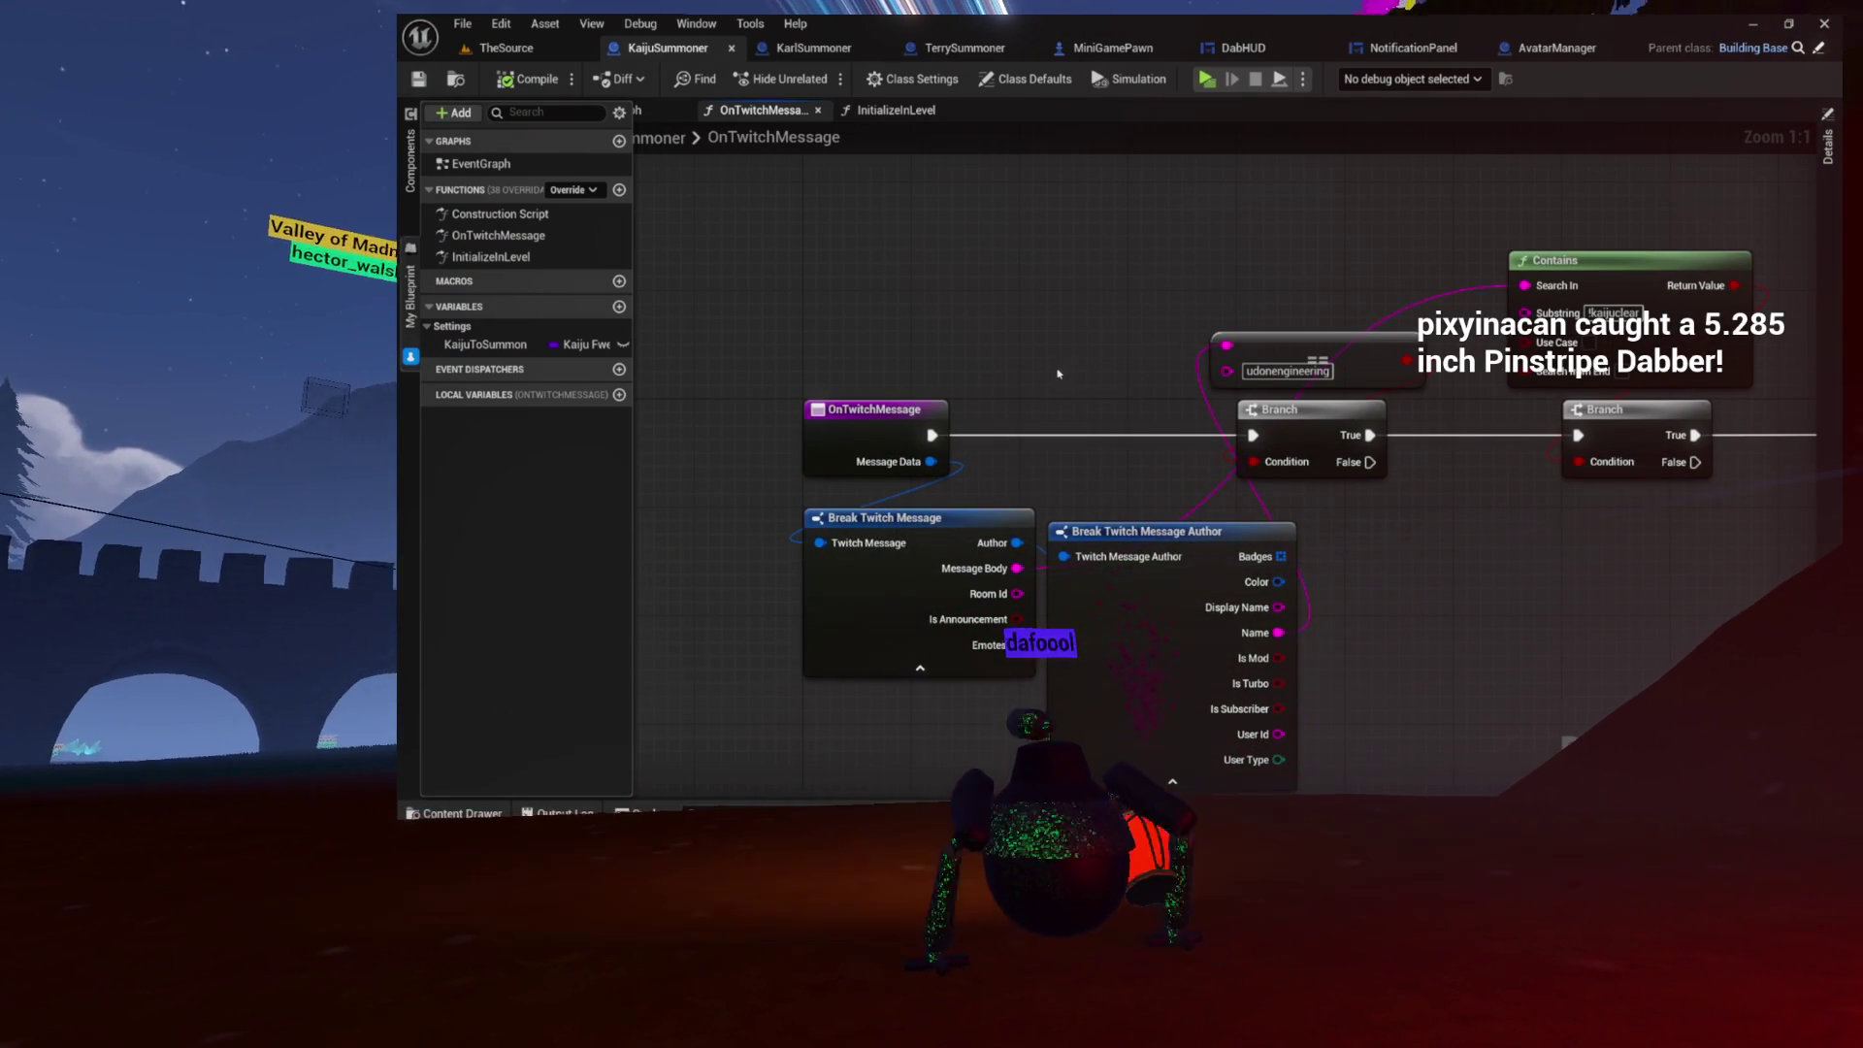
{"action": "left_click_drag", "start_coordinate": [959, 364], "coordinate": [793, 354]}
{"action": "mouse_move", "coordinate": [765, 425]}
{"action": "left_mouse_down"}
{"action": "mouse_move", "coordinate": [782, 262]}
{"action": "mouse_move", "coordinate": [861, 370]}
{"action": "left_mouse_up"}
{"action": "type", "text": "print"}
{"action": "key", "text": "Return"}
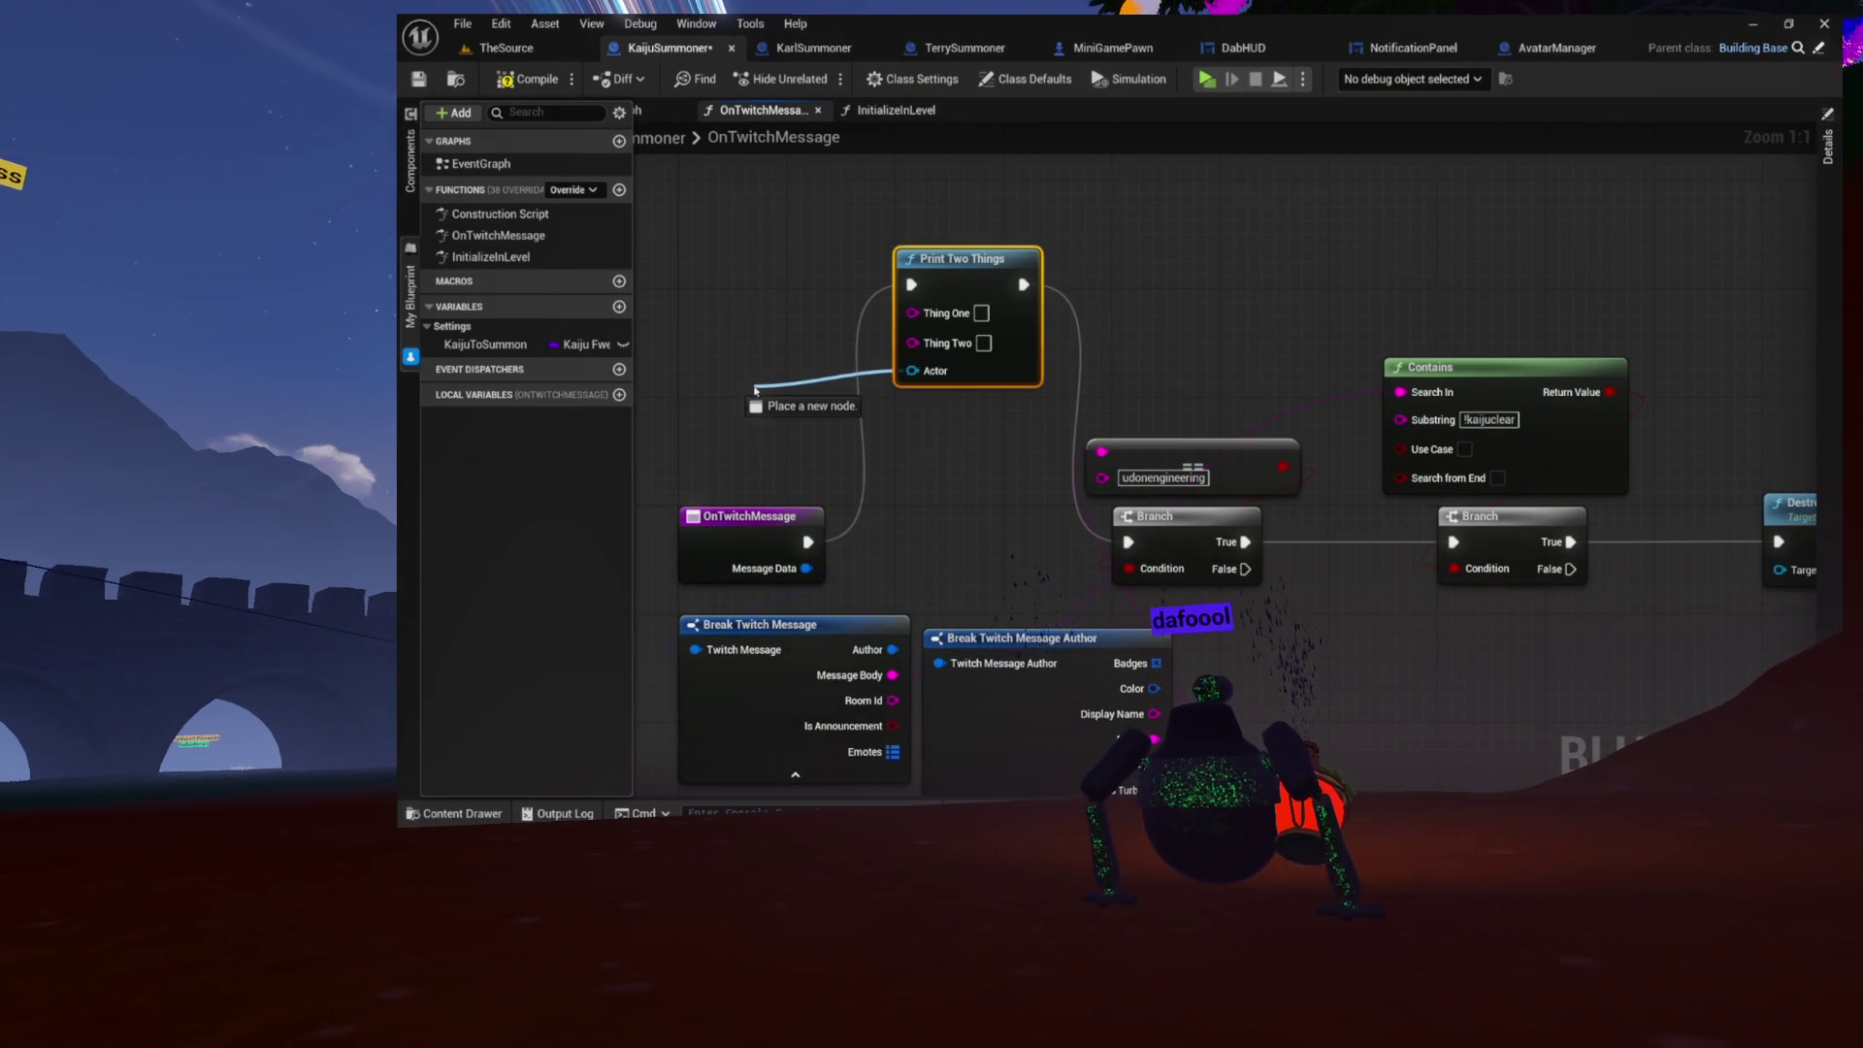
Step: Feed Self into Print Two Things' Actor input and the message body into Thing Two
{"action": "left_click_drag", "start_coordinate": [755, 388], "coordinate": [749, 388]}
{"action": "key", "text": "Return"}
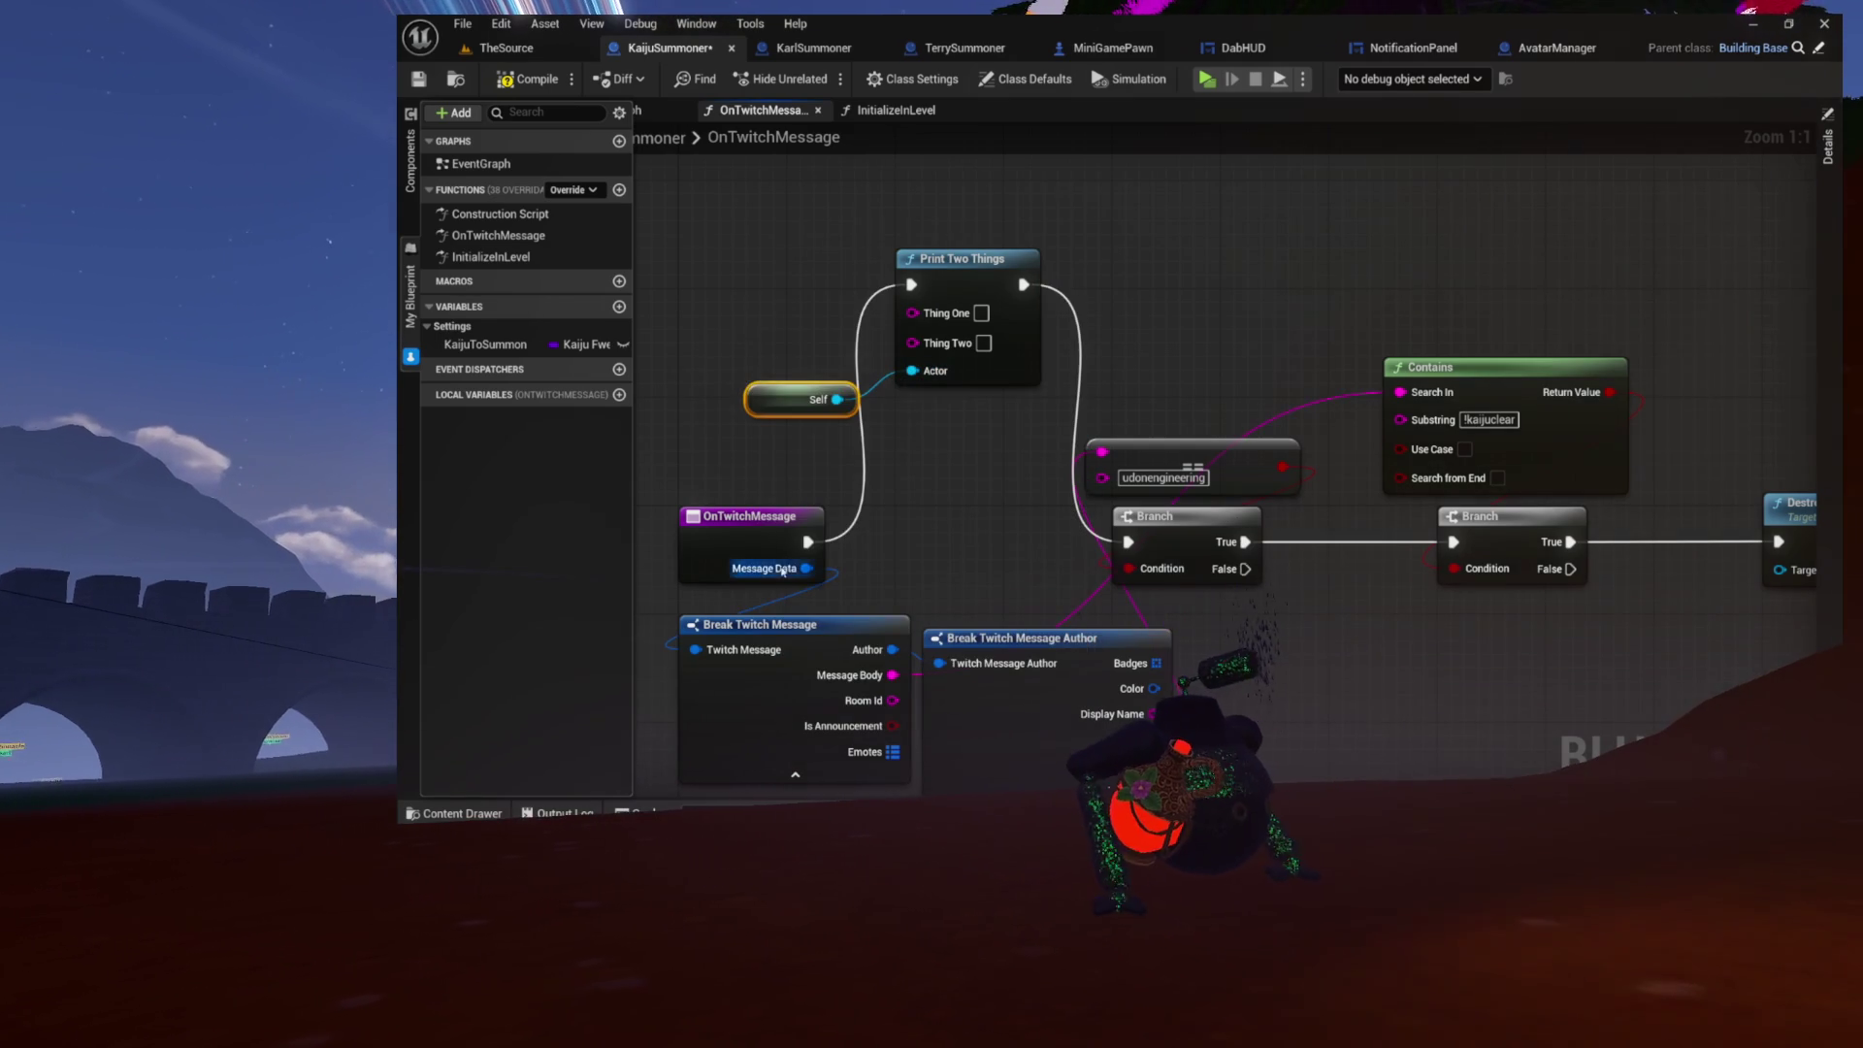
{"action": "left_click_drag", "start_coordinate": [874, 542], "coordinate": [904, 448]}
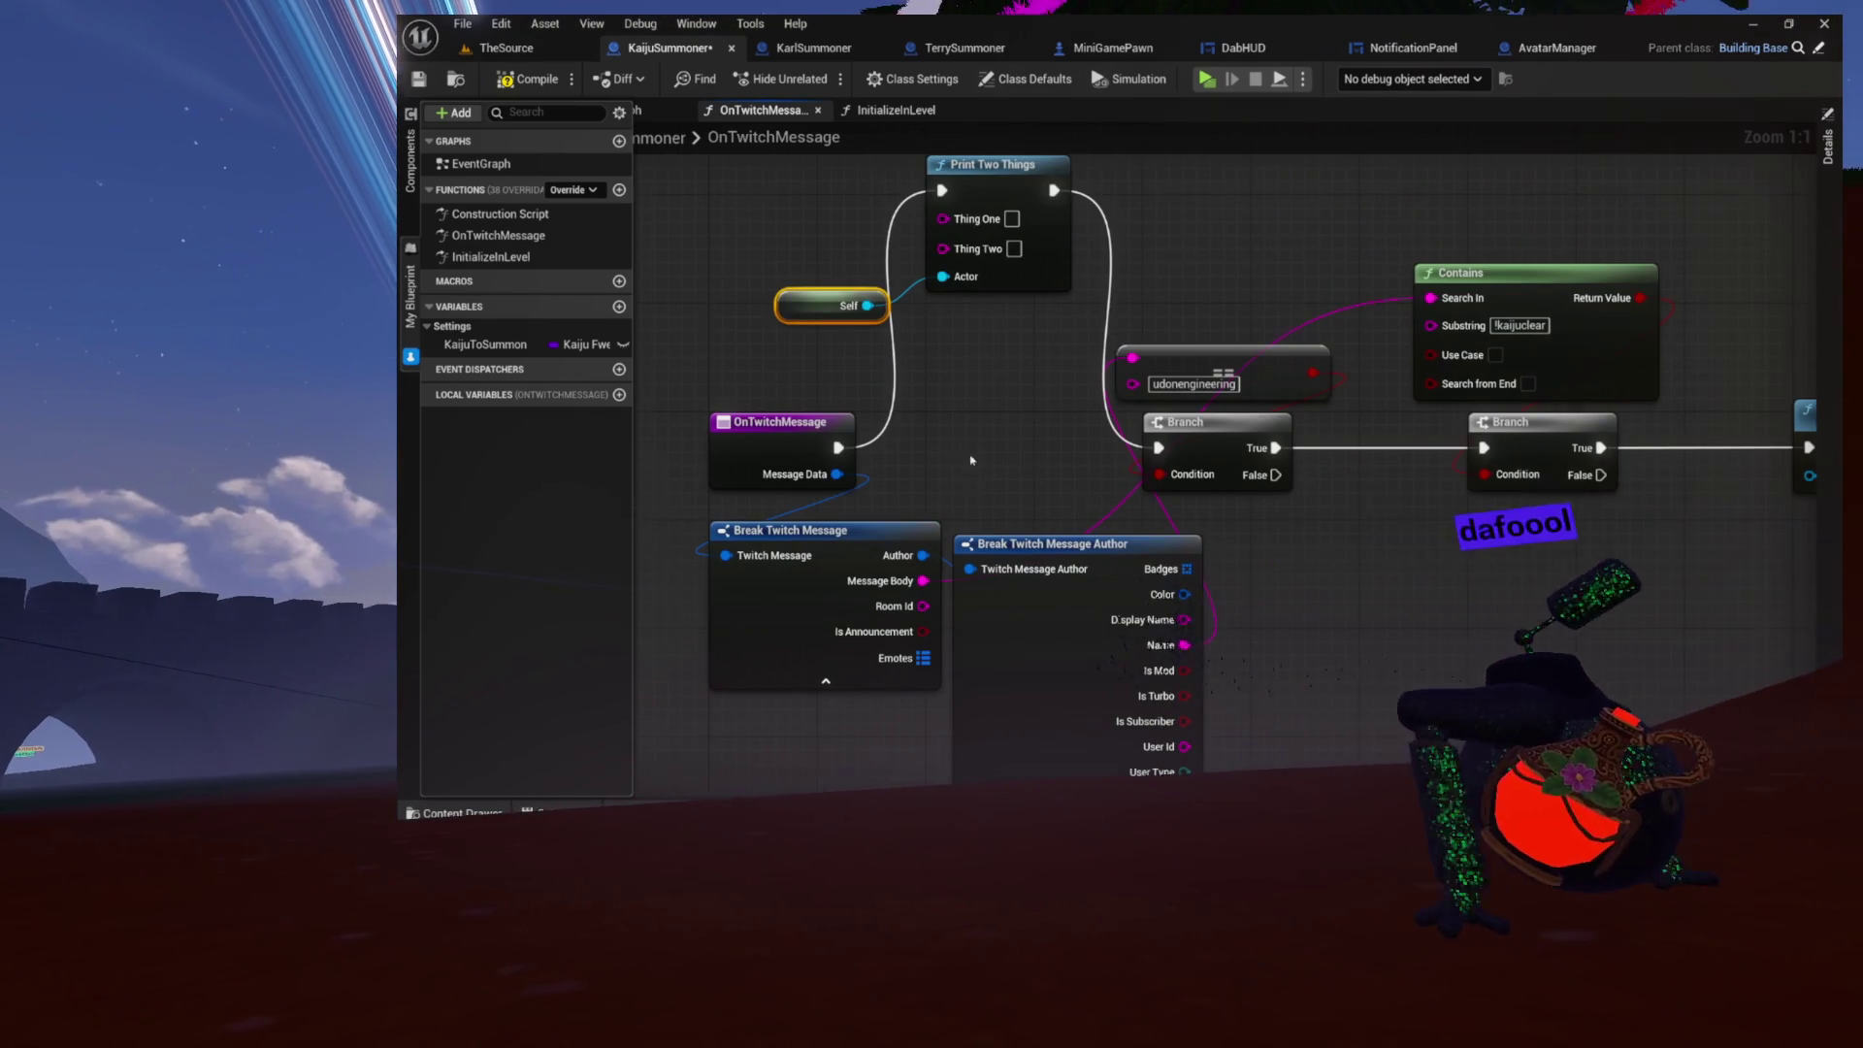
{"action": "mouse_move", "coordinate": [961, 527]}
{"action": "left_mouse_down"}
{"action": "mouse_move", "coordinate": [931, 596]}
{"action": "mouse_move", "coordinate": [924, 297]}
{"action": "left_mouse_up"}
{"action": "mouse_move", "coordinate": [1166, 669]}
{"action": "left_mouse_down"}
{"action": "mouse_move", "coordinate": [1271, 714]}
{"action": "mouse_move", "coordinate": [1169, 680]}
{"action": "mouse_move", "coordinate": [837, 347]}
{"action": "mouse_move", "coordinate": [929, 272]}
{"action": "left_mouse_up"}
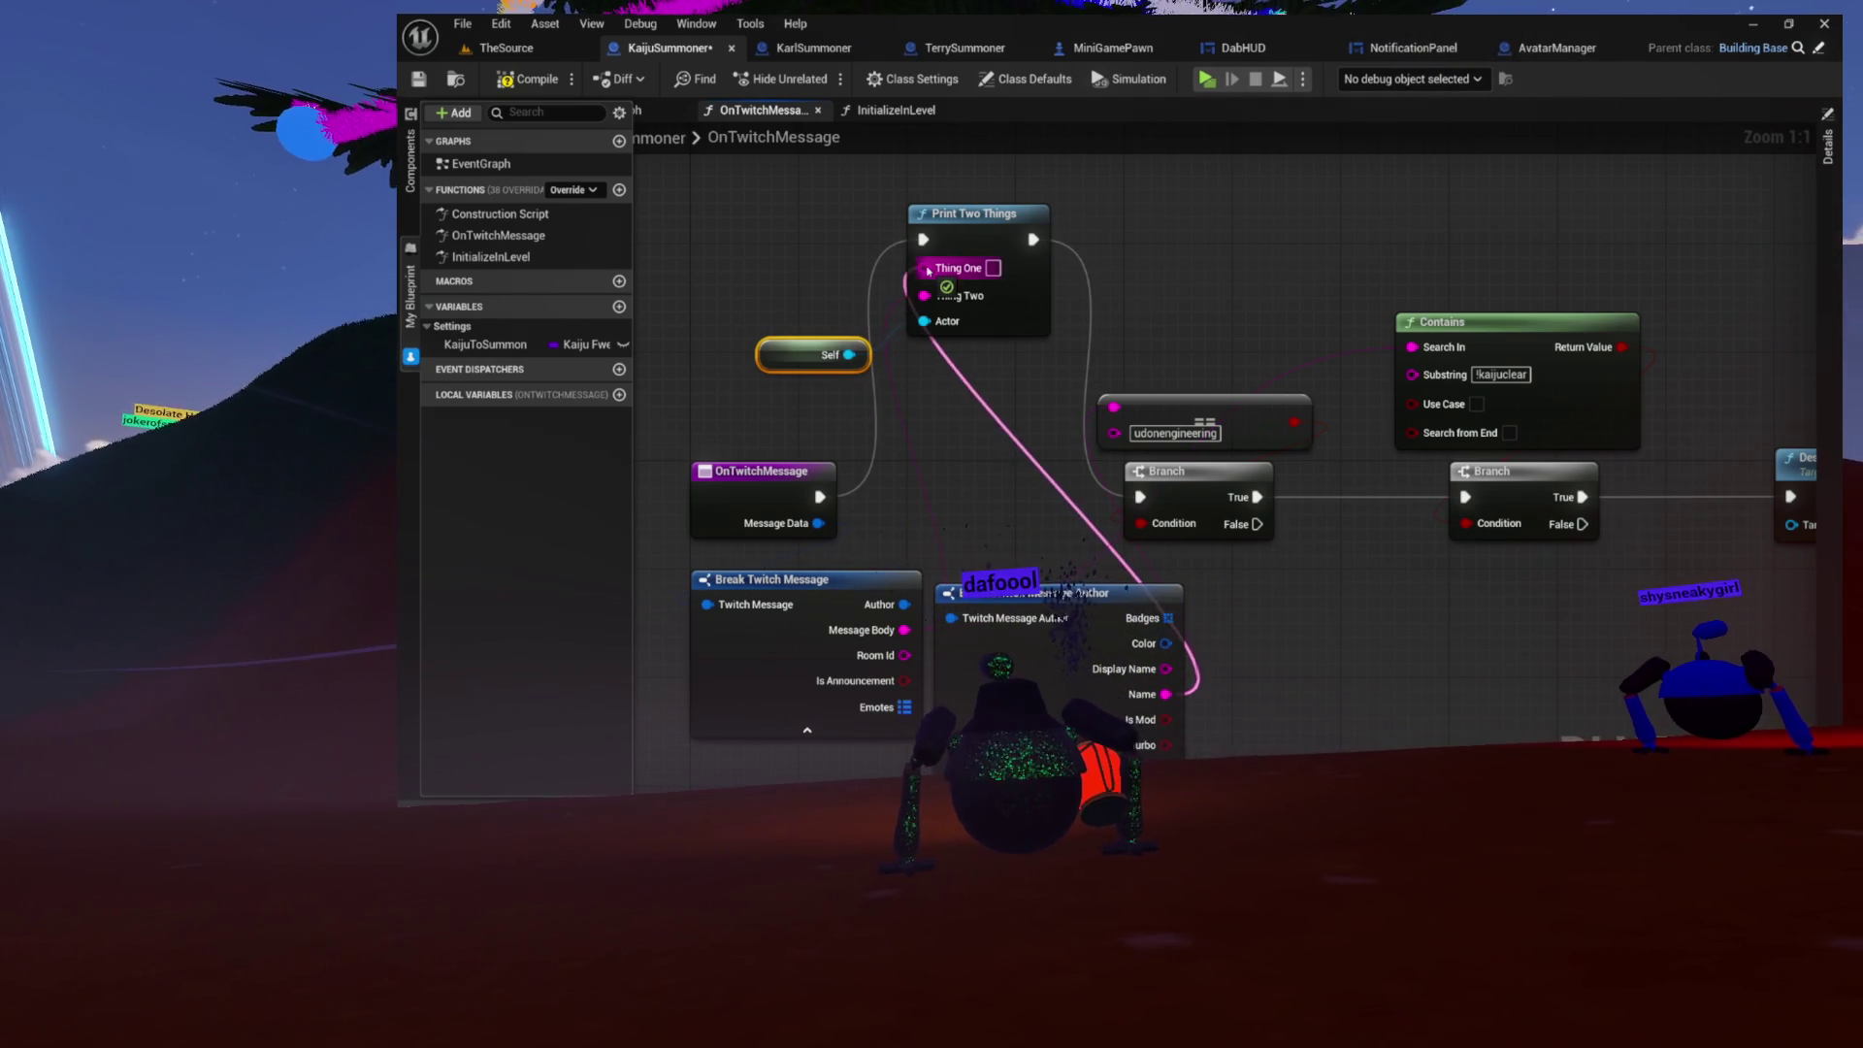
{"action": "left_click", "coordinate": [527, 53]}
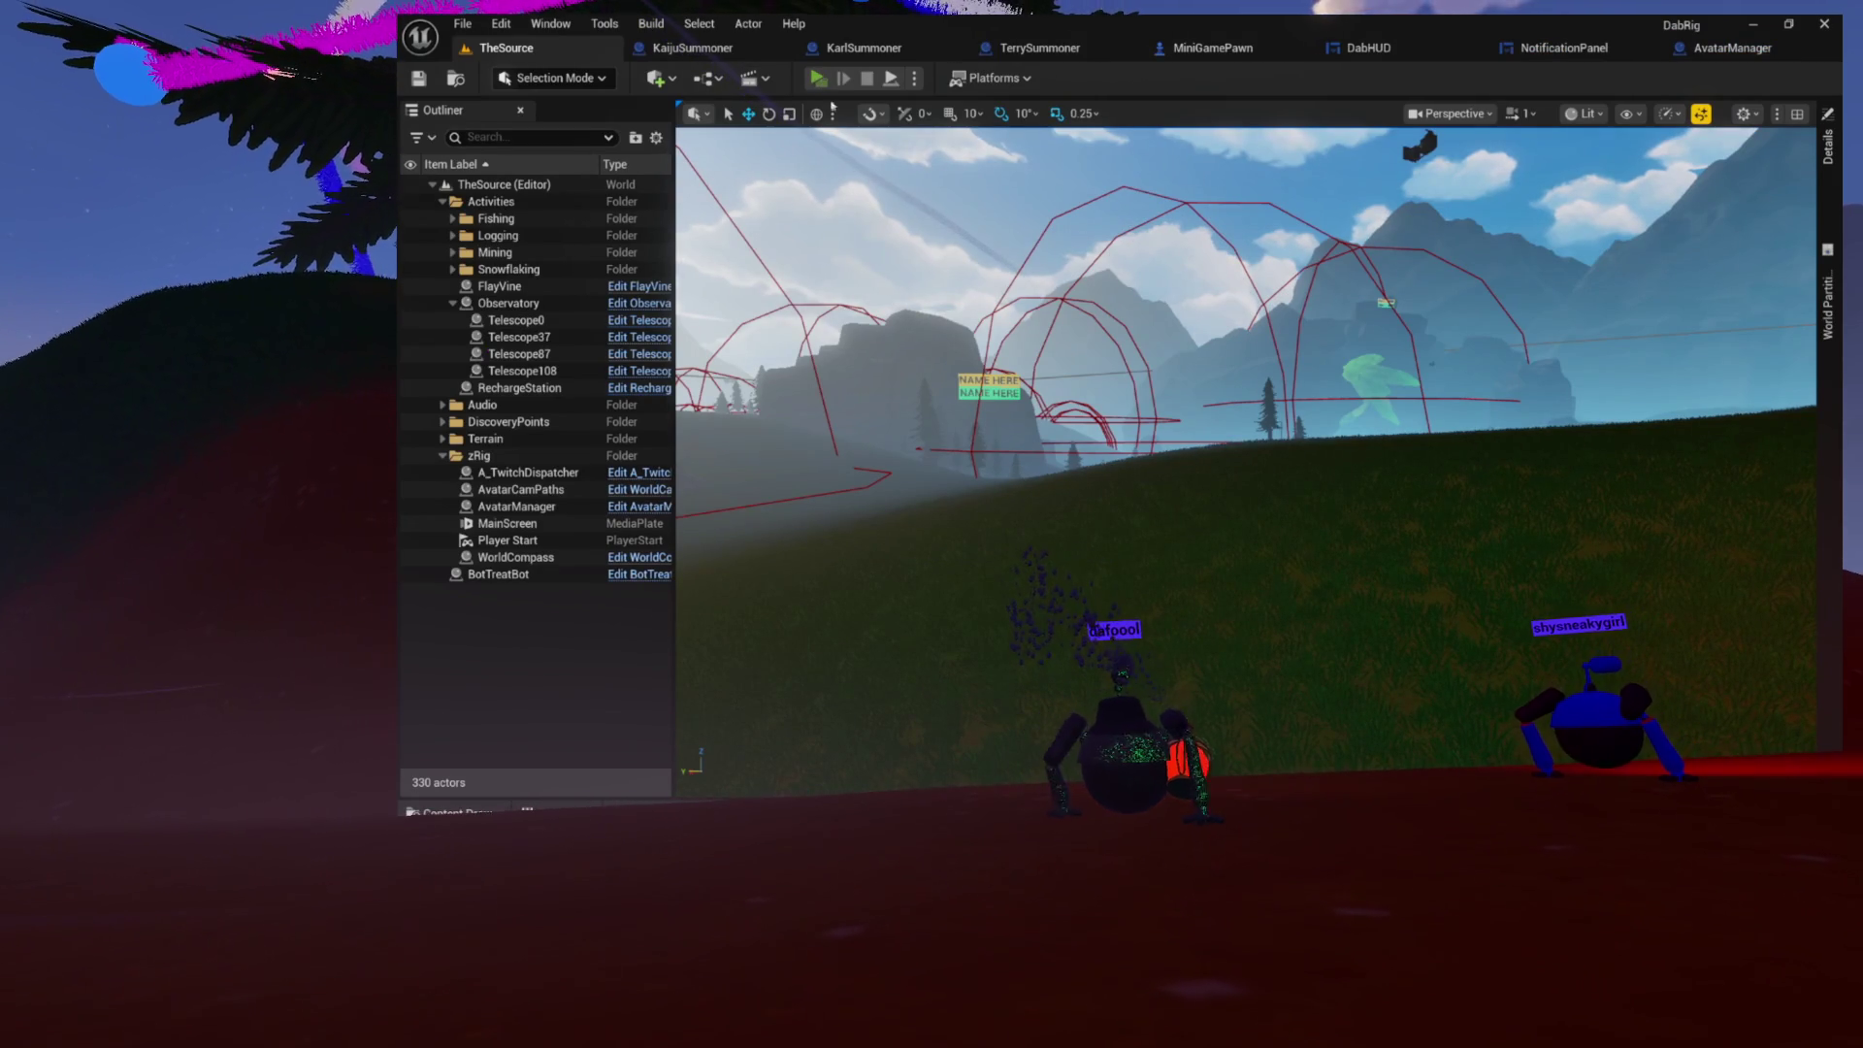
Step: Start a standalone play preview with Alt+P and walk the character forward
{"action": "key", "text": "alt+p"}
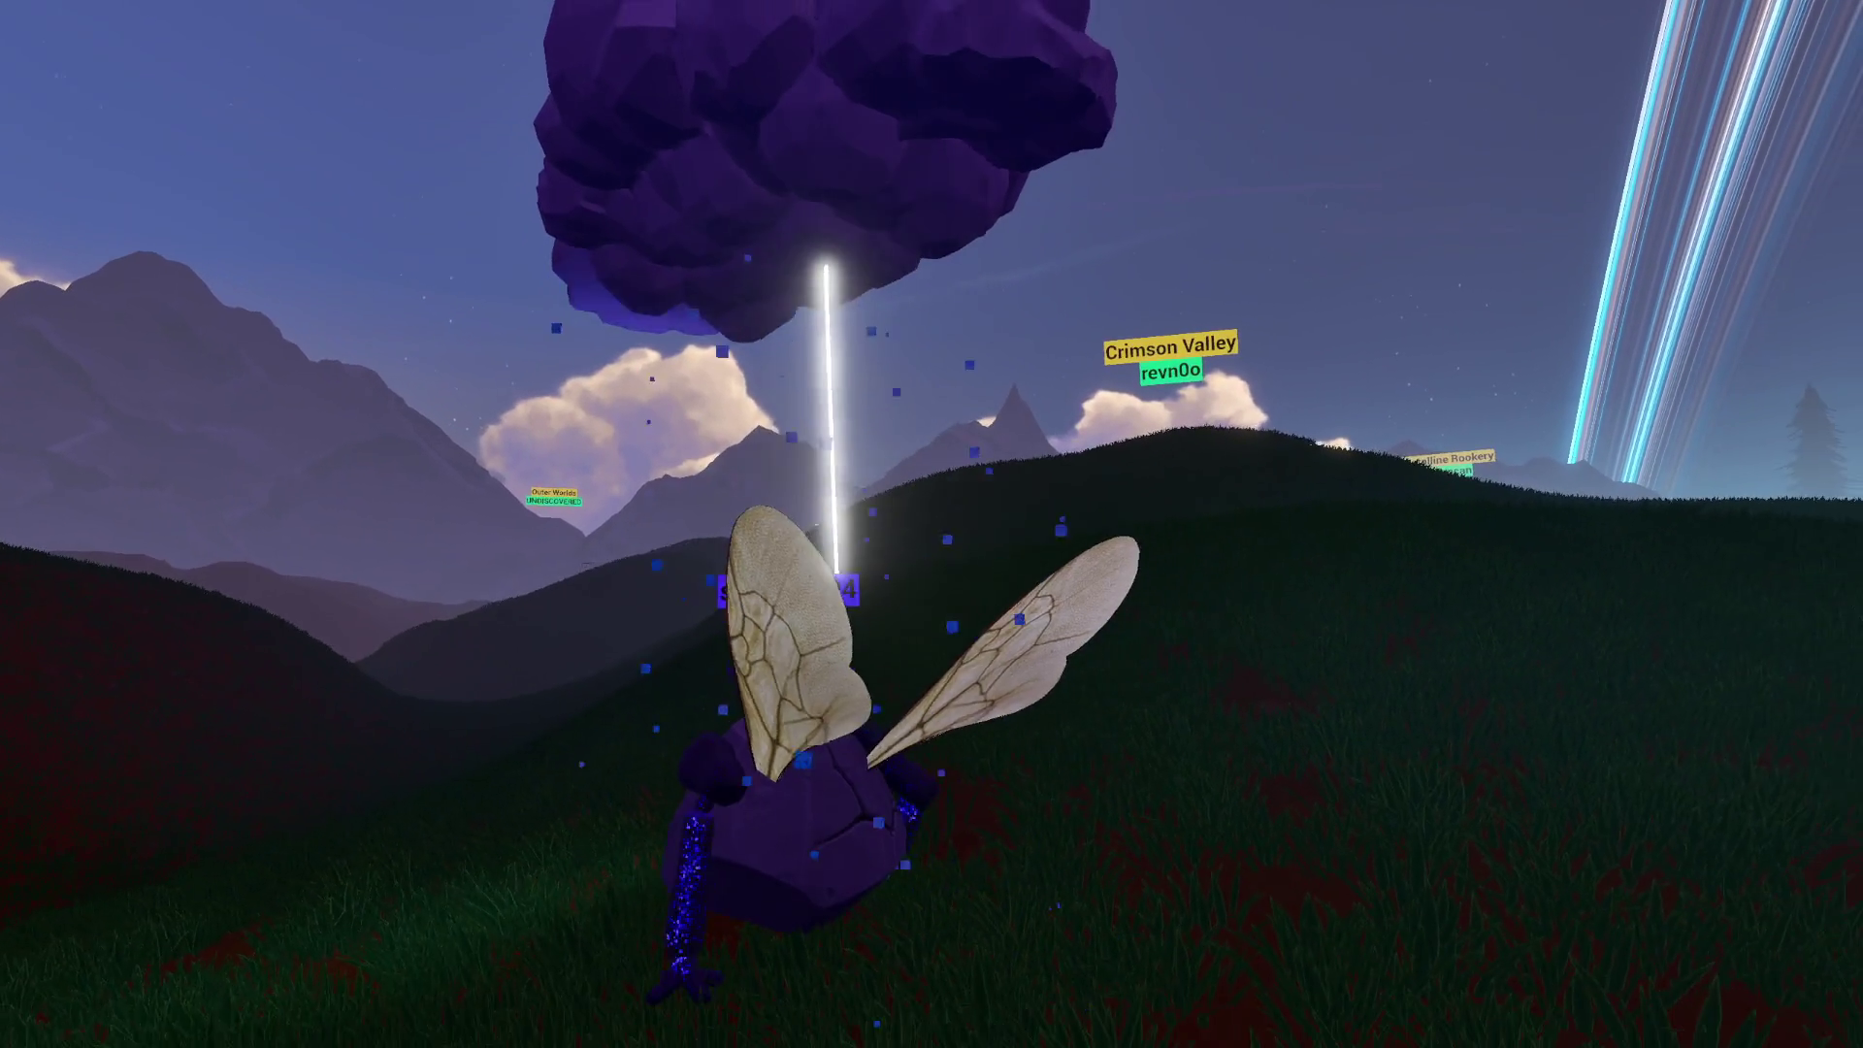
{"action": "key", "text": "w"}
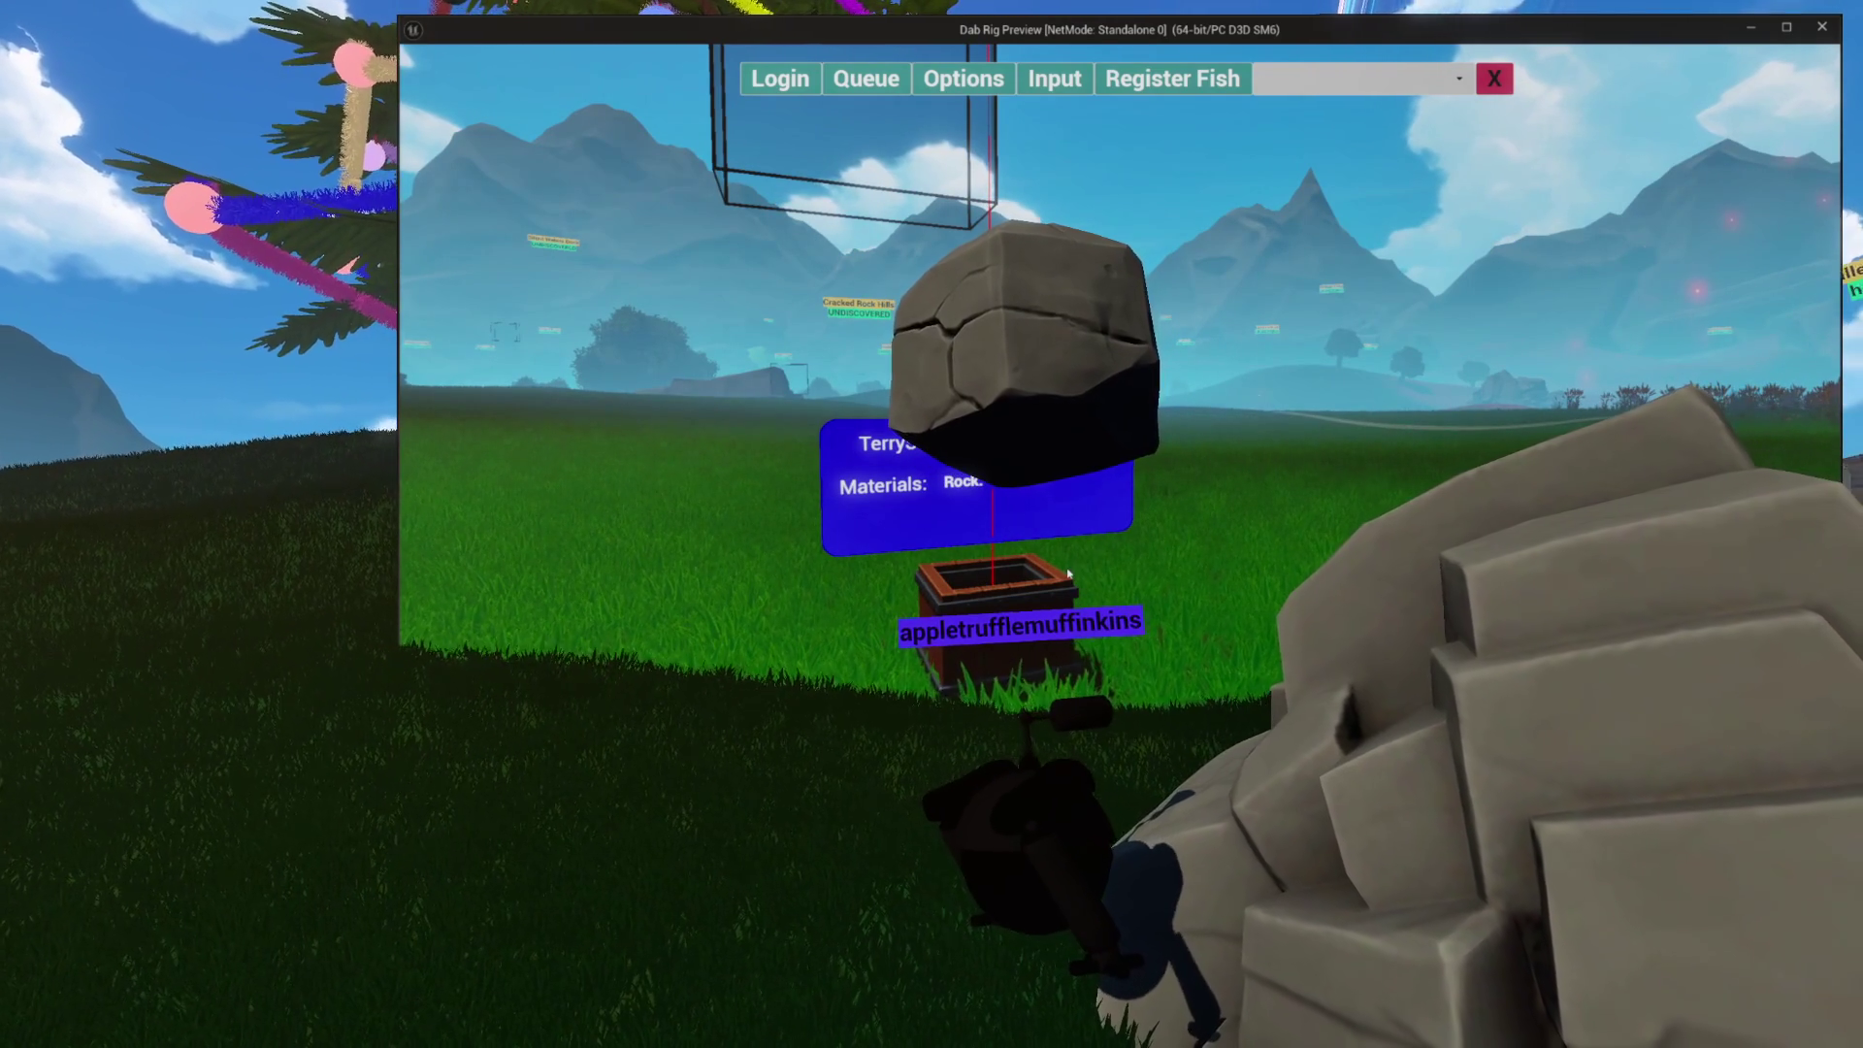
Step: Stop the play preview with Escape and return to TheSource level editor
{"action": "key", "text": "Escape"}
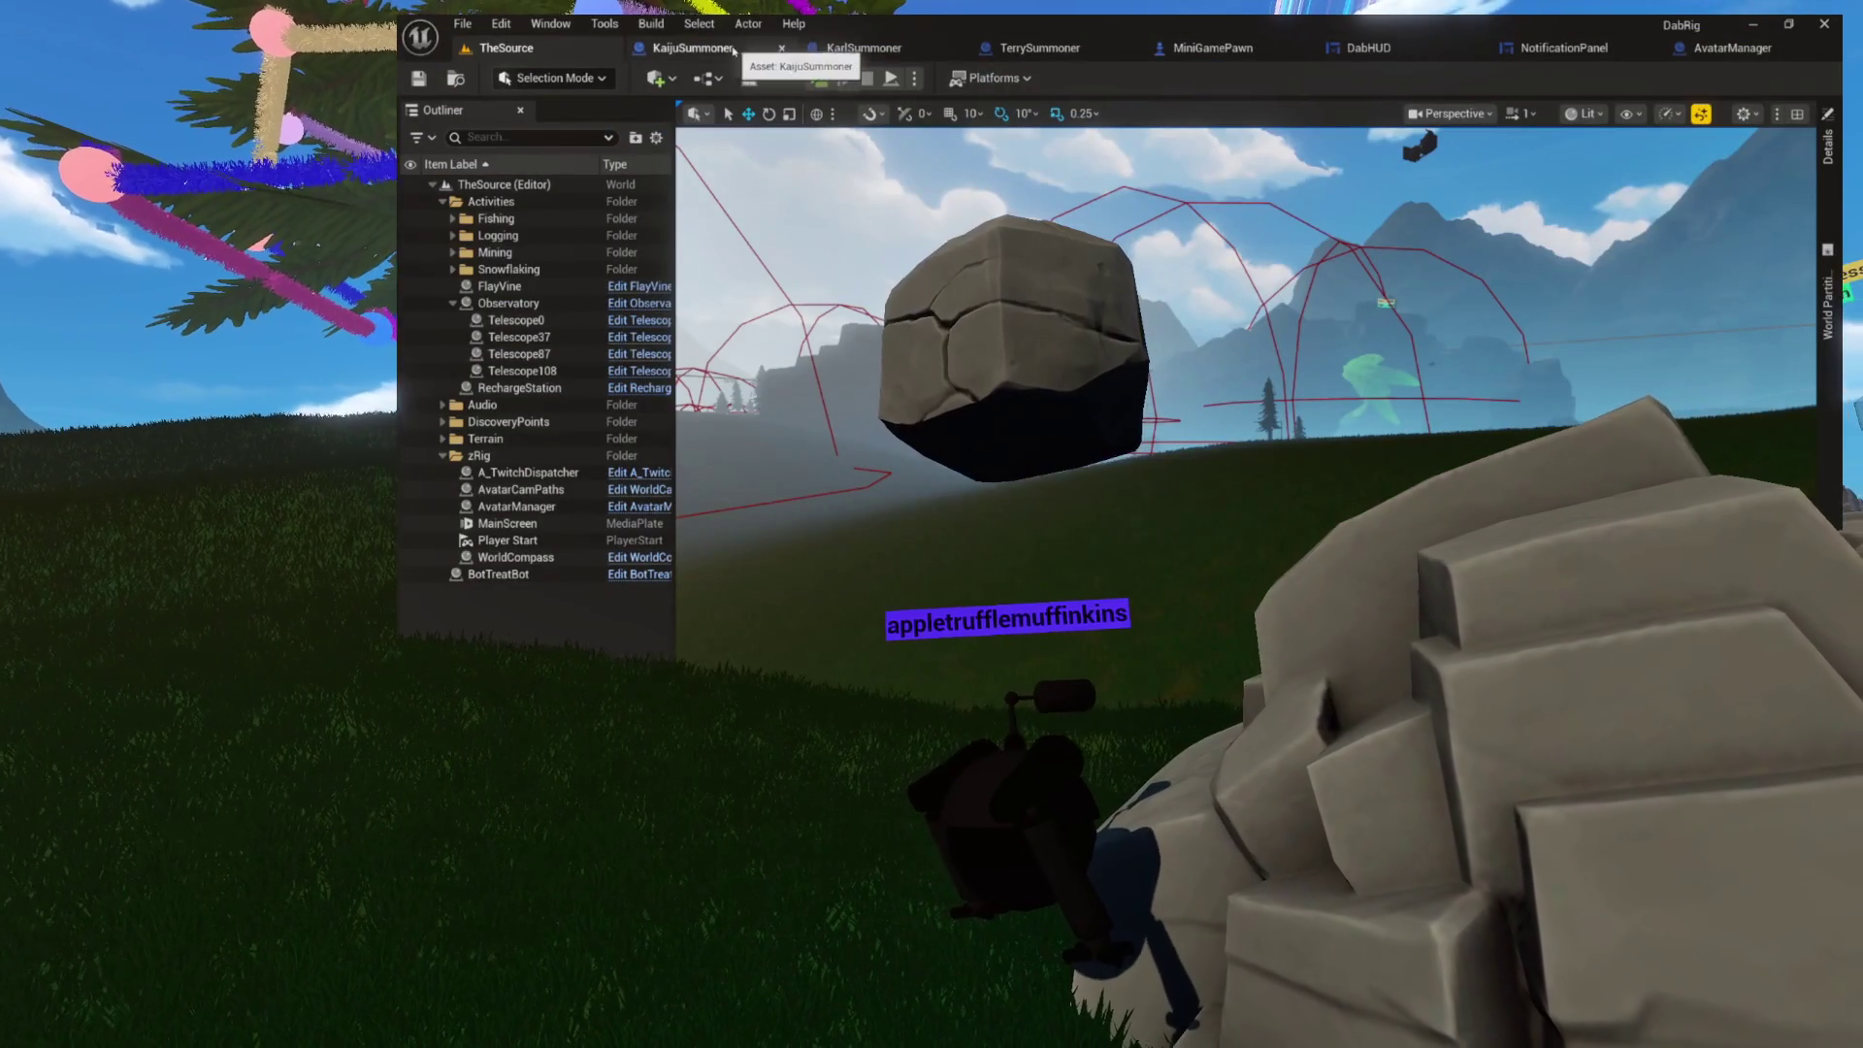
Step: Open KaijuSummoner's InitializeInLevel function and delete its four notification-related nodes
{"action": "left_click", "coordinate": [740, 51]}
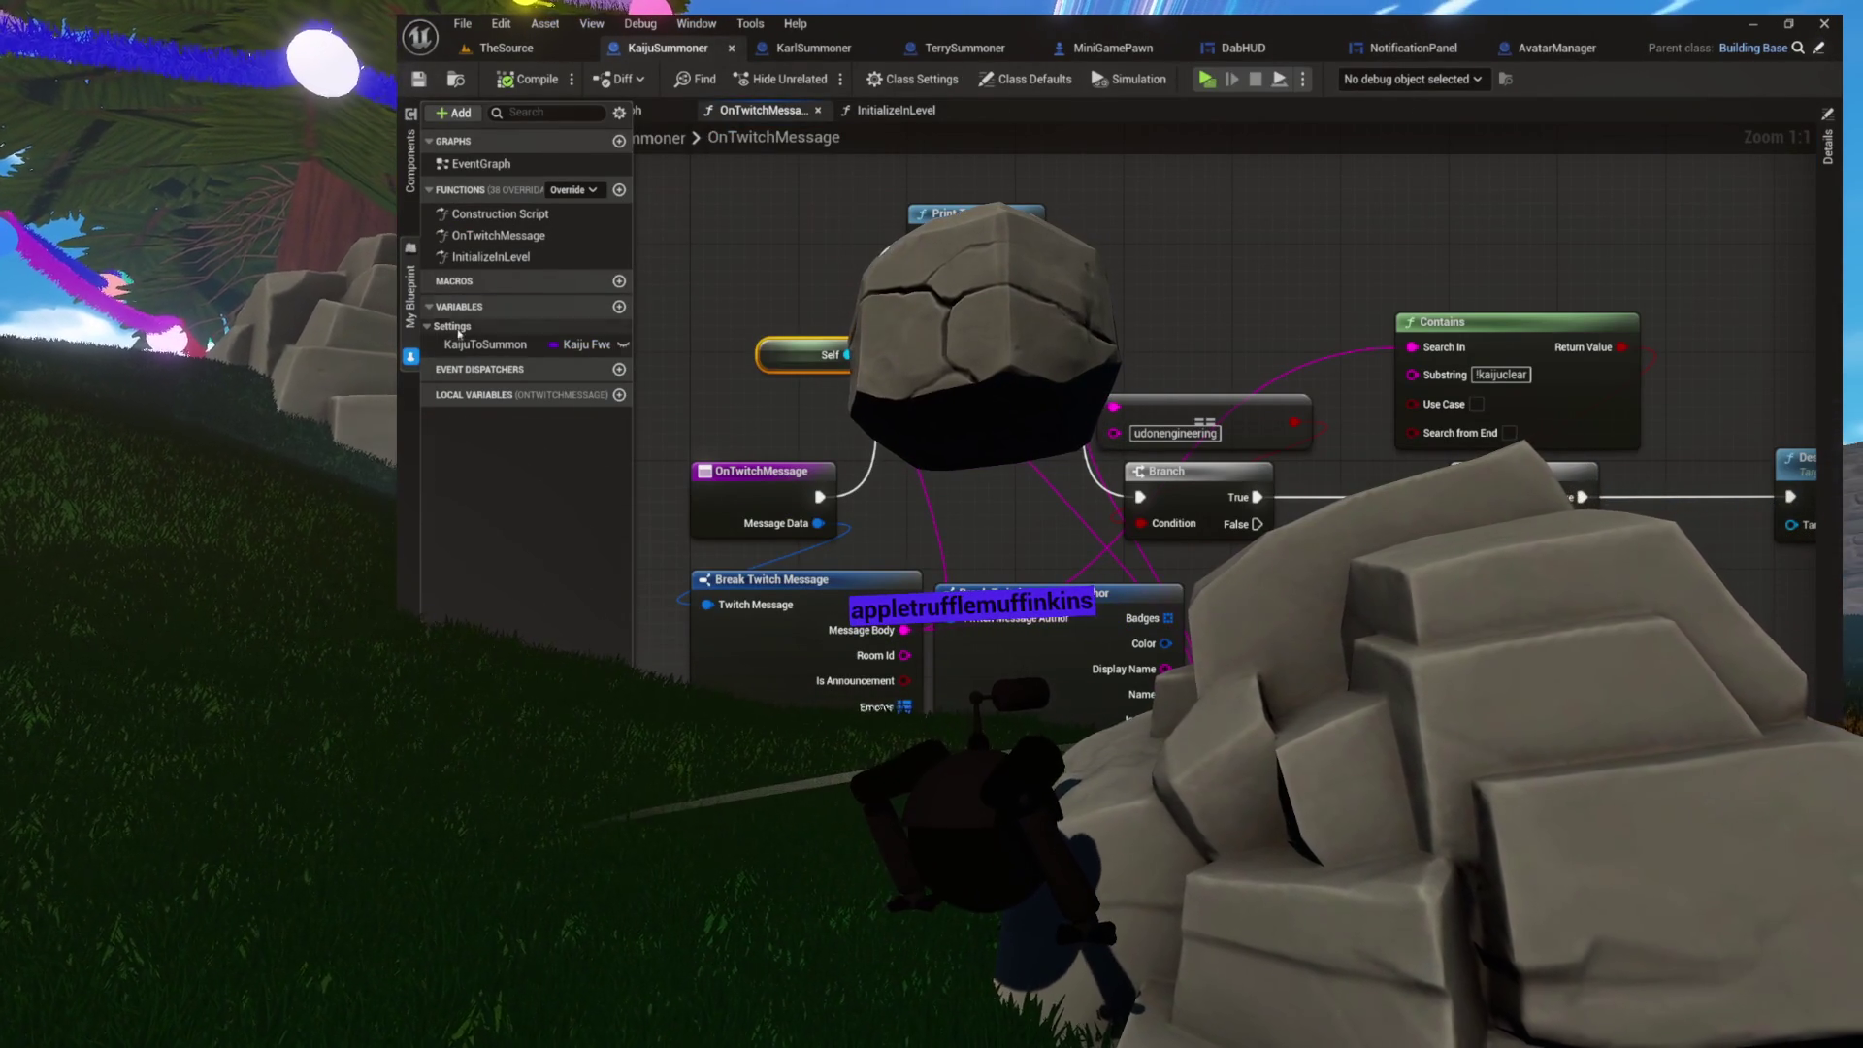
{"action": "left_click", "coordinate": [532, 164]}
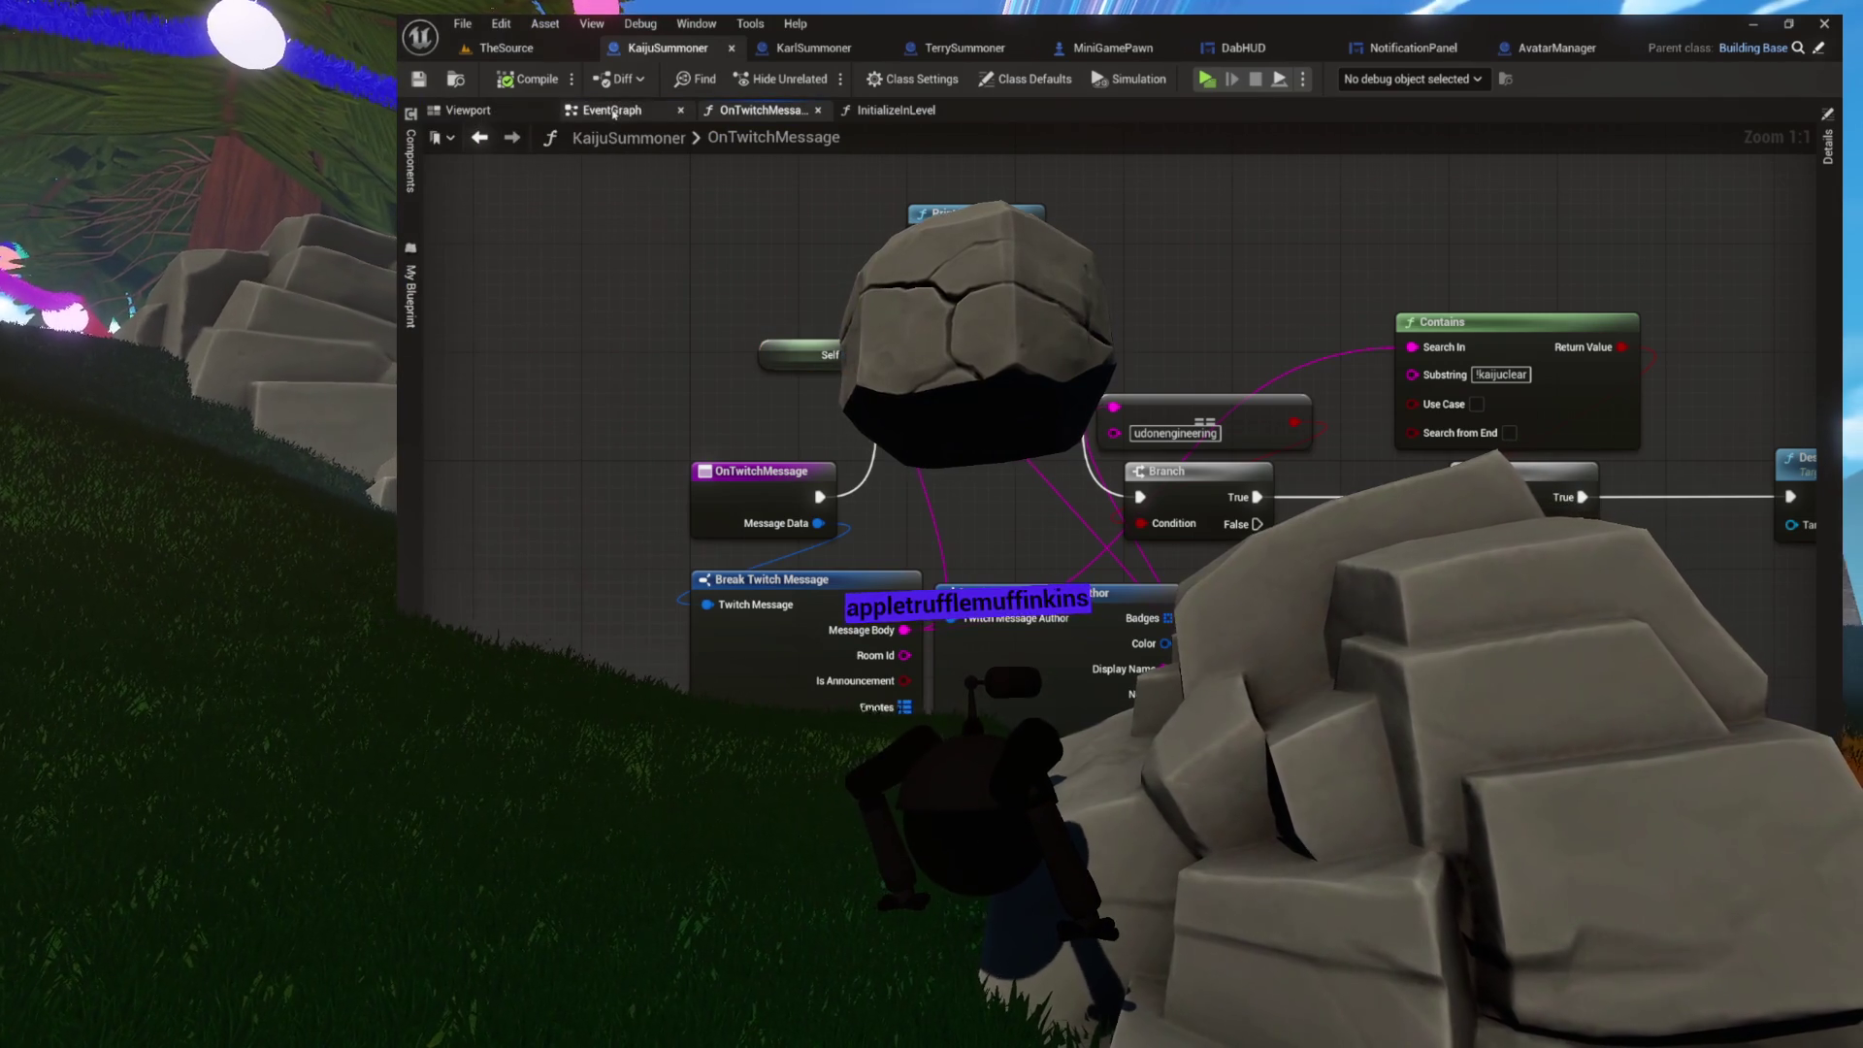
{"action": "left_click", "coordinate": [614, 113]}
{"action": "left_click", "coordinate": [910, 111]}
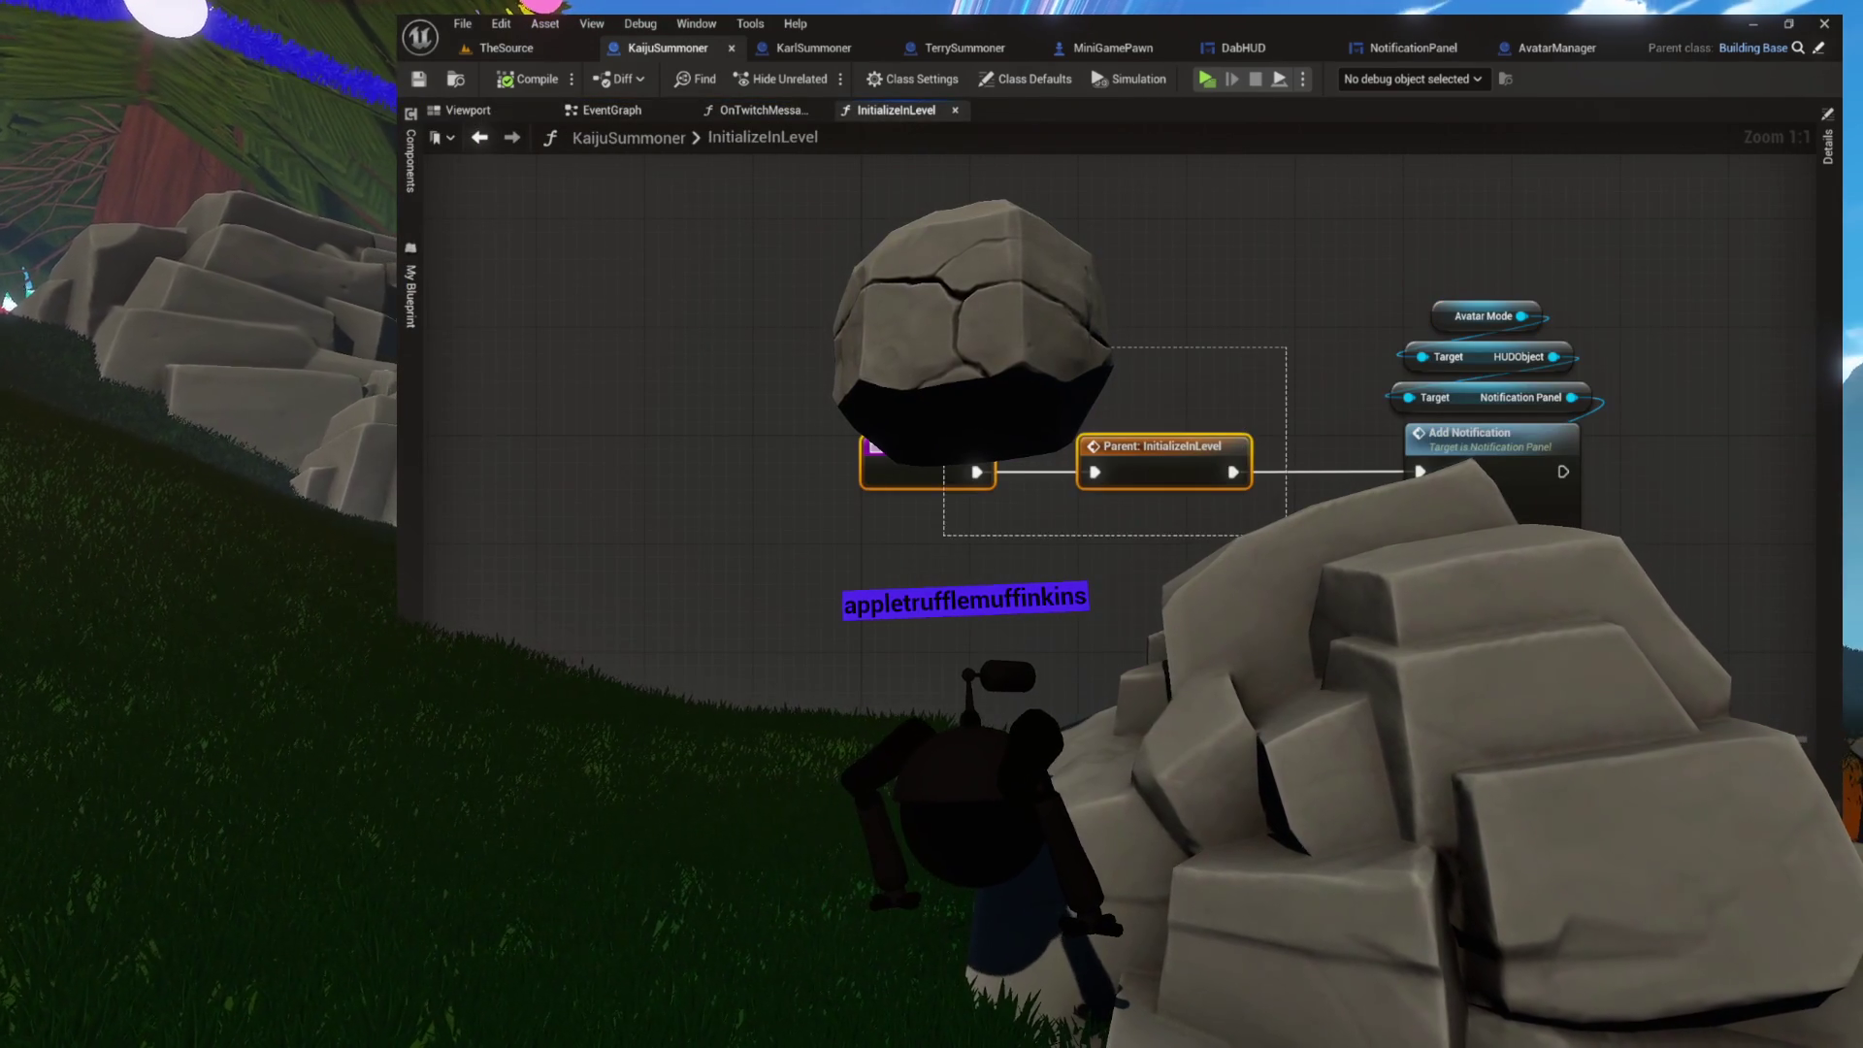
{"action": "left_click_drag", "start_coordinate": [1148, 522], "coordinate": [820, 545]}
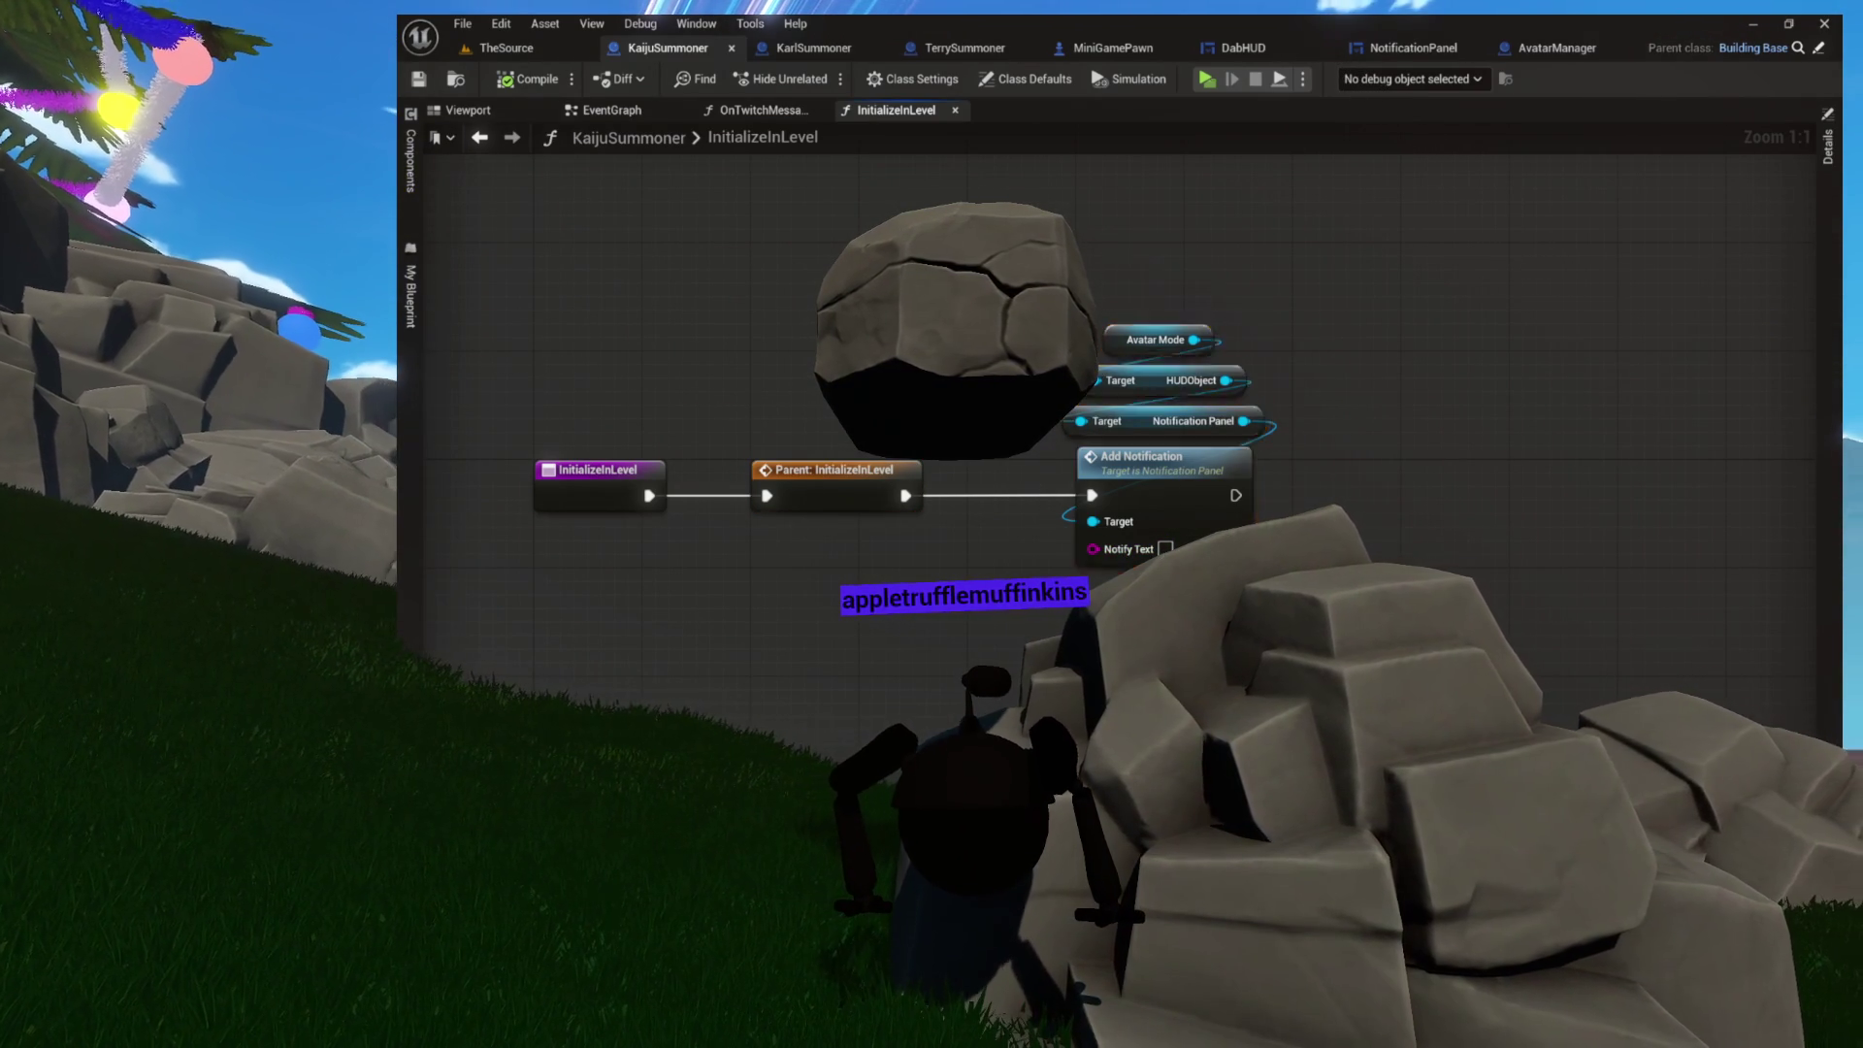
{"action": "key", "text": "Delete"}
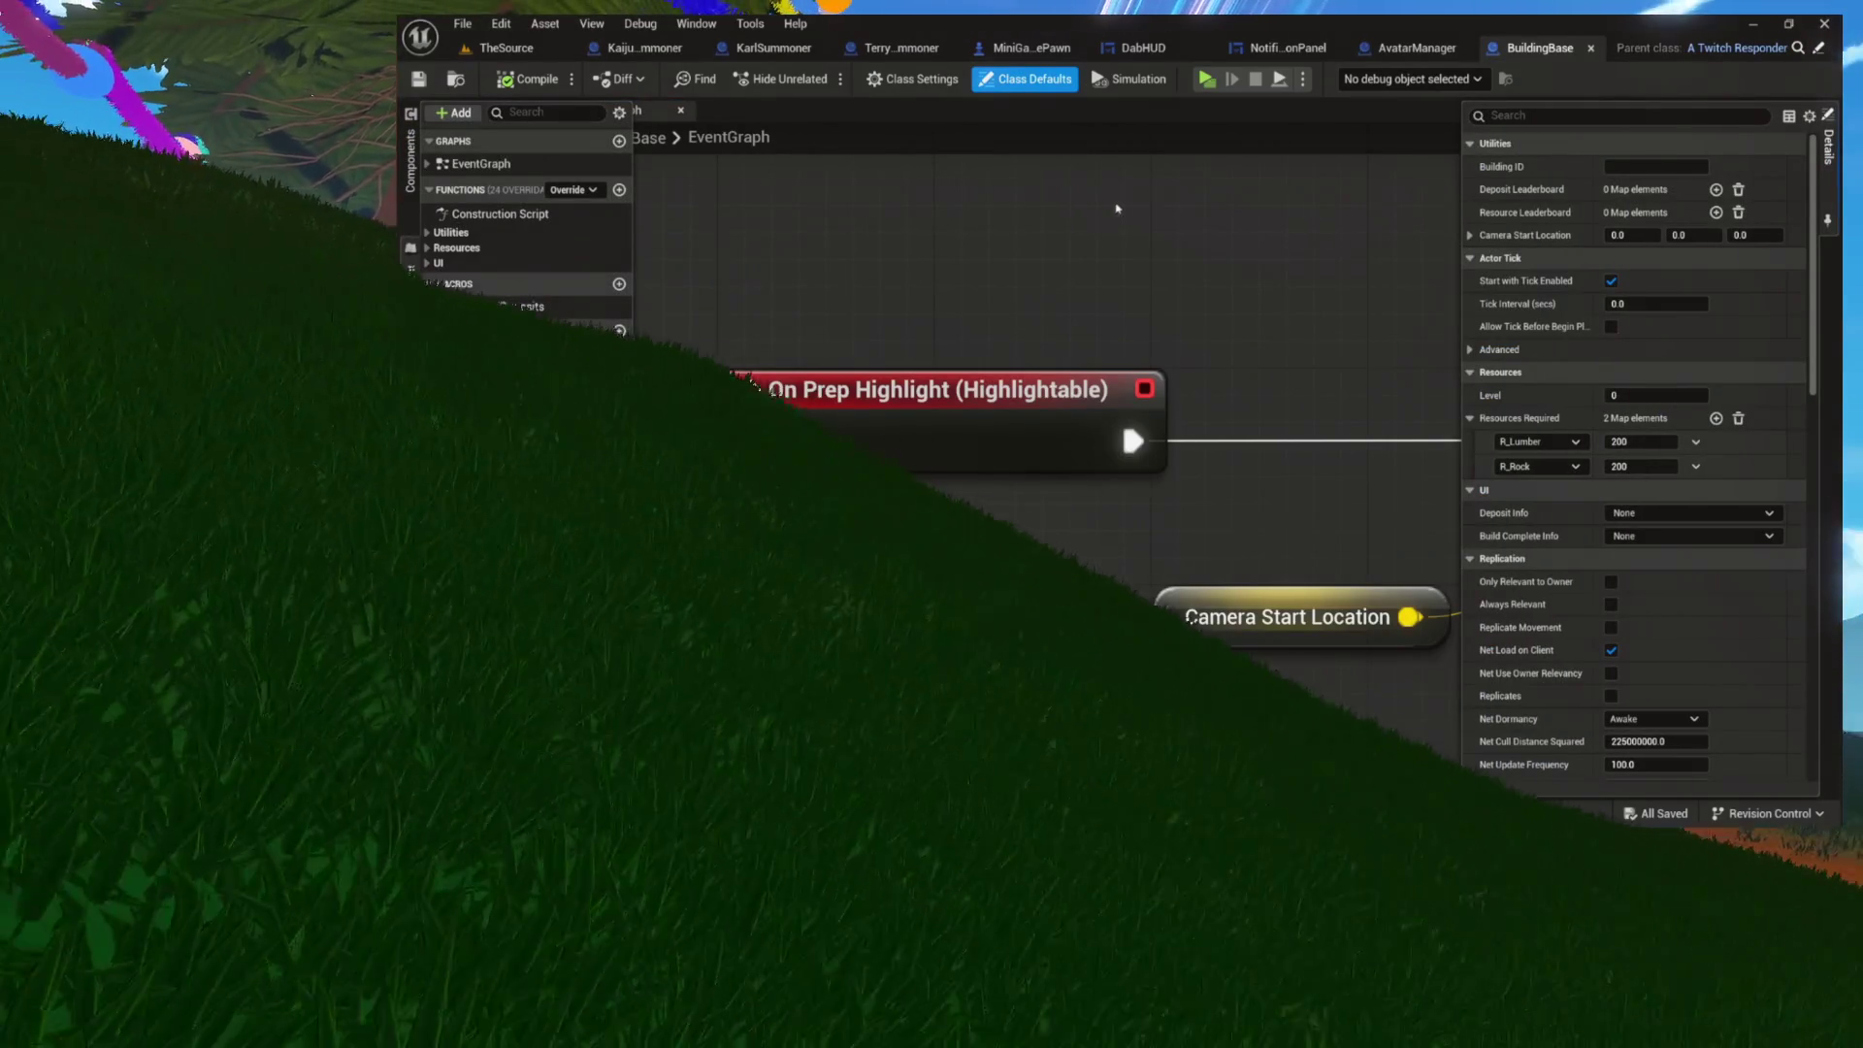
Step: Insert a Parent: BeginPlay call right after BuildingBase's Event BeginPlay, then close the blueprint
{"action": "scroll", "coordinate": [1063, 265], "scroll_direction": "down", "scroll_amount": 12}
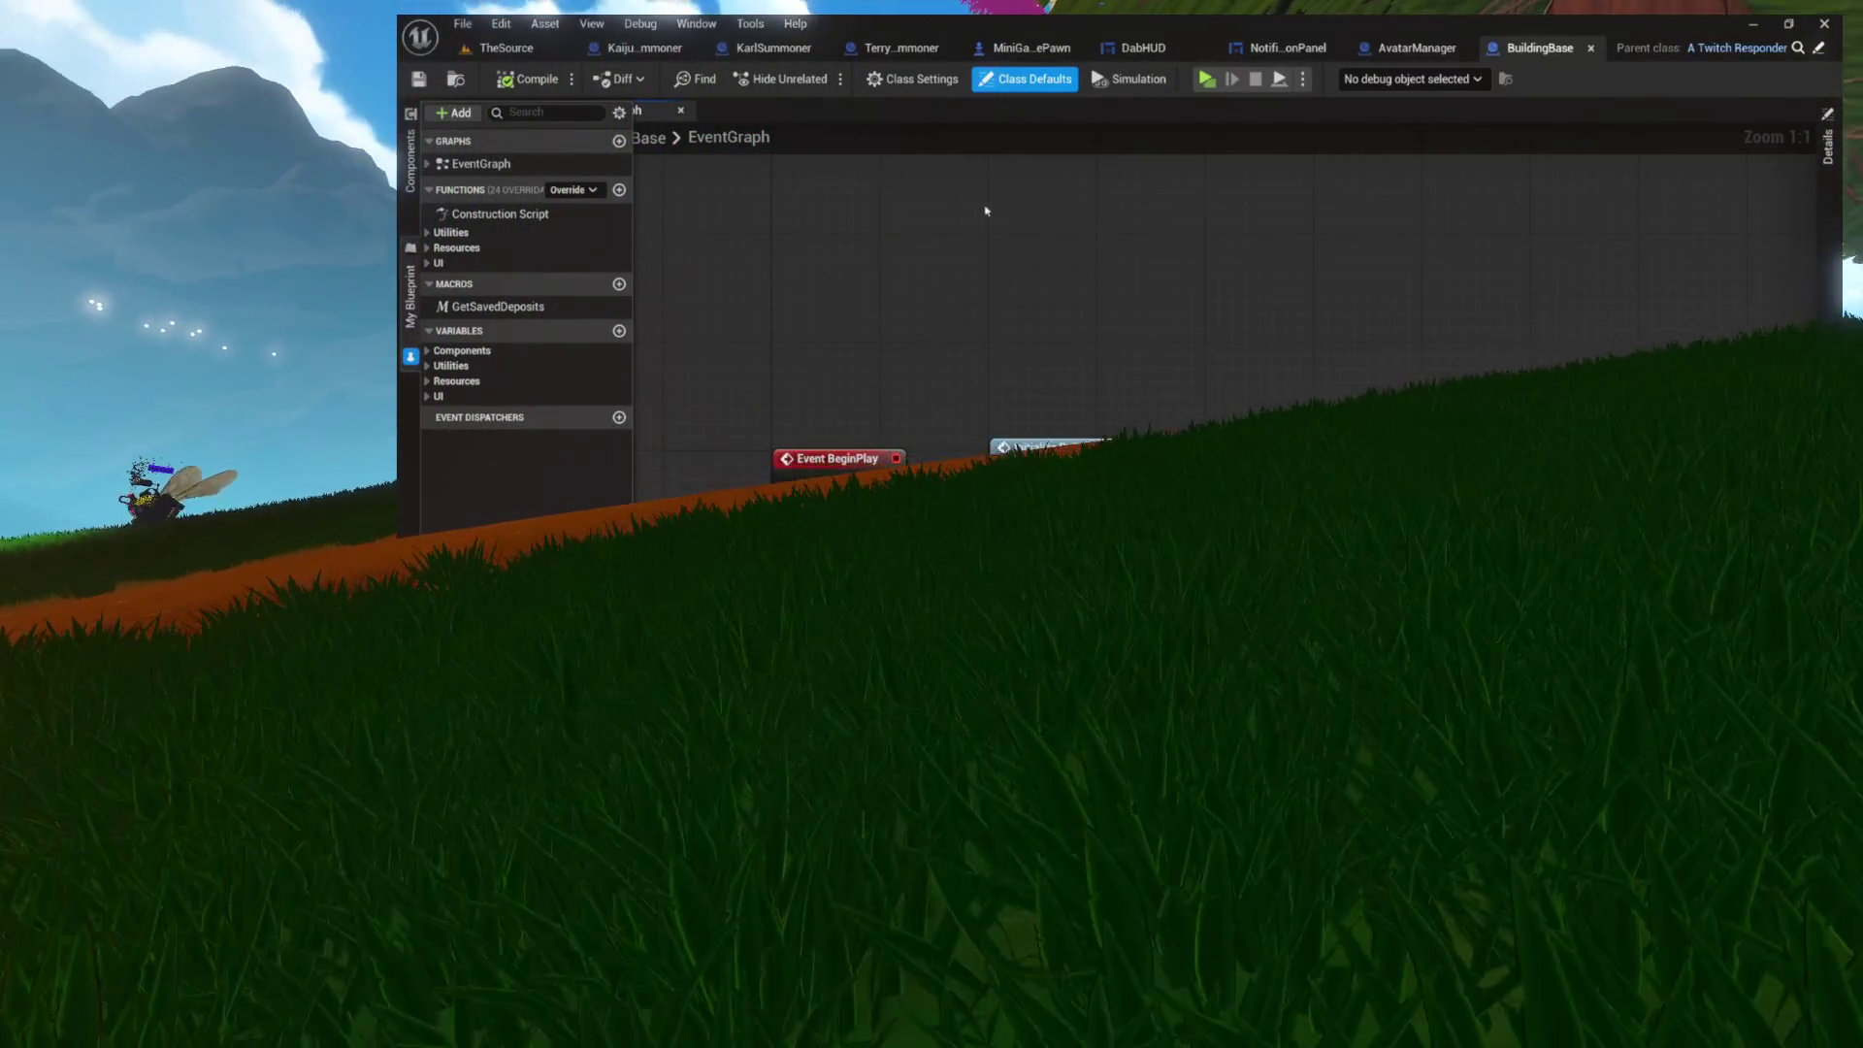
{"action": "mouse_move", "coordinate": [886, 482]}
{"action": "left_mouse_down"}
{"action": "mouse_move", "coordinate": [1106, 461]}
{"action": "mouse_move", "coordinate": [718, 467]}
{"action": "mouse_move", "coordinate": [761, 467]}
{"action": "left_mouse_up"}
{"action": "right_click", "coordinate": [761, 465]}
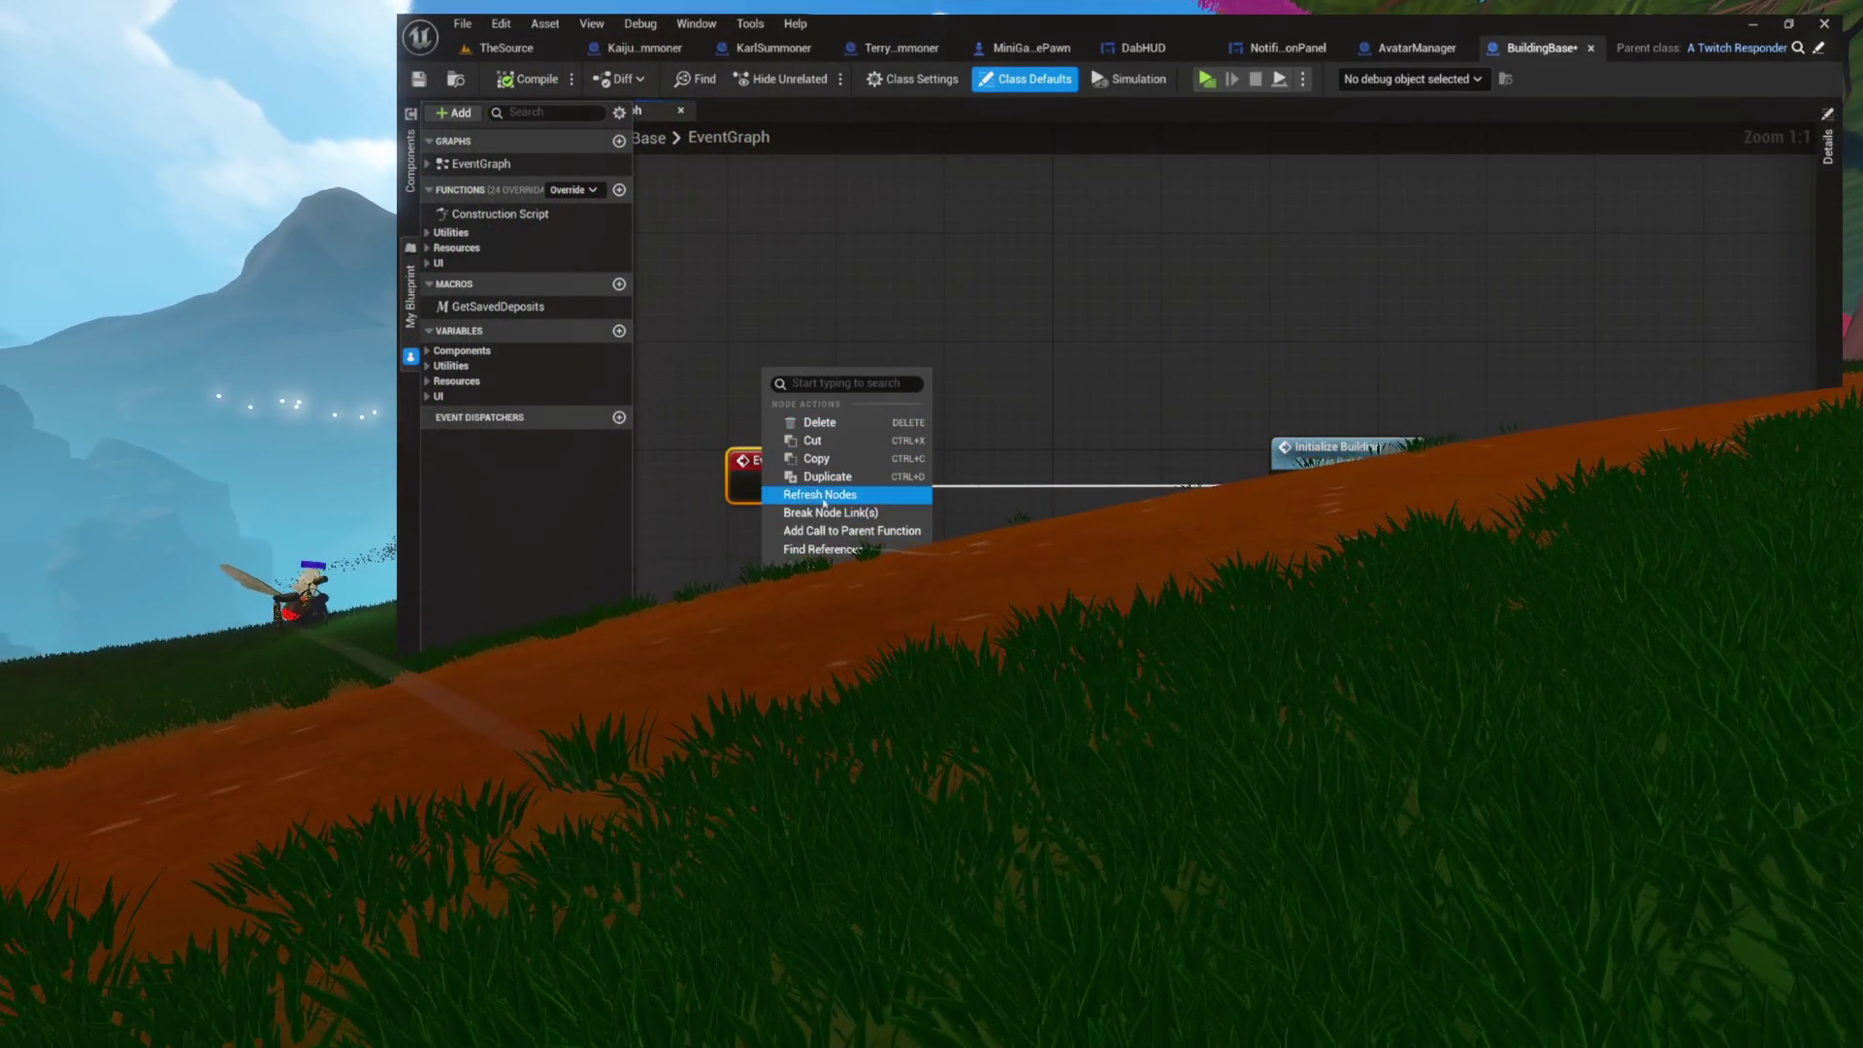
{"action": "left_click", "coordinate": [831, 532]}
{"action": "mouse_move", "coordinate": [824, 529]}
{"action": "left_mouse_down"}
{"action": "mouse_move", "coordinate": [1143, 399]}
{"action": "mouse_move", "coordinate": [1249, 225]}
{"action": "mouse_move", "coordinate": [1190, 252]}
{"action": "mouse_move", "coordinate": [1033, 475]}
{"action": "left_mouse_up"}
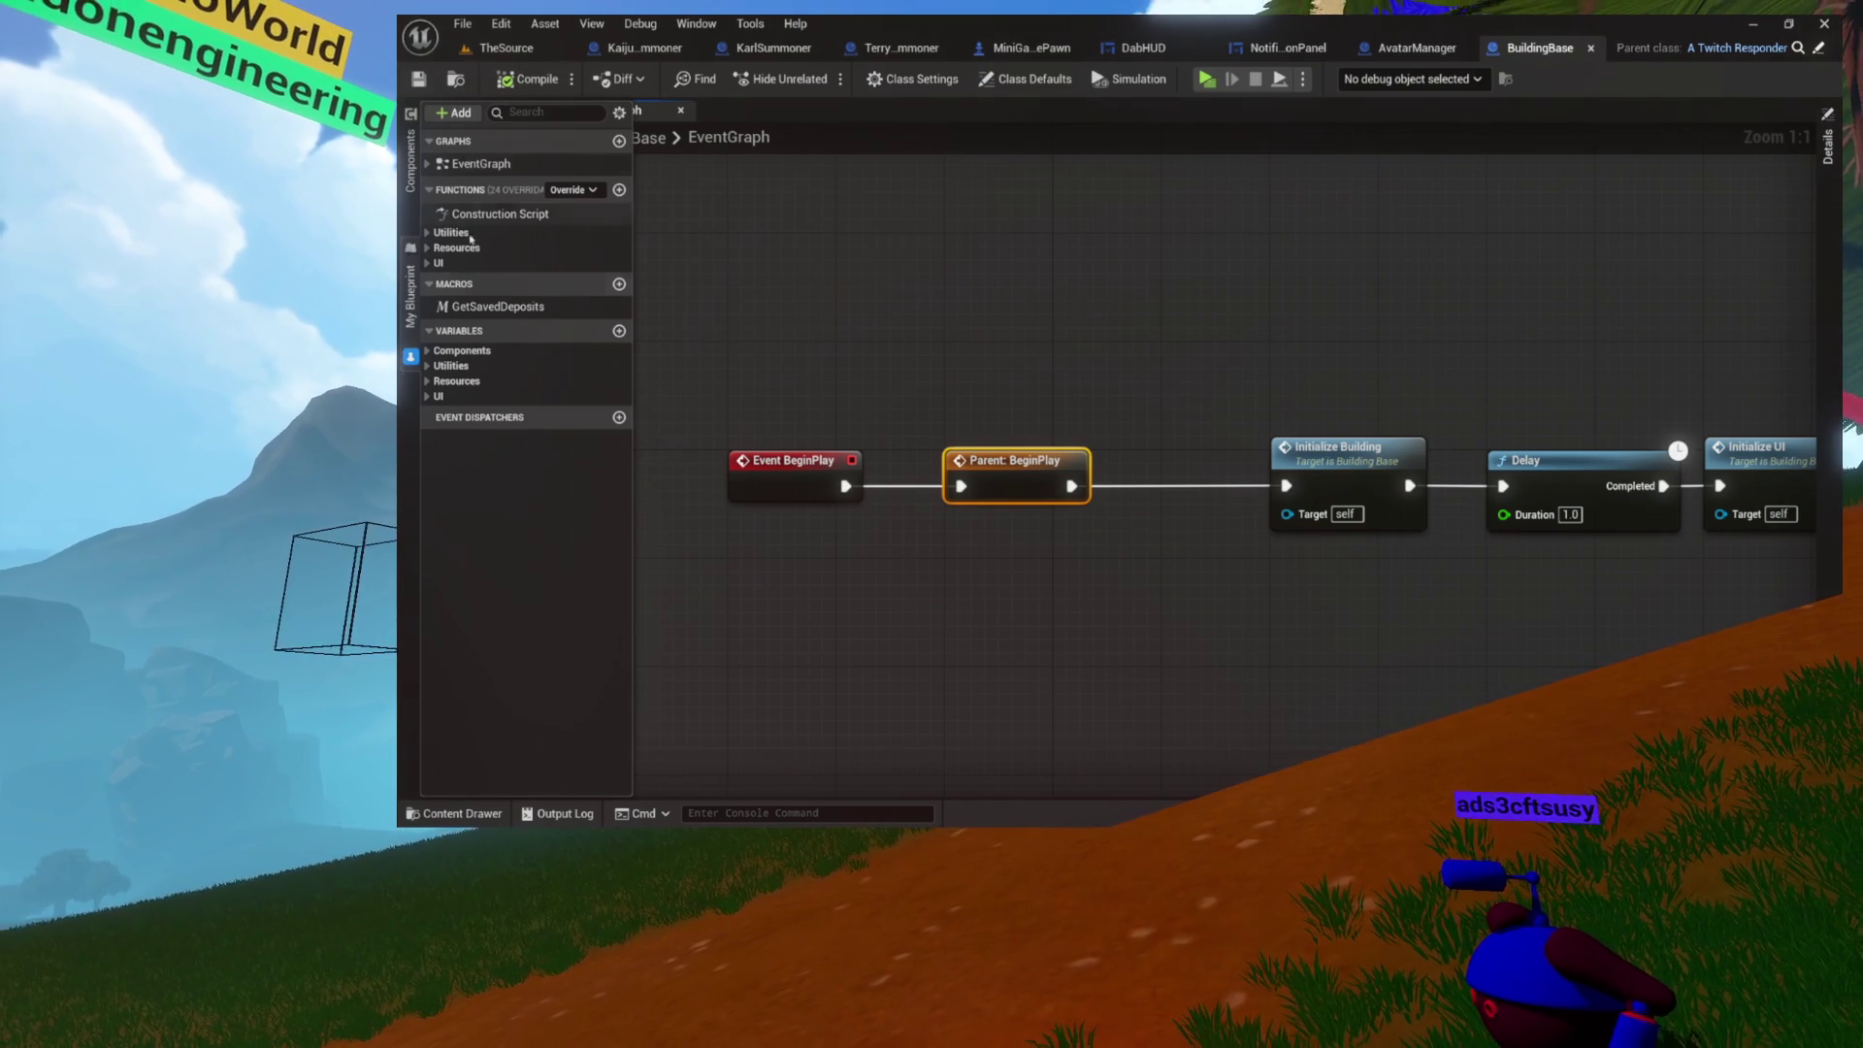
{"action": "left_click", "coordinate": [411, 321]}
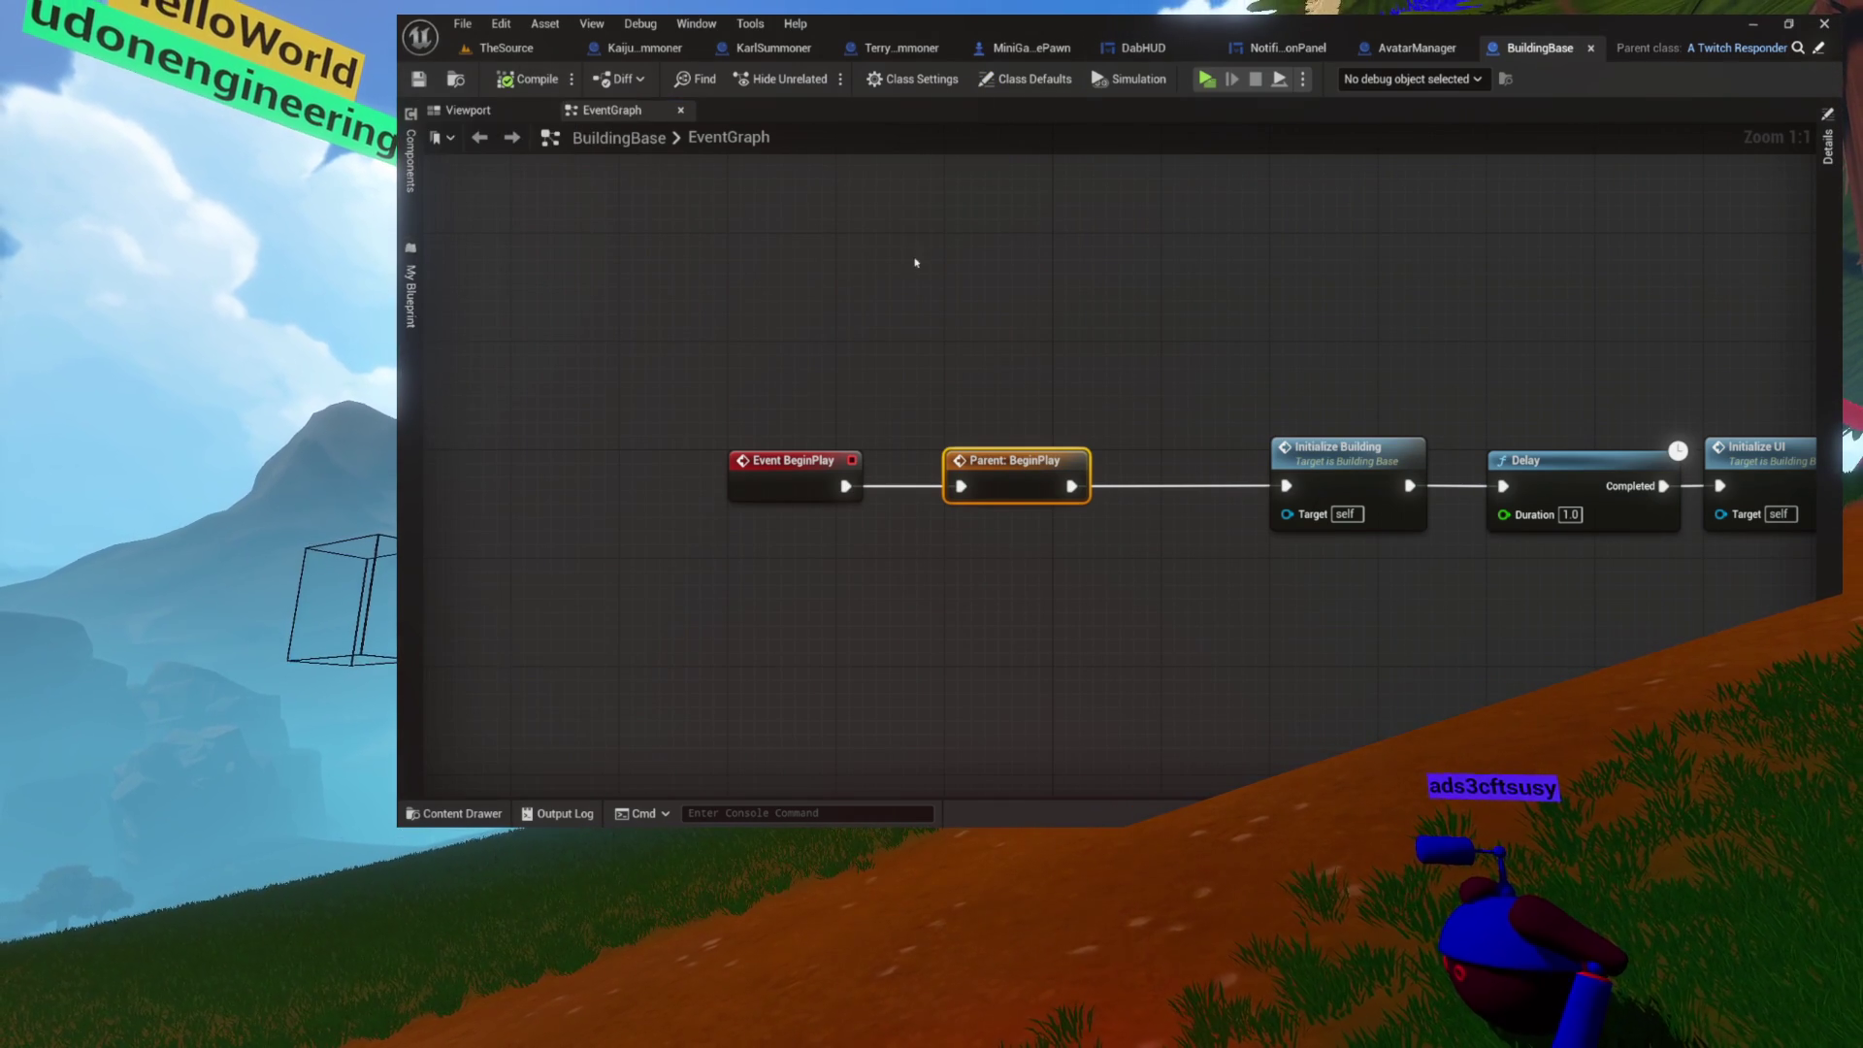
{"action": "left_click", "coordinate": [1592, 48]}
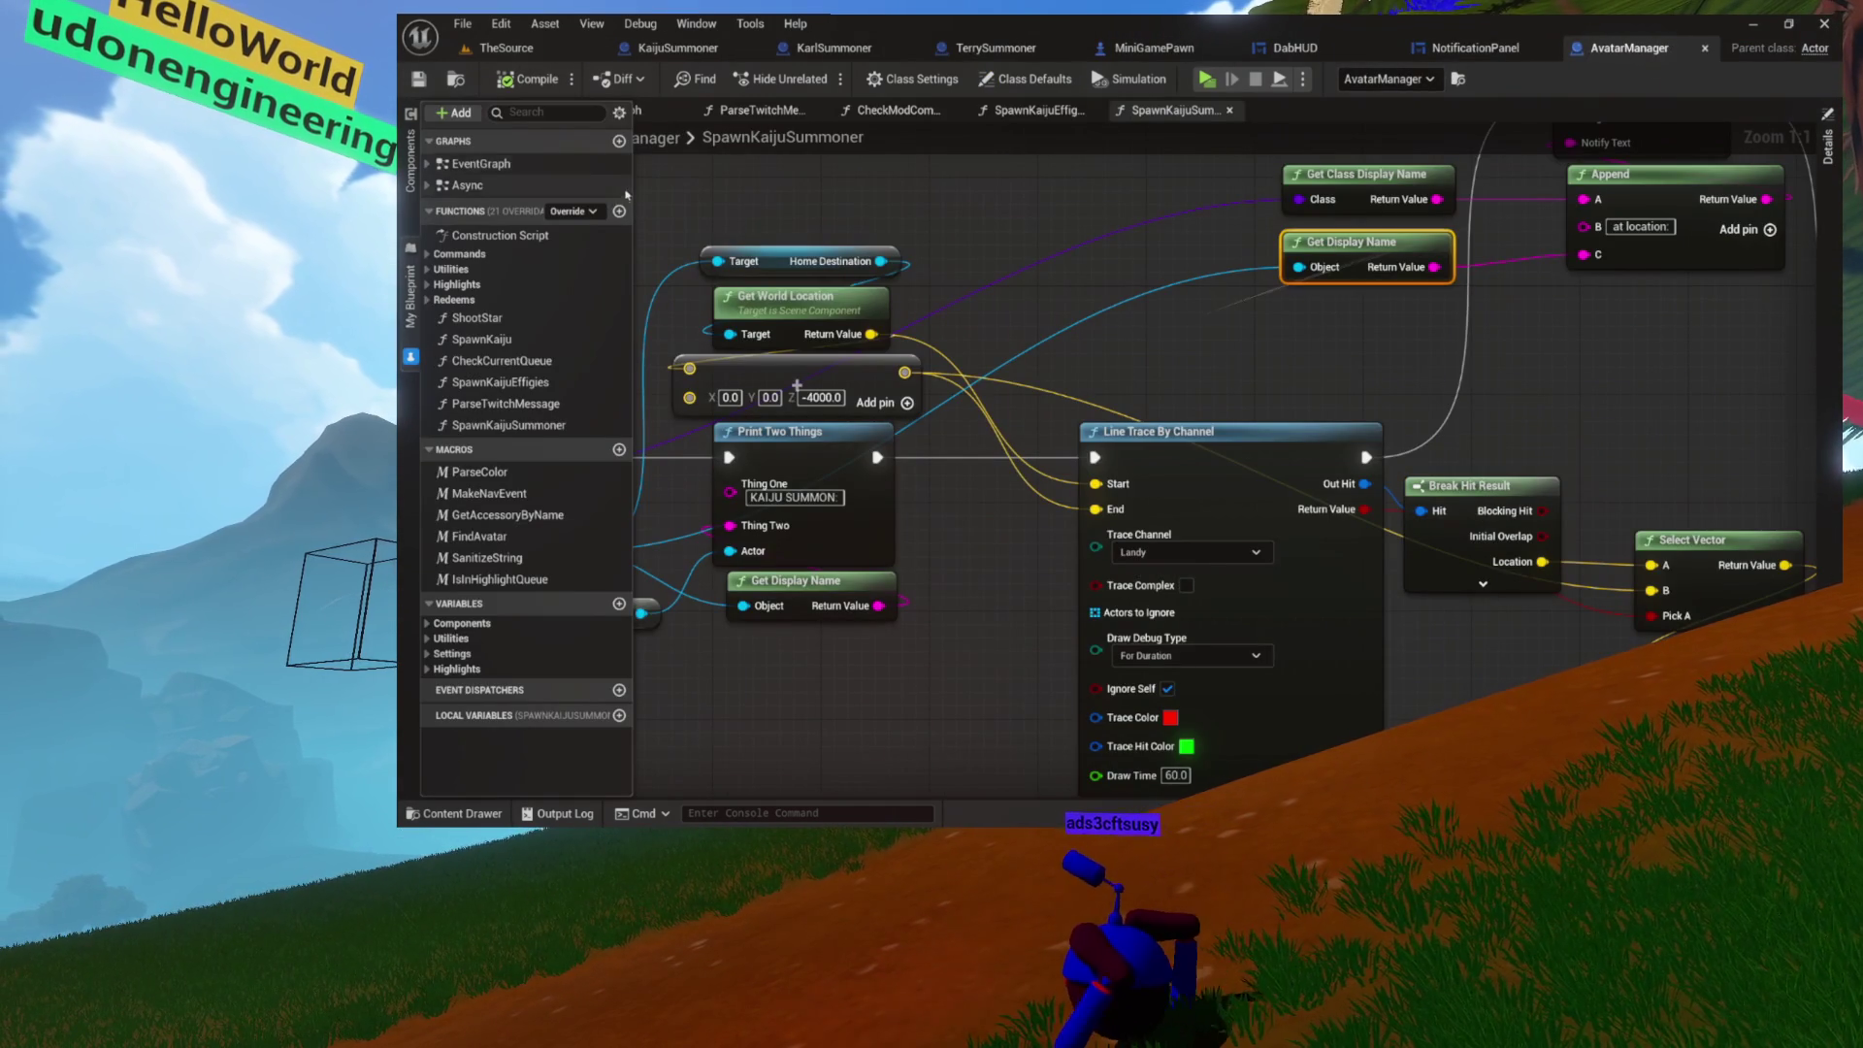
Step: Launch a fresh standalone play preview of the level
{"action": "left_click", "coordinate": [1208, 80]}
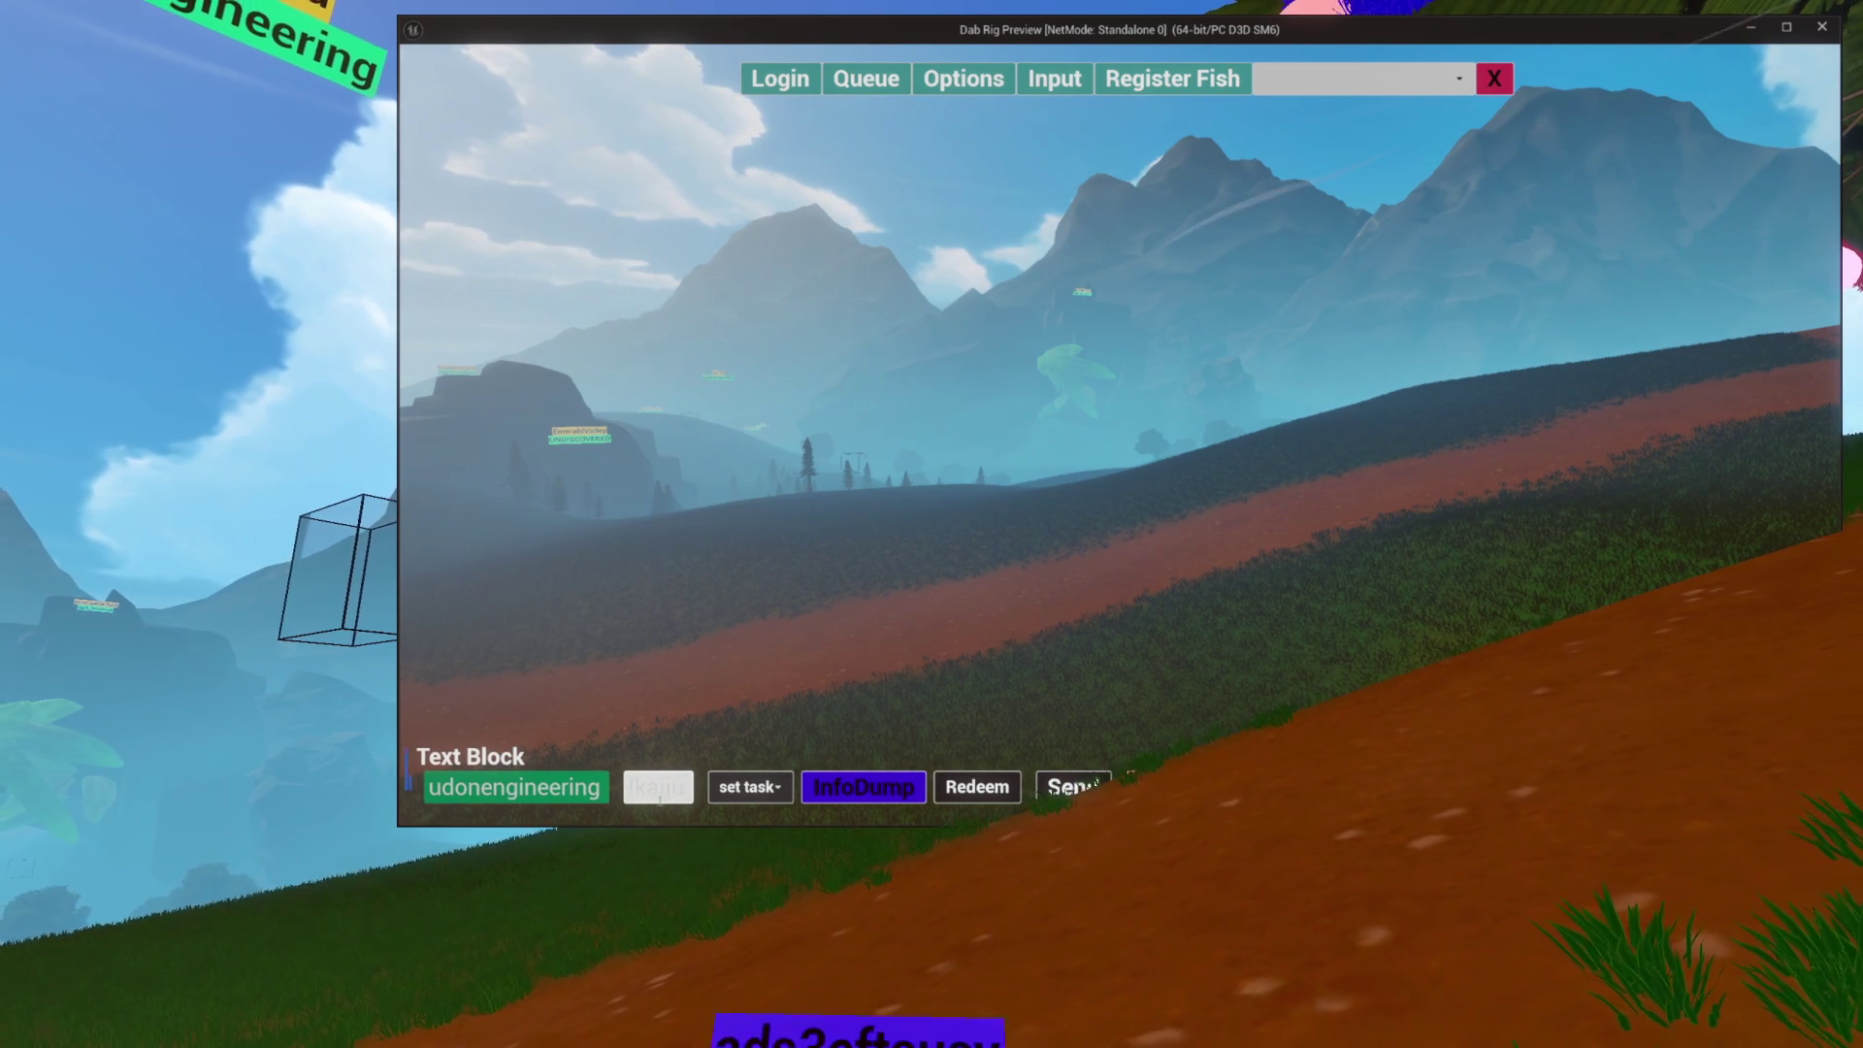
Step: Send the !kaijuspawn chat command in the preview after hiding the top menu bar
{"action": "type", "text": "spawn"}
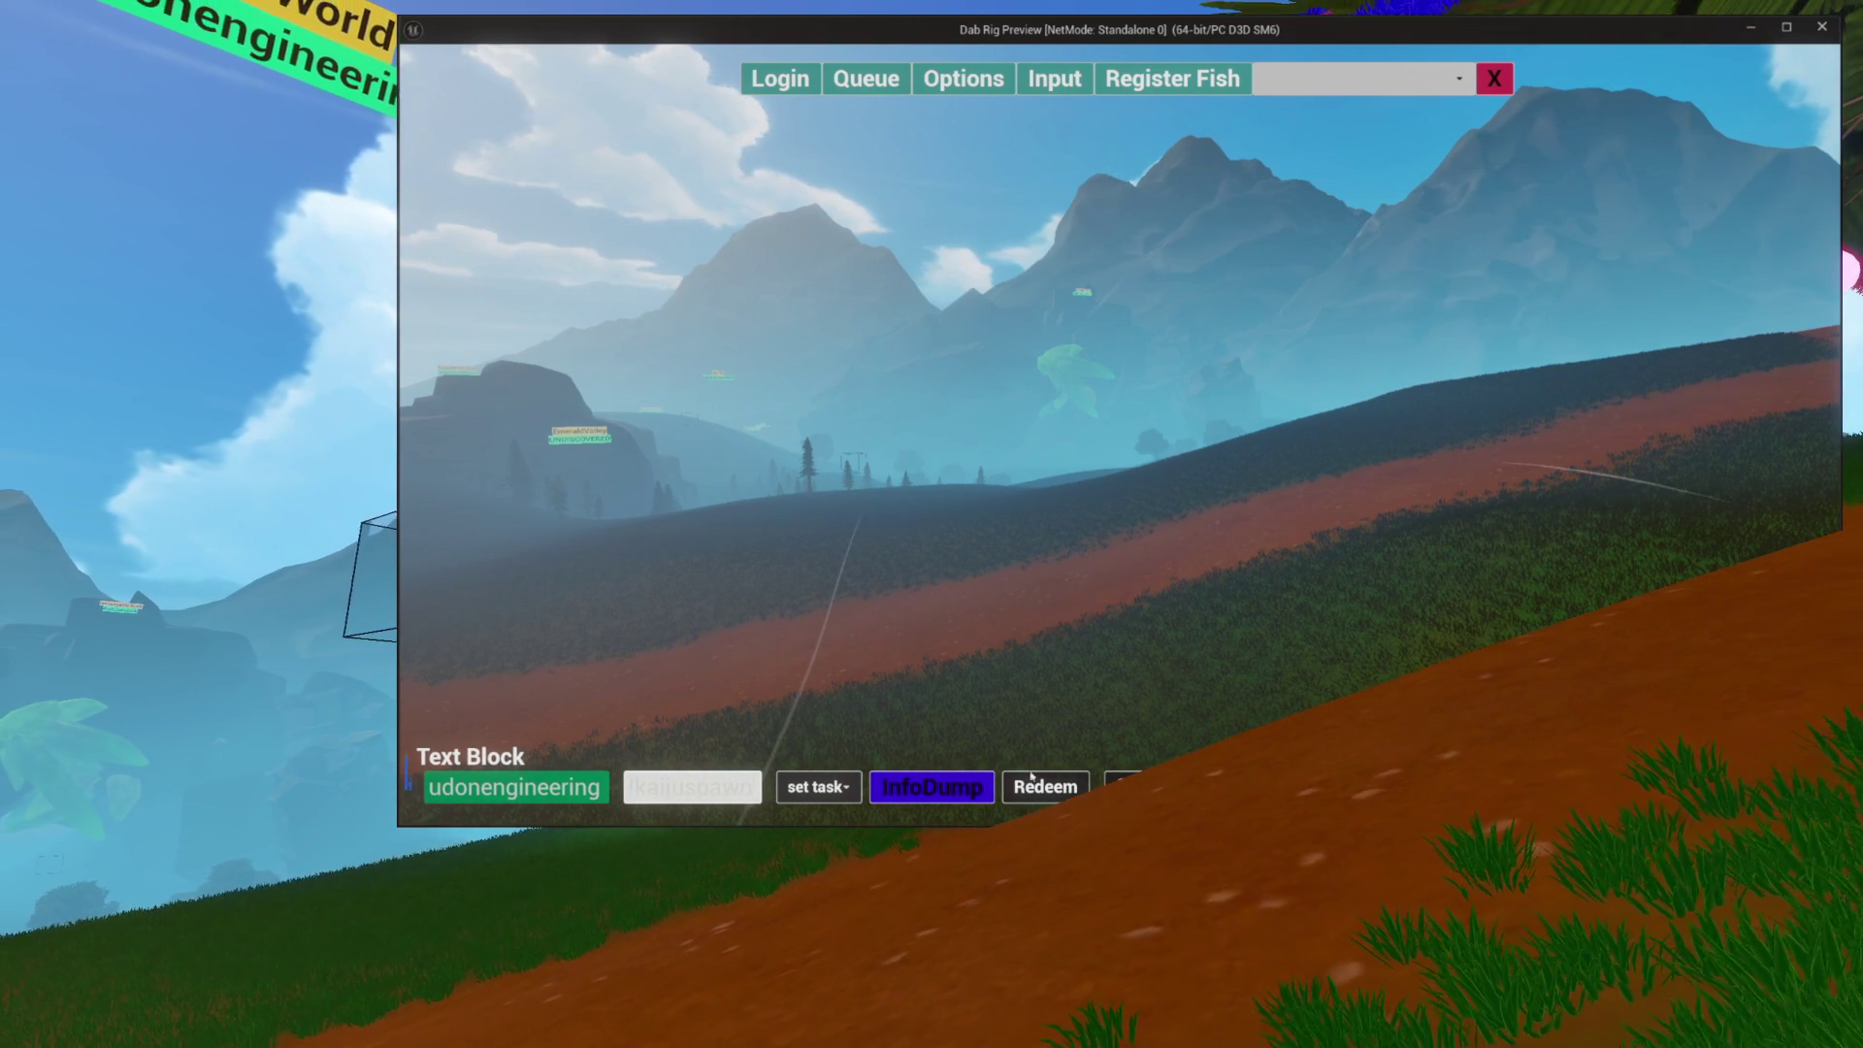
{"action": "left_click", "coordinate": [1494, 78]}
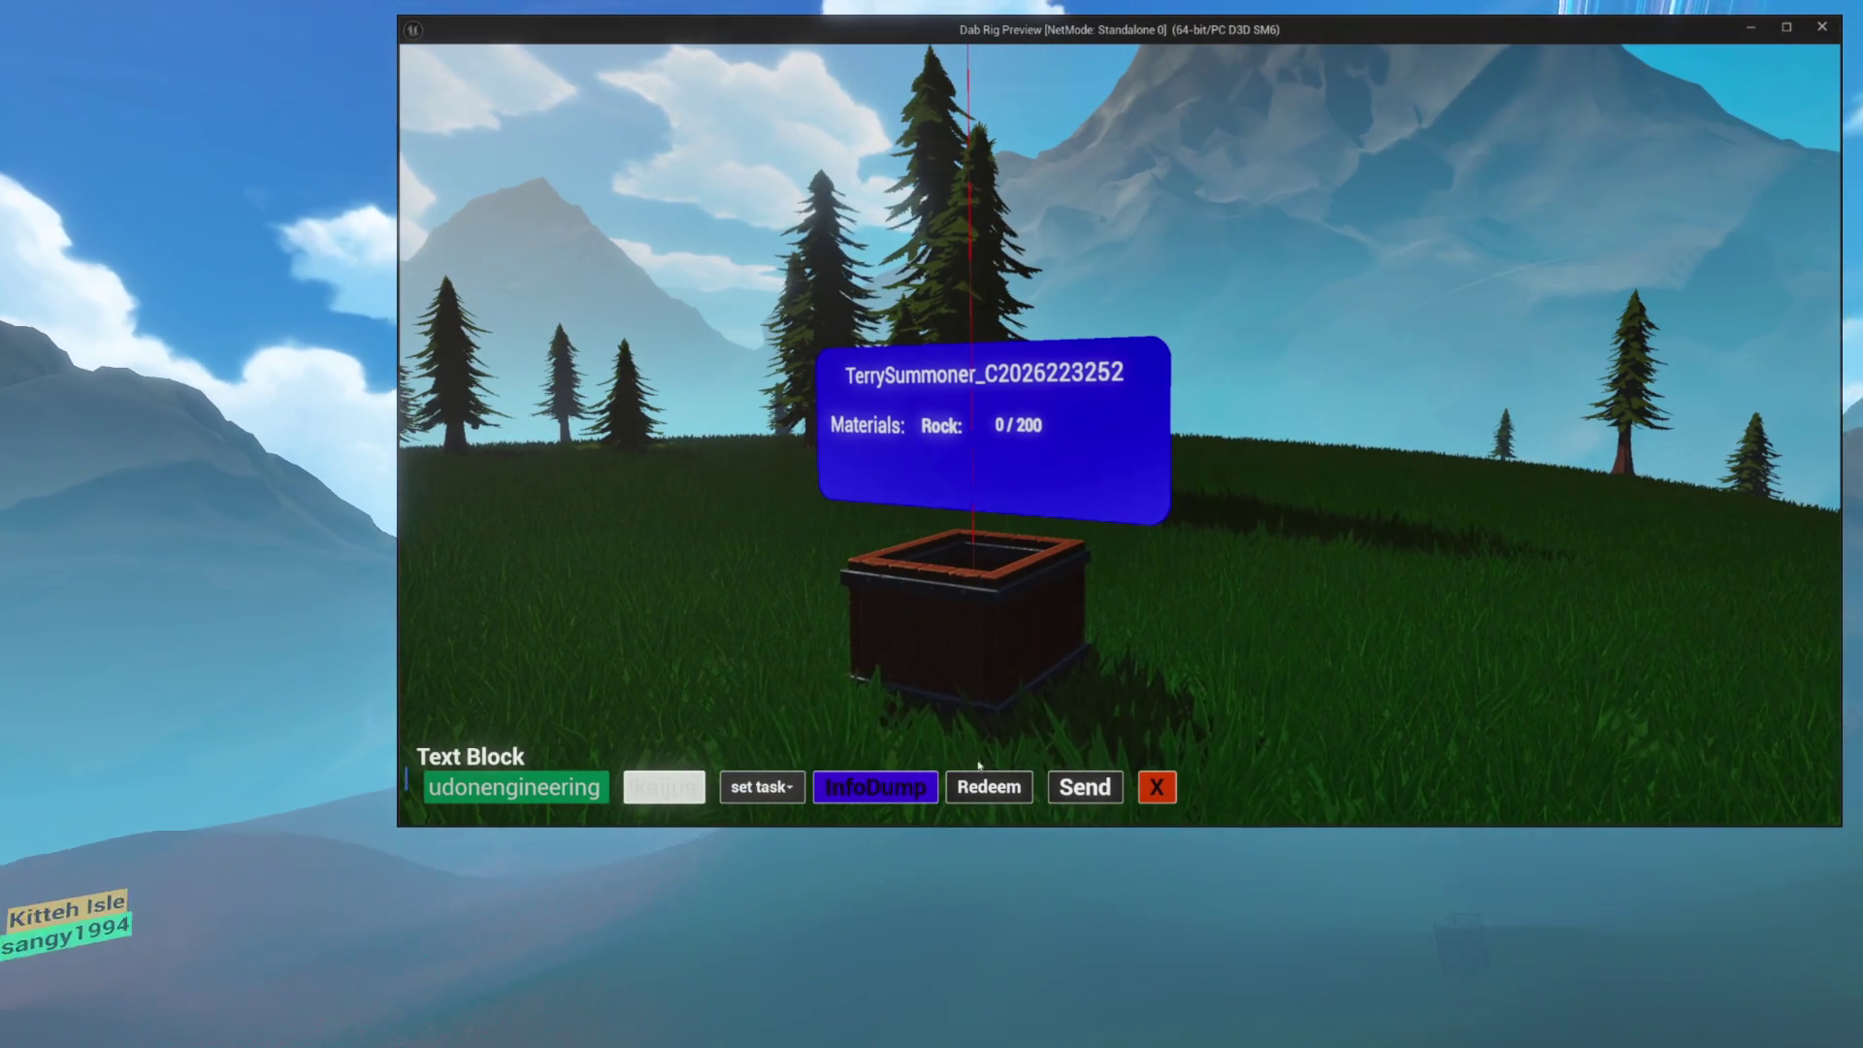
{"action": "left_click", "coordinate": [1080, 788]}
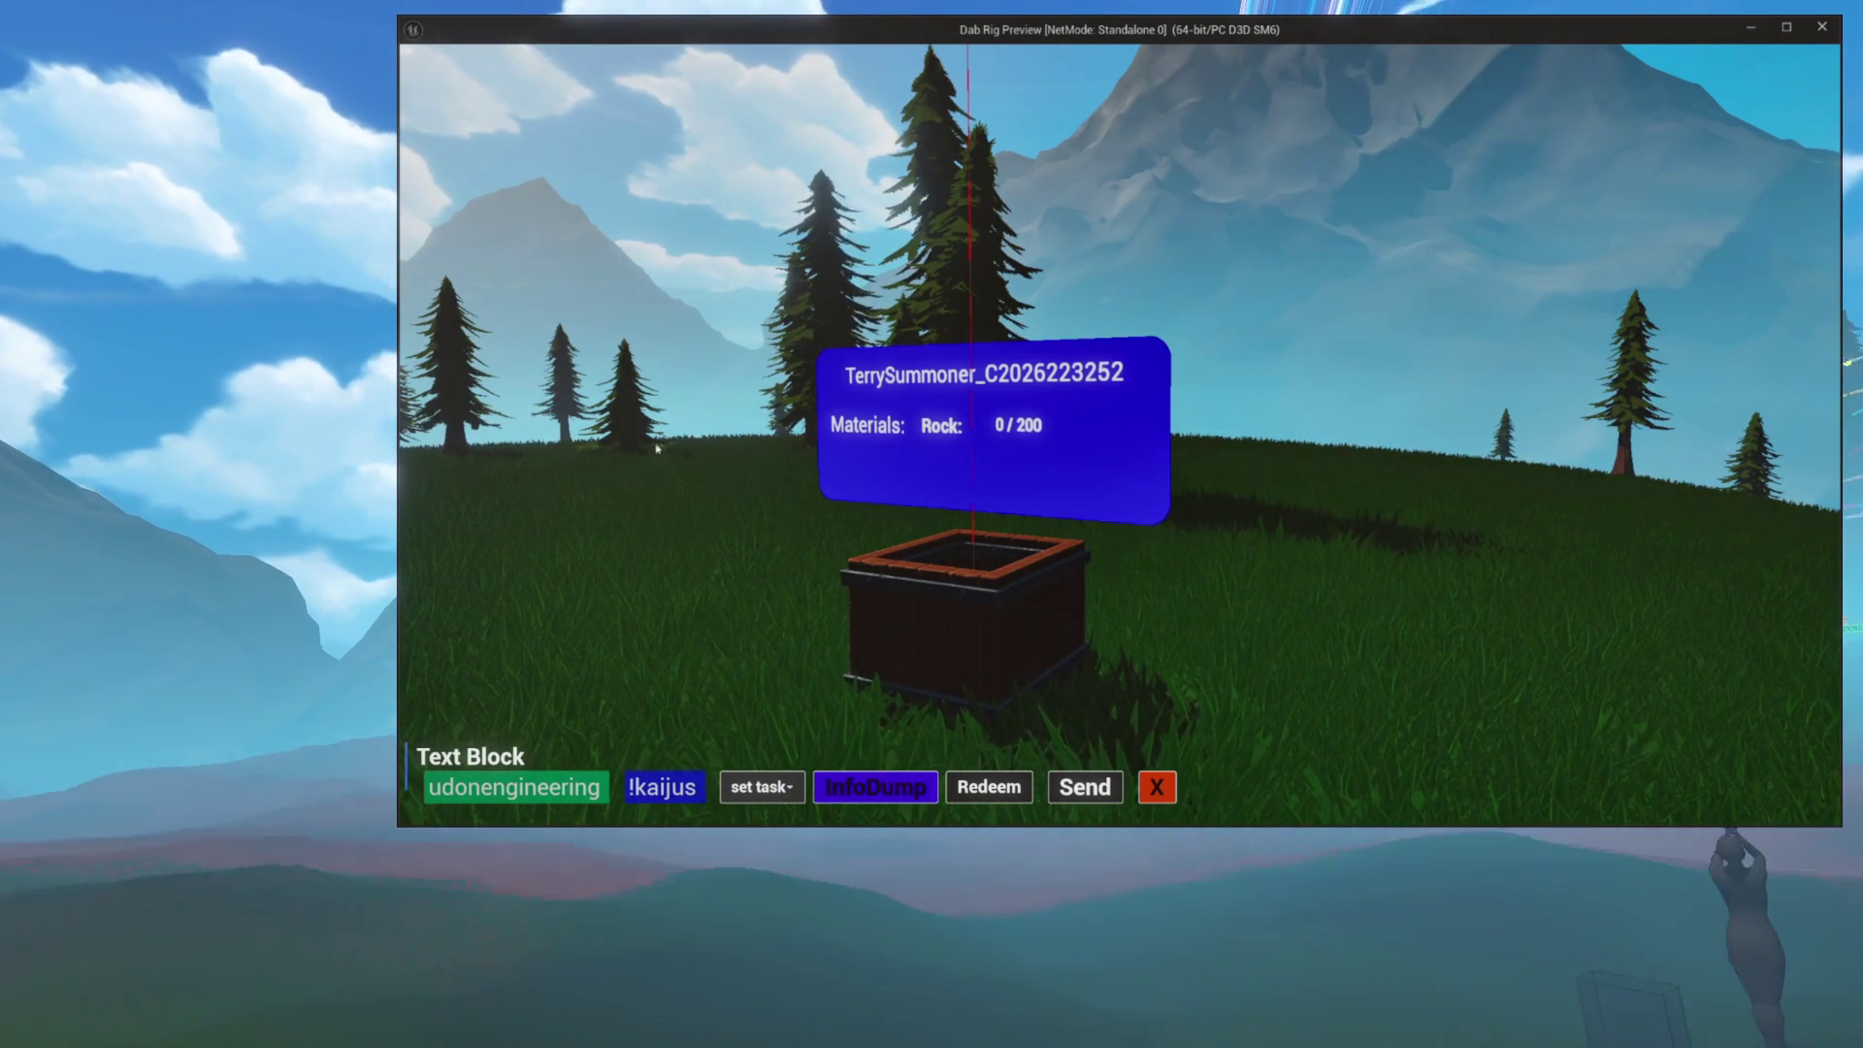
{"action": "mouse_move", "coordinate": [1055, 816]}
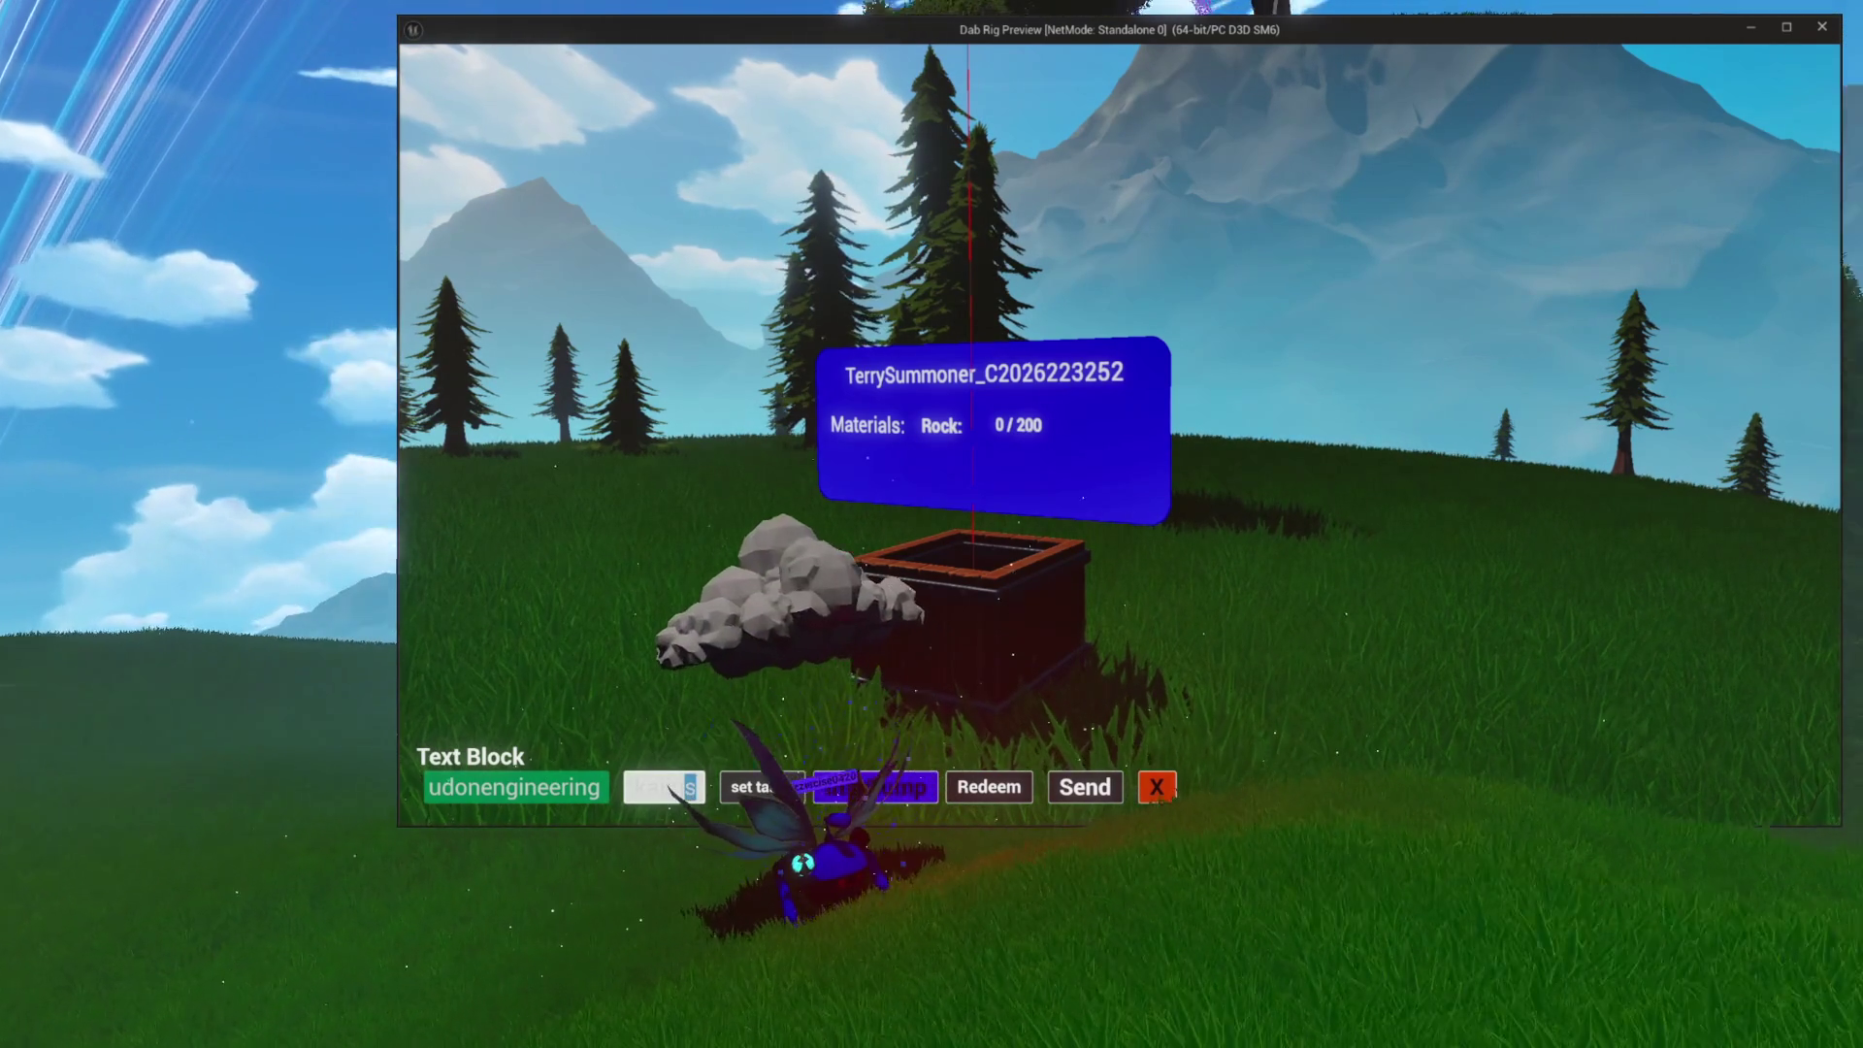
Step: Walk the winged character beside the rock and around the crate, steering right then left
{"action": "key", "text": "Escape"}
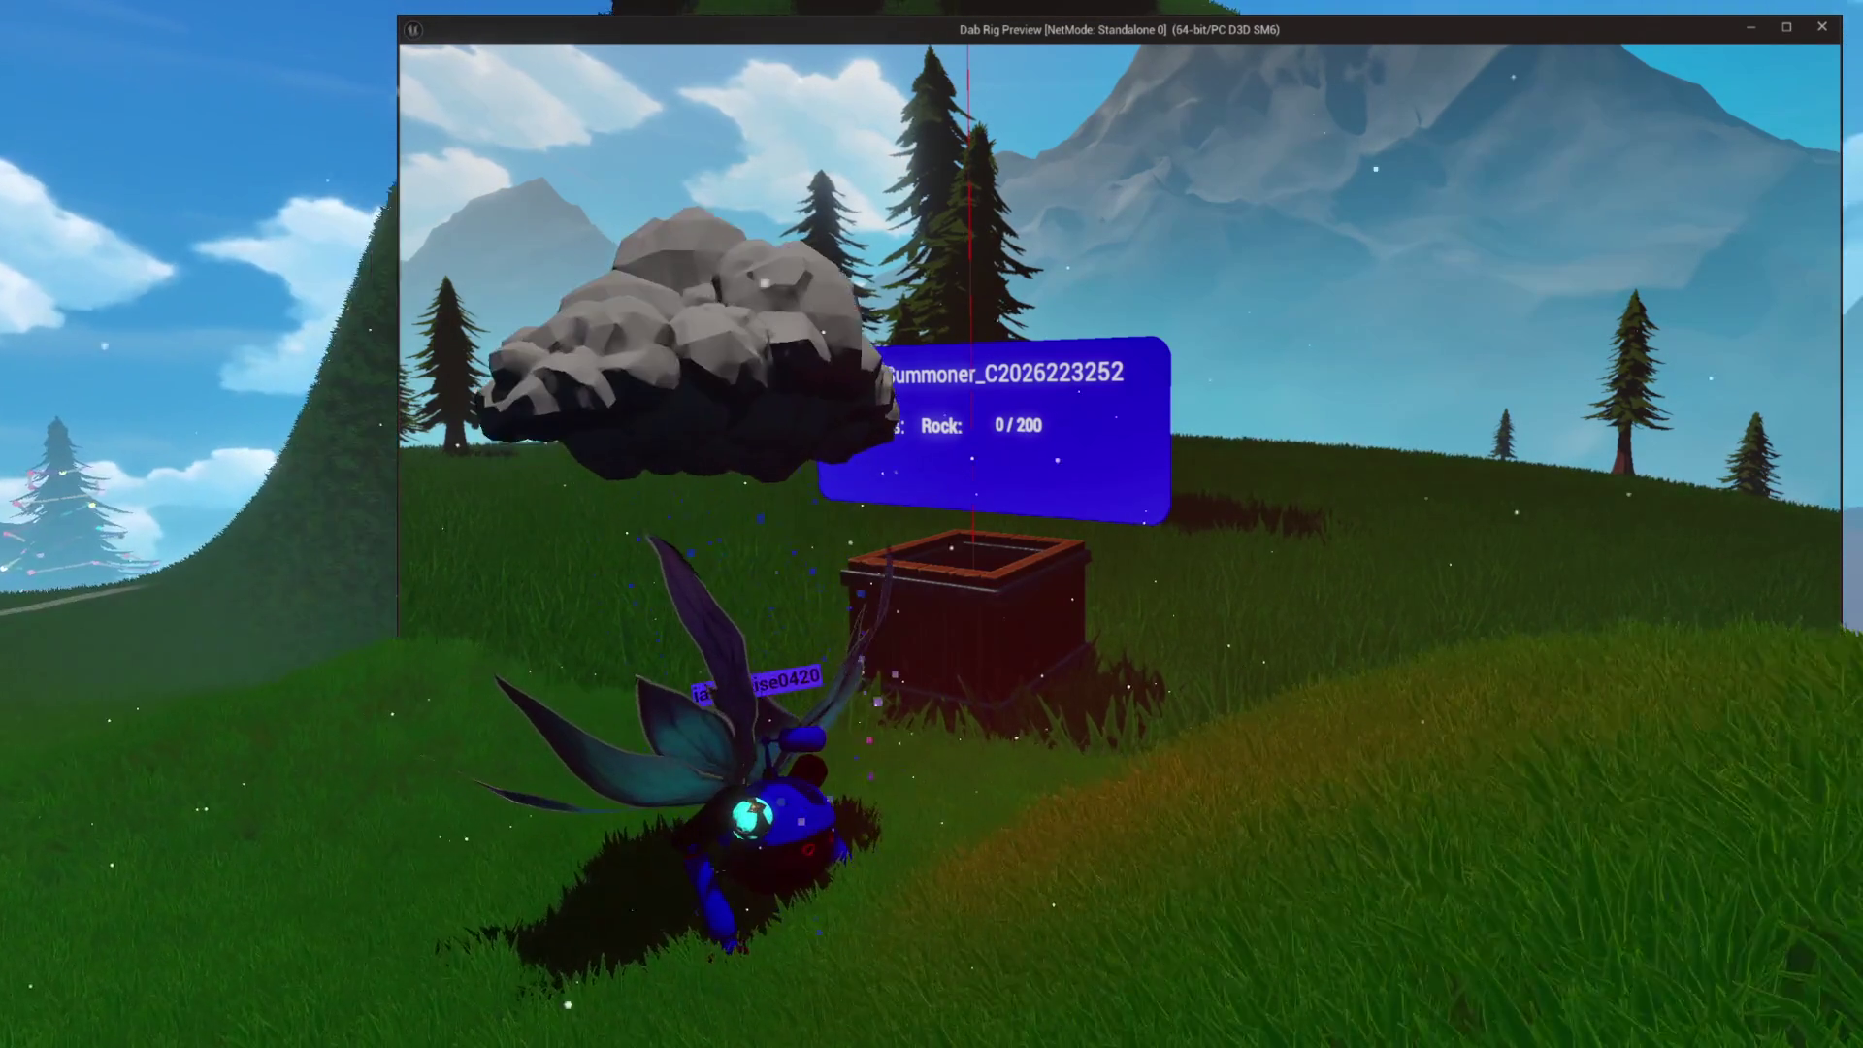
{"action": "key", "text": "w"}
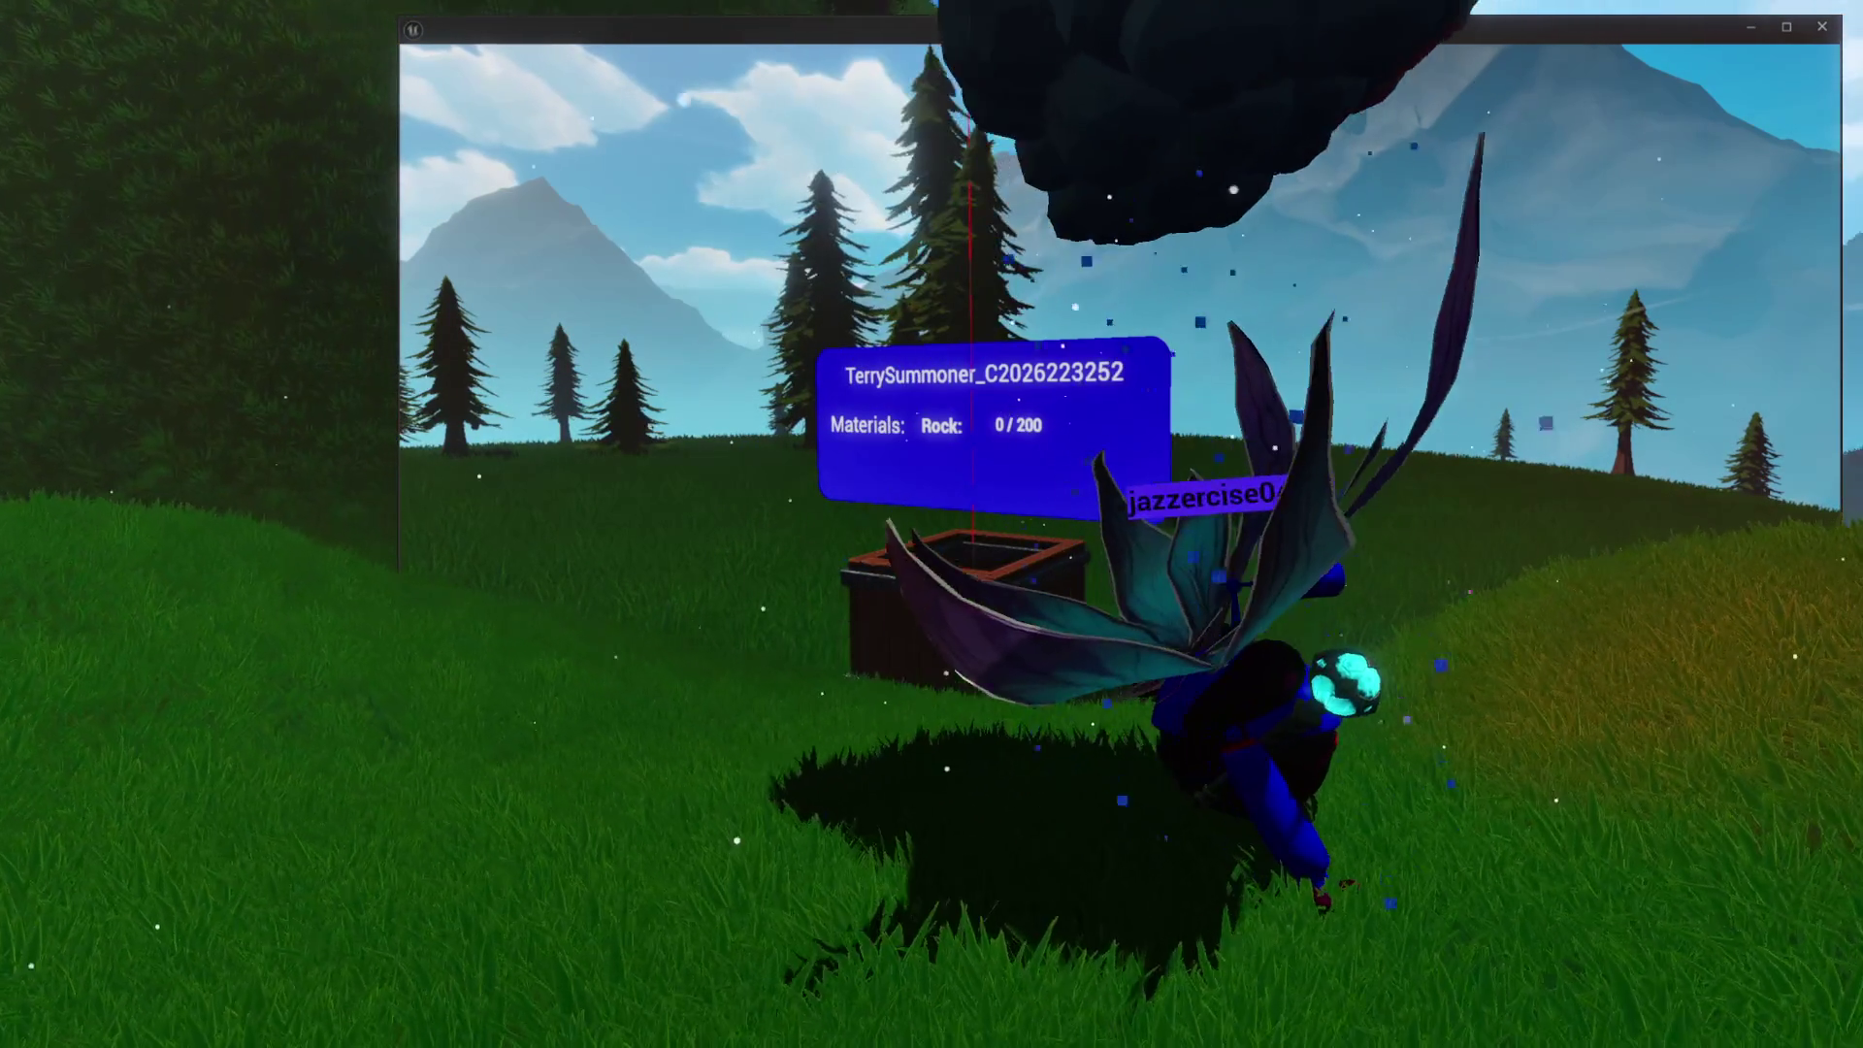
{"action": "key", "text": "d"}
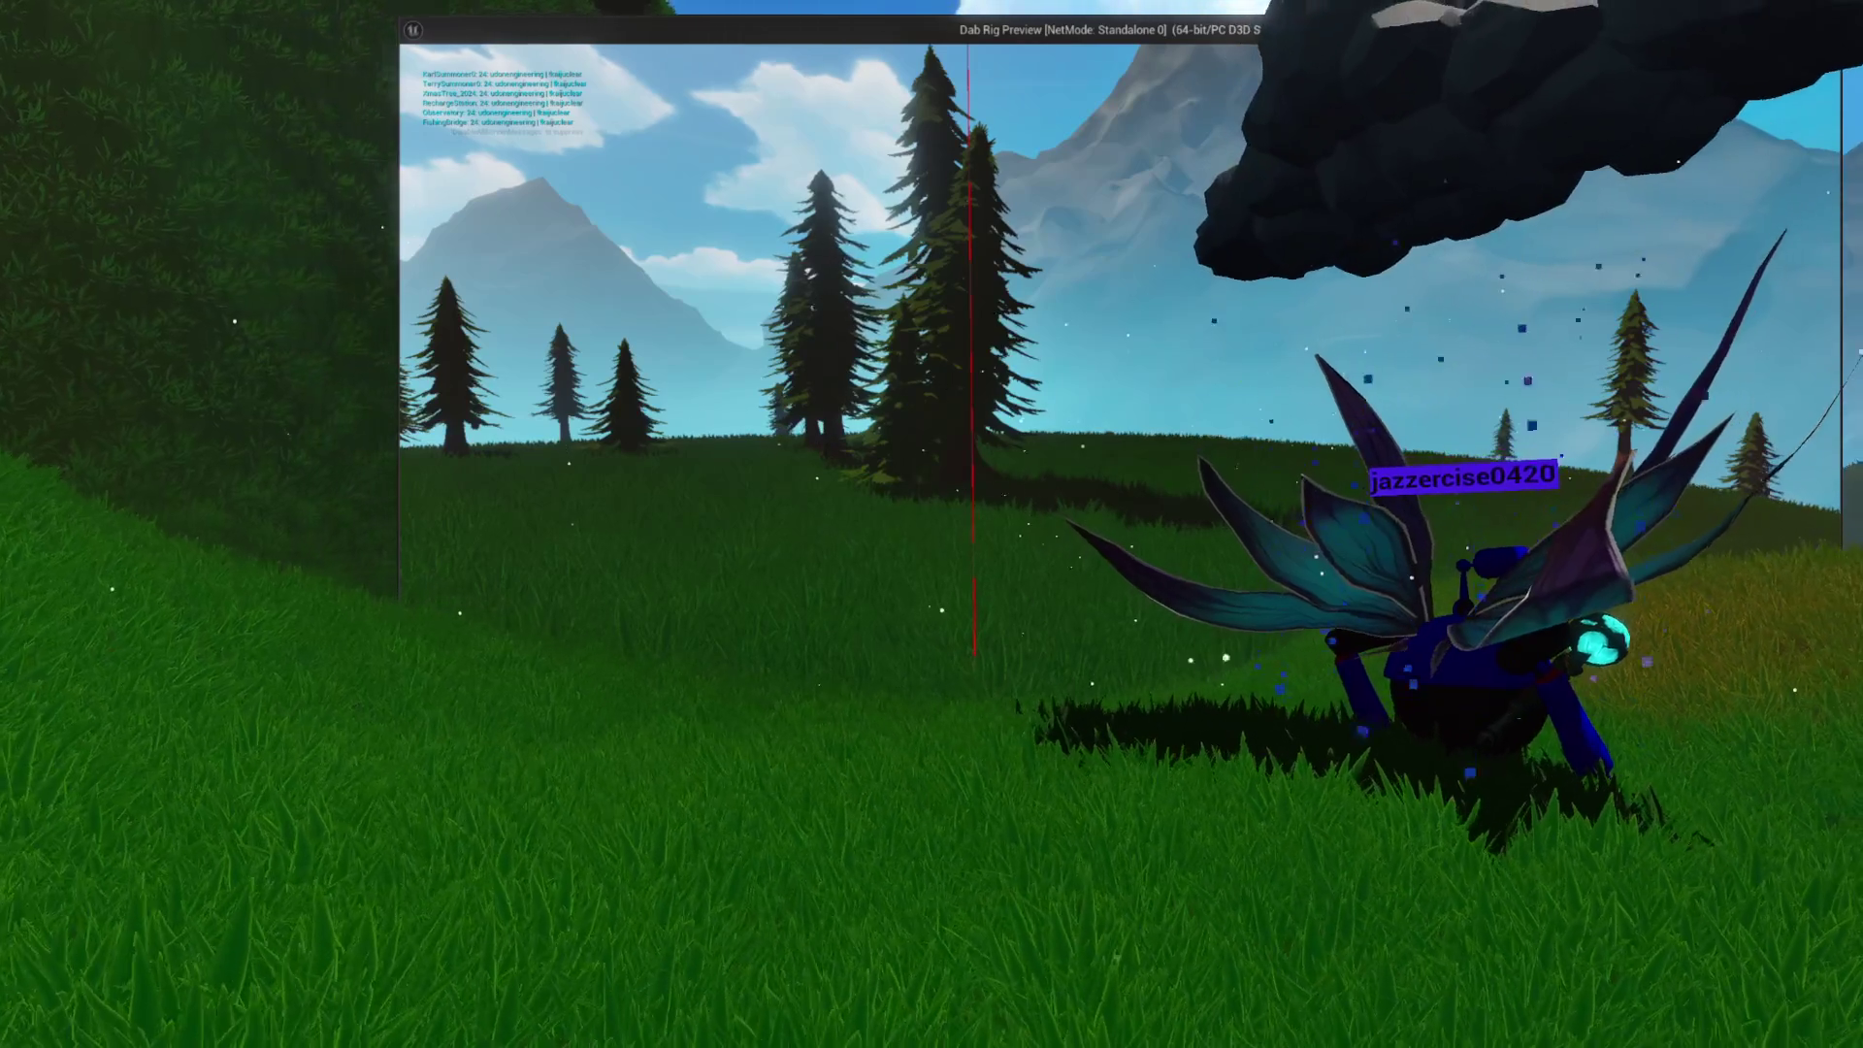
{"action": "key", "text": "a"}
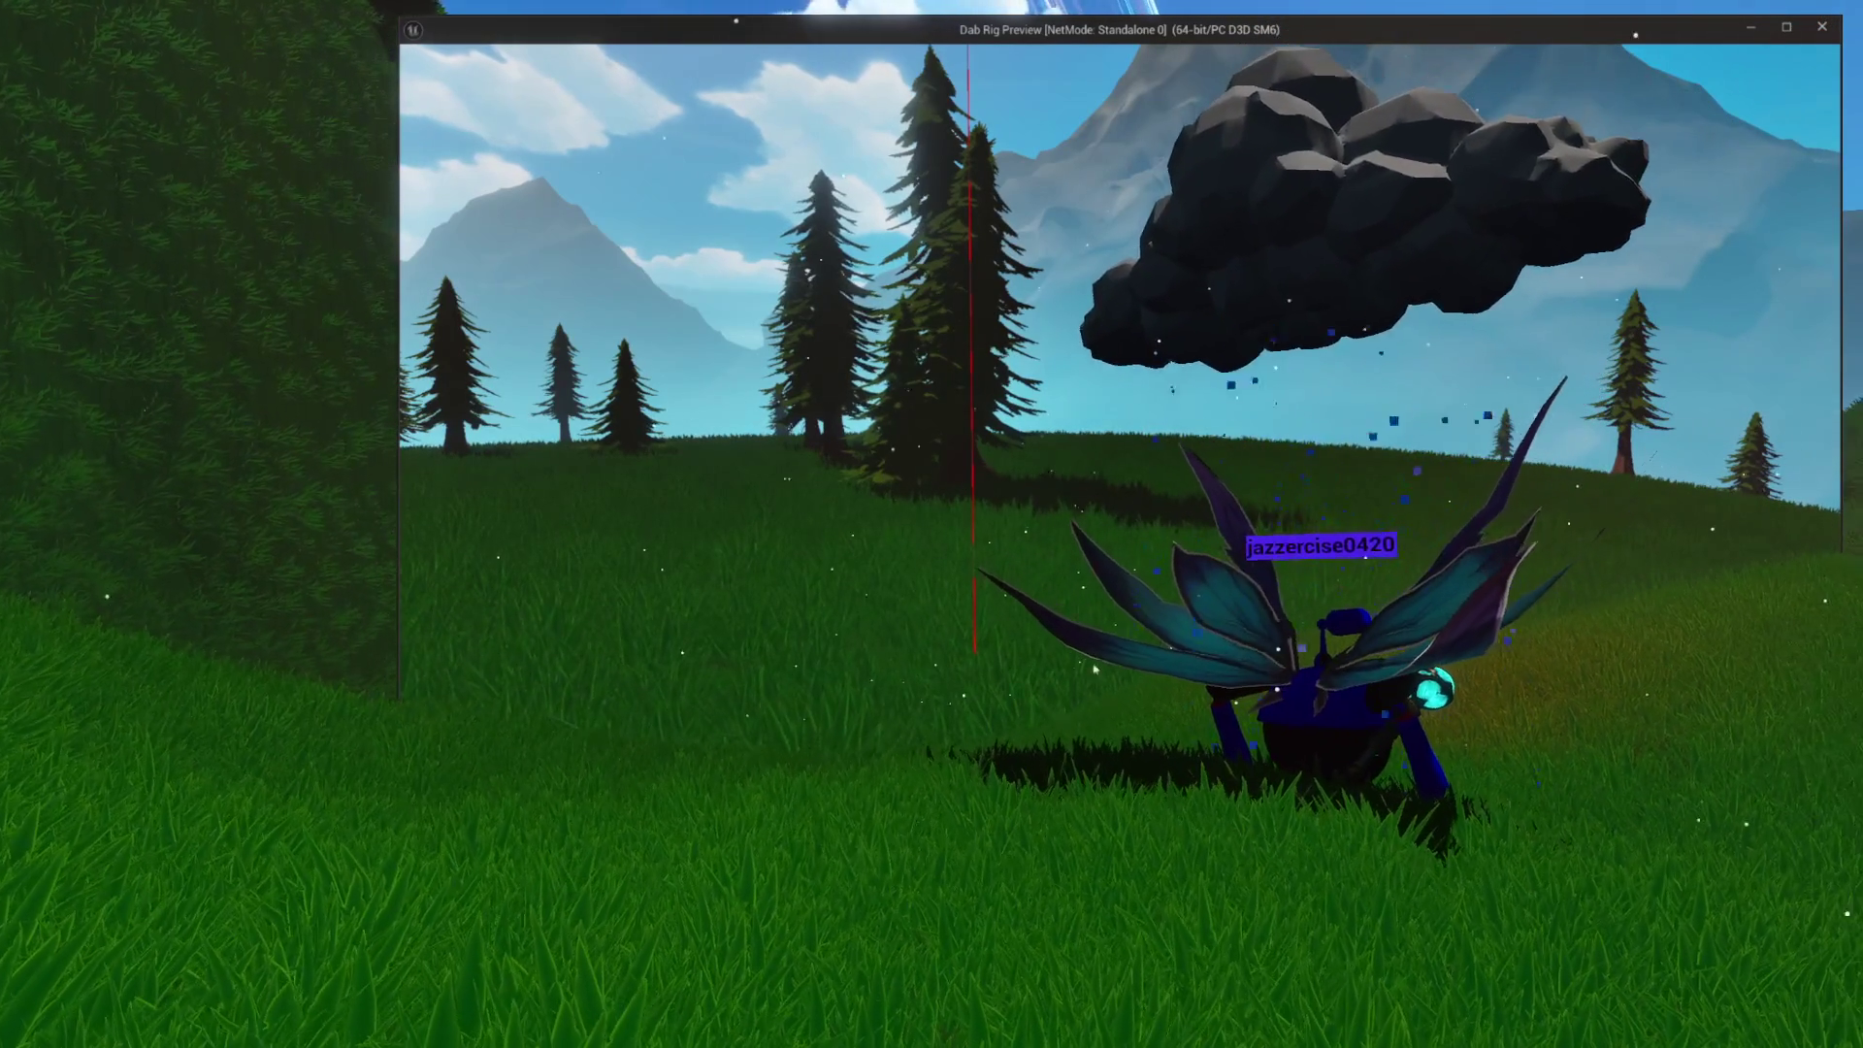
{"action": "key", "text": "w"}
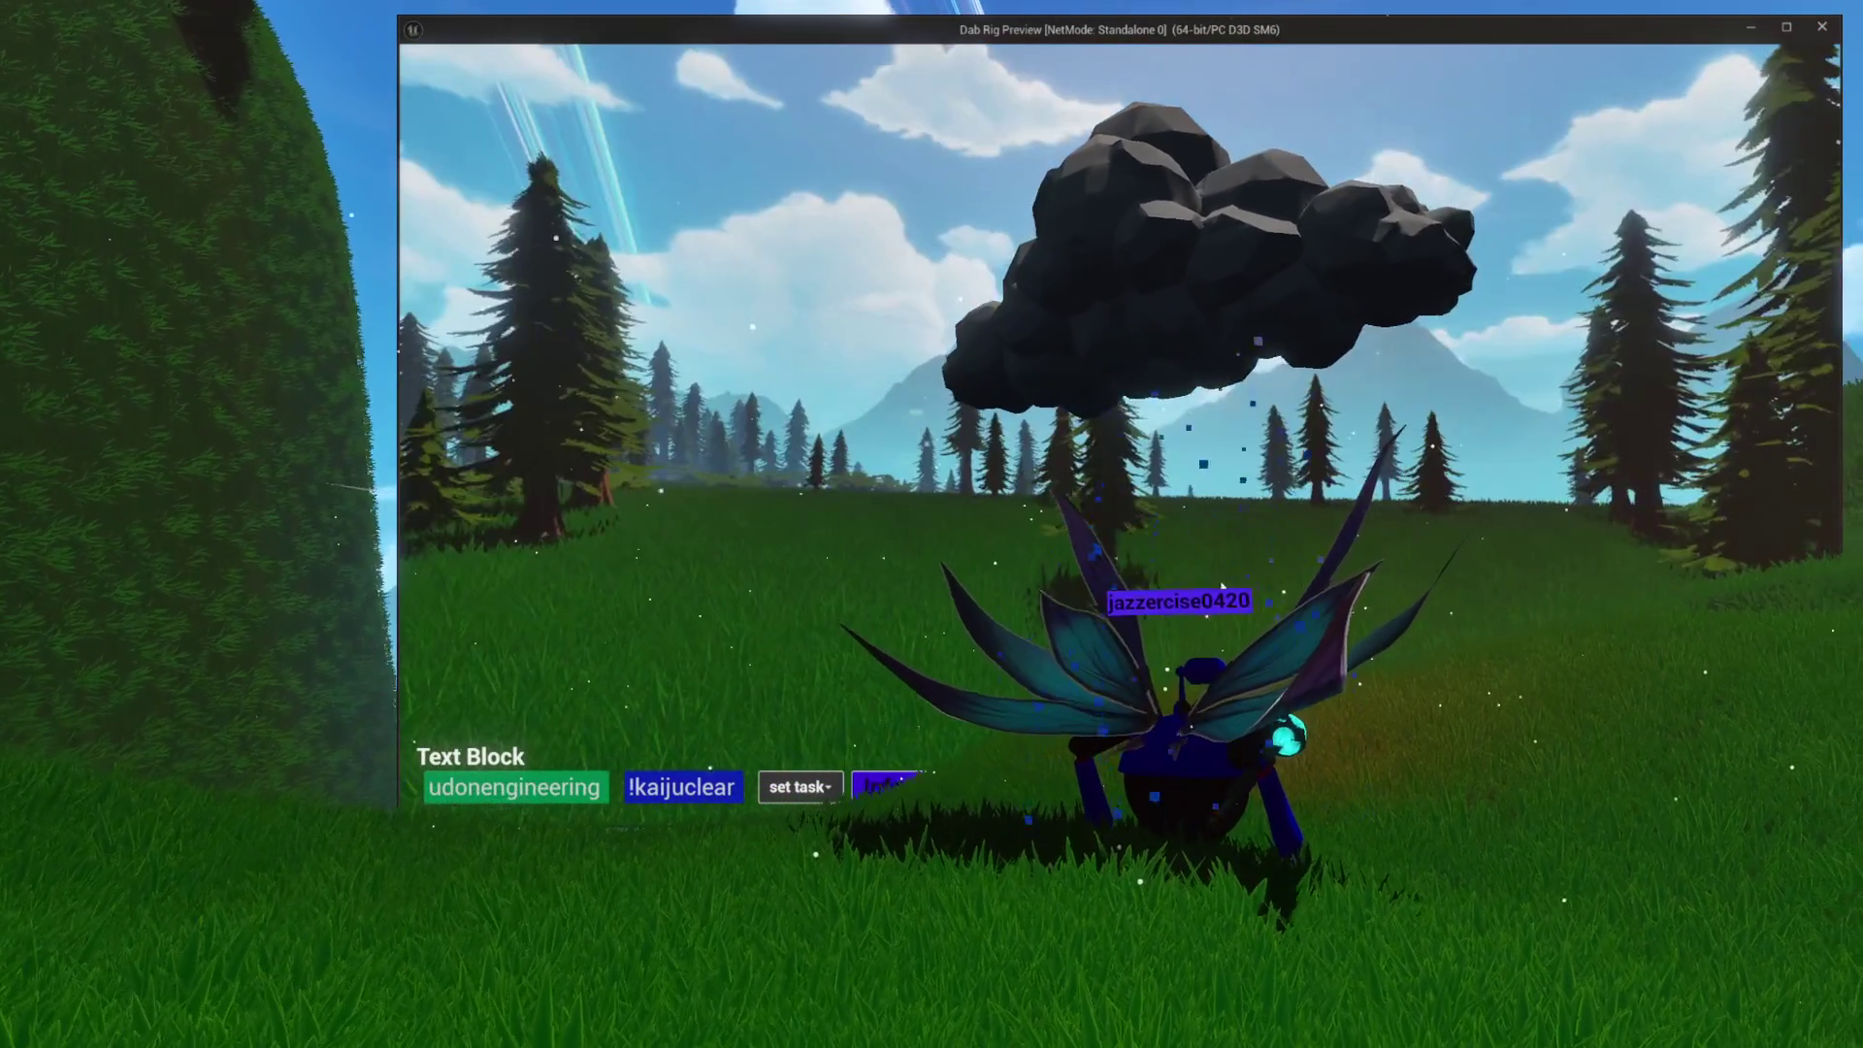
Step: Travel over the hillside and valley toward the pine forest, then close the play preview
{"action": "key", "text": "w"}
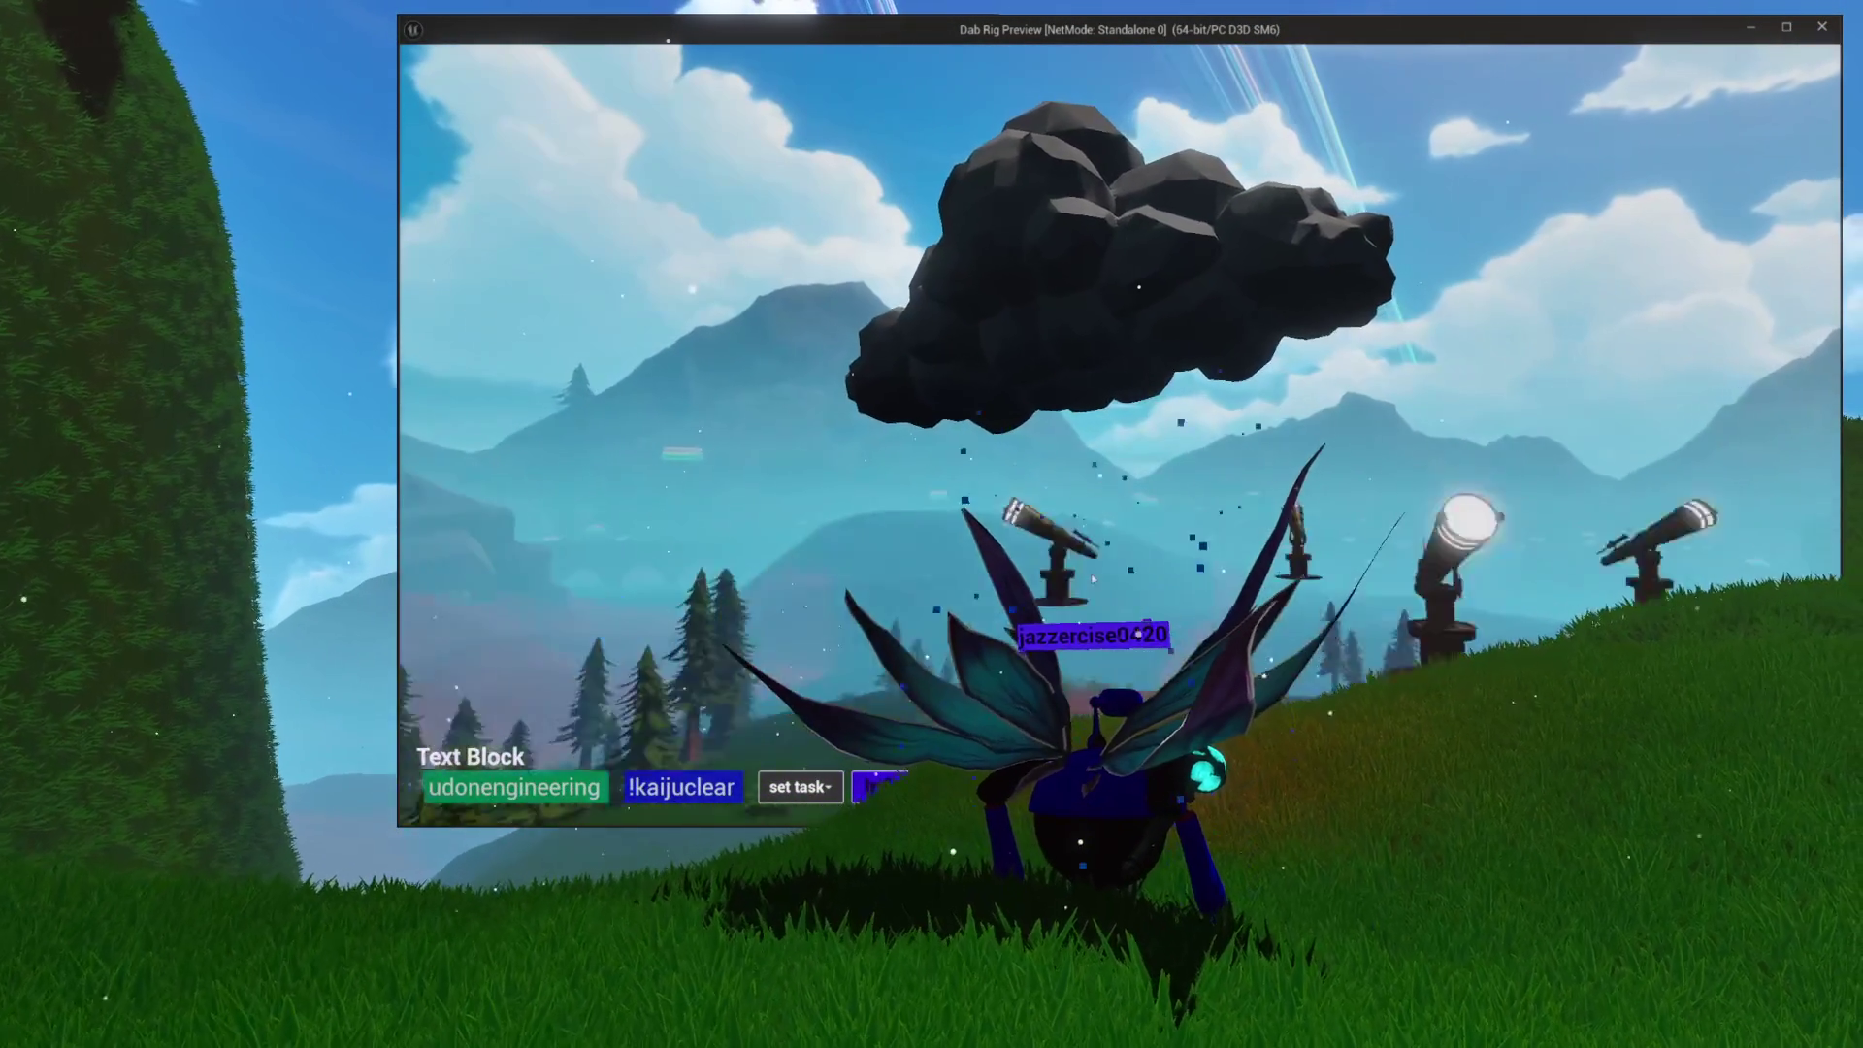
{"action": "key", "text": "w"}
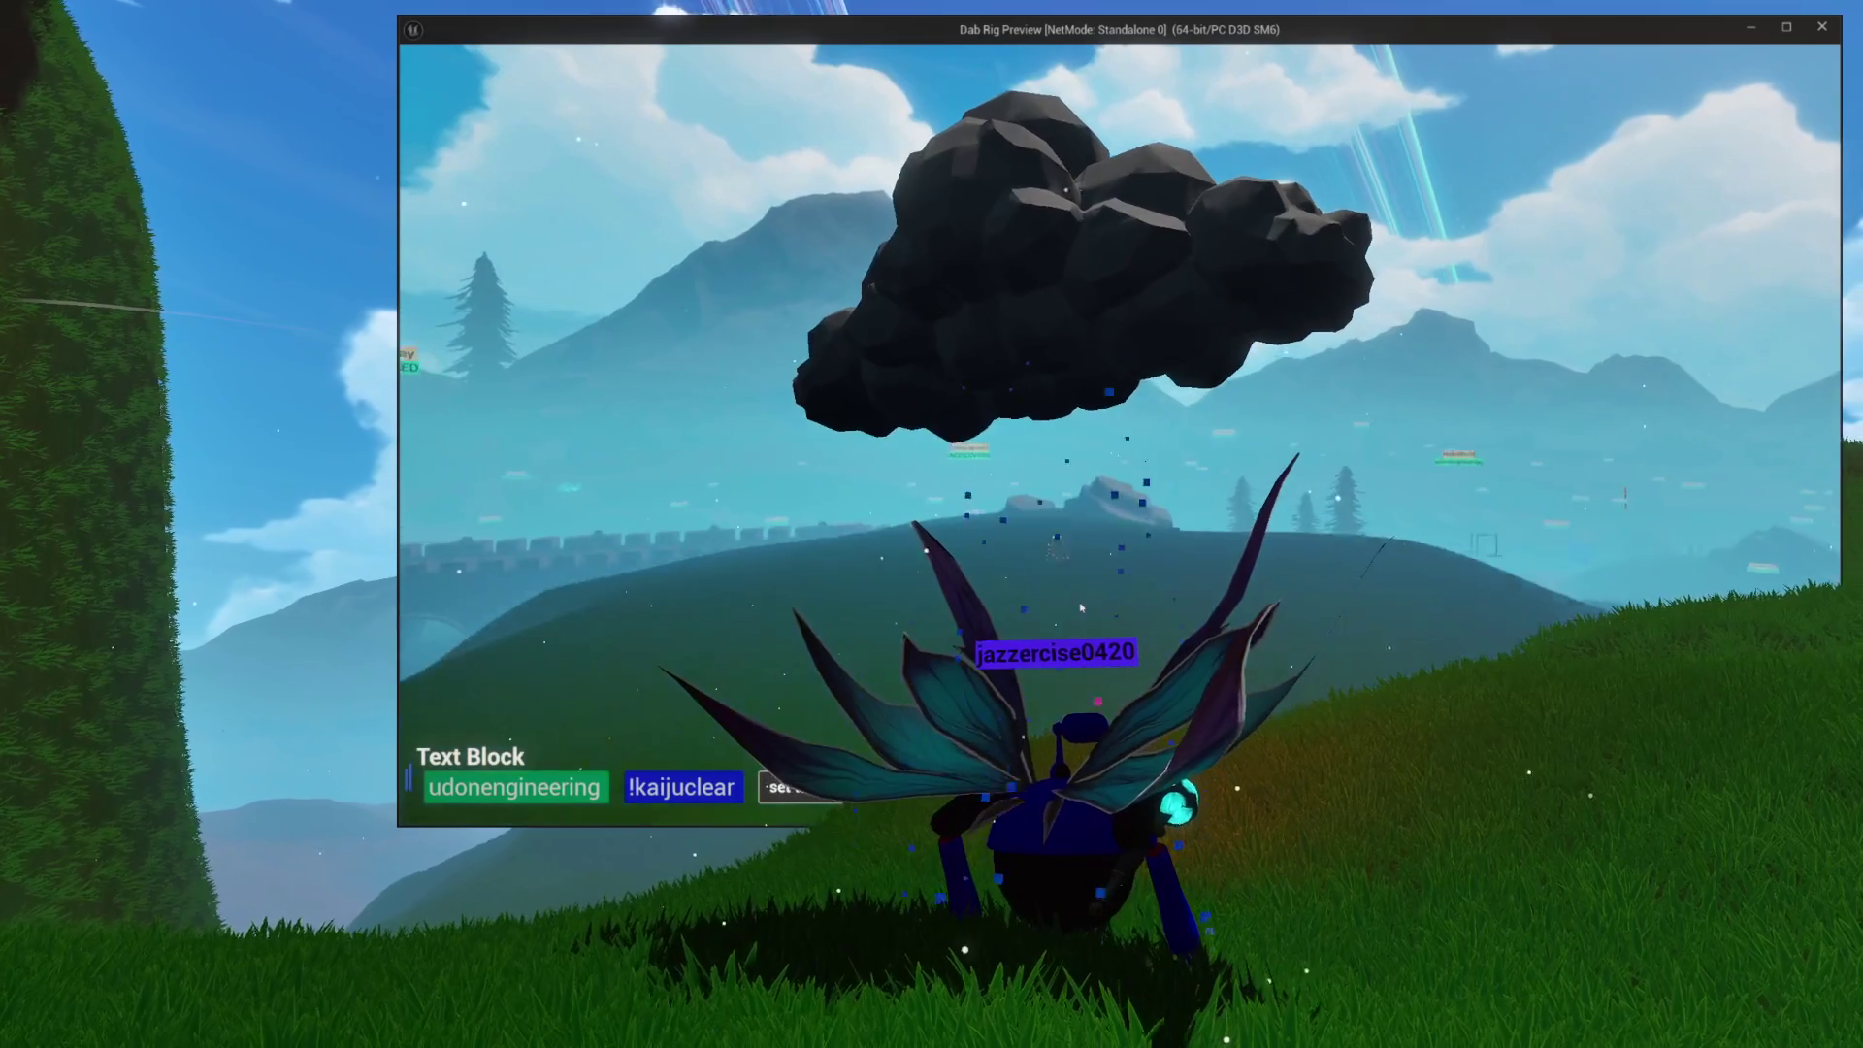
{"action": "key", "text": "w"}
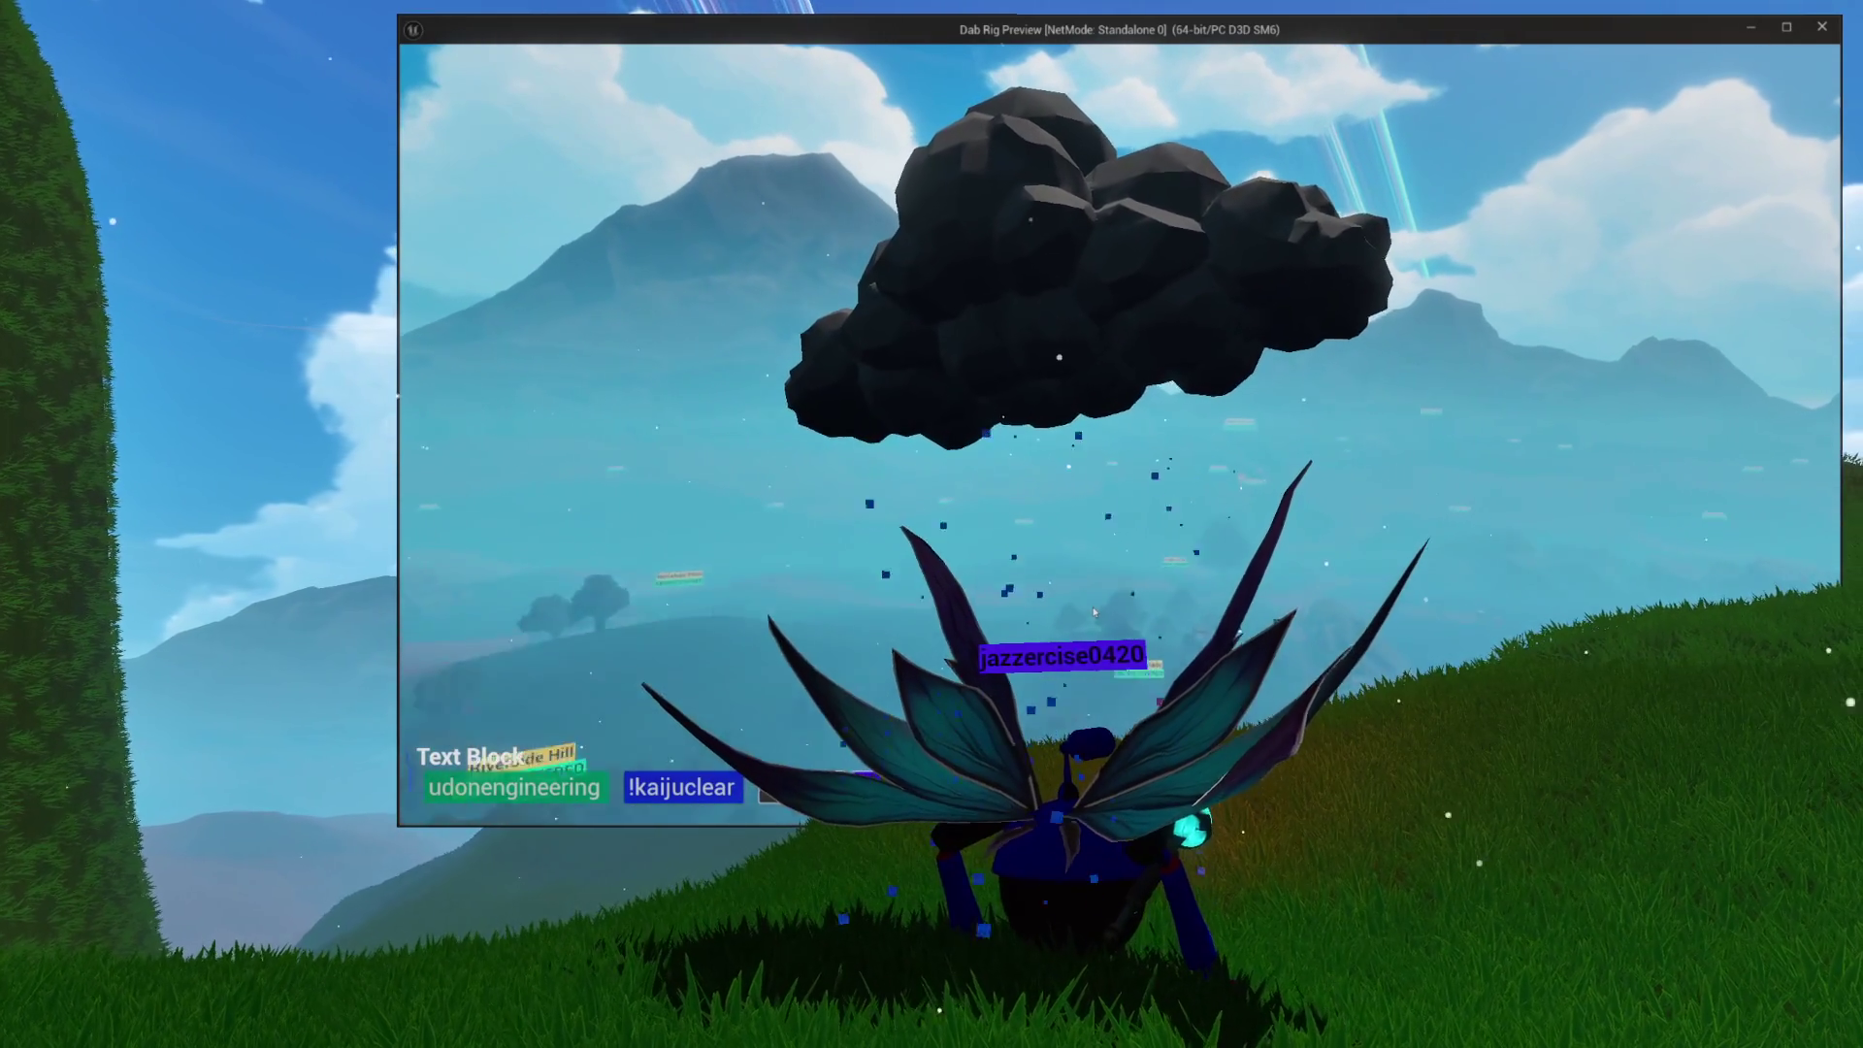
{"action": "key", "text": "w"}
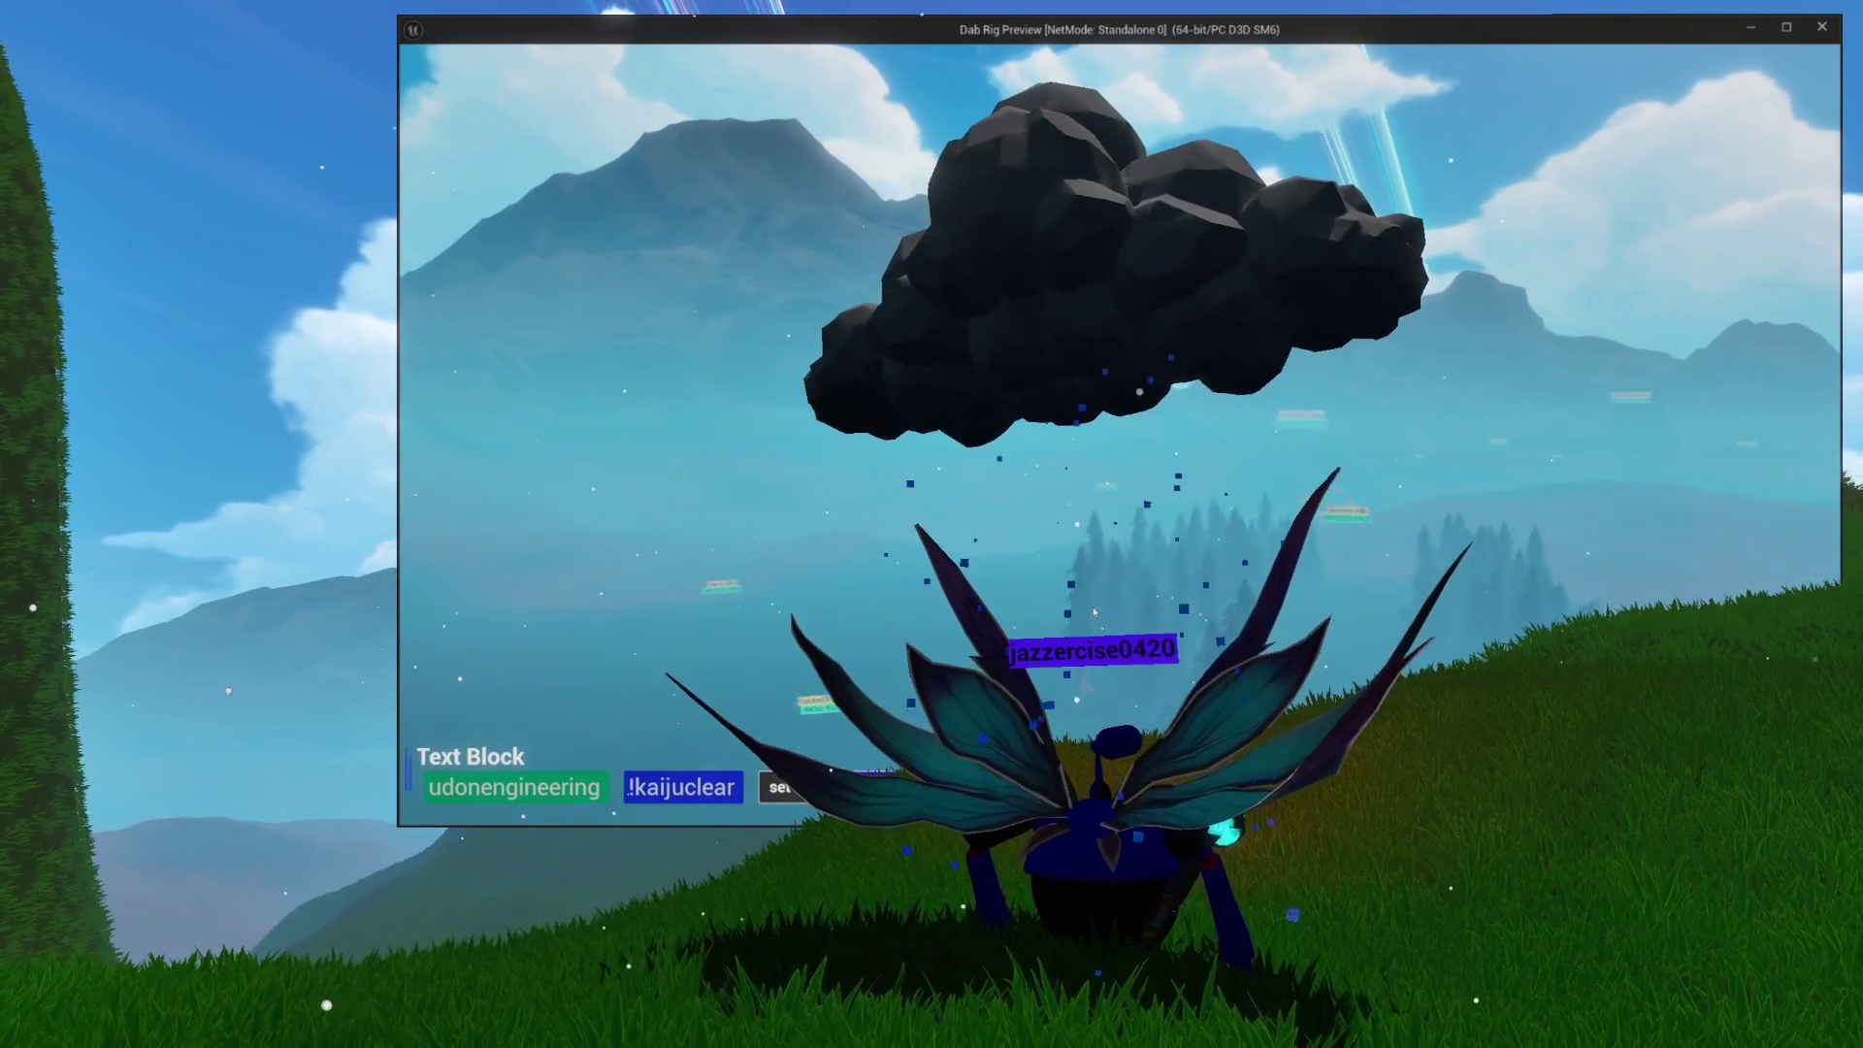
{"action": "key", "text": "w"}
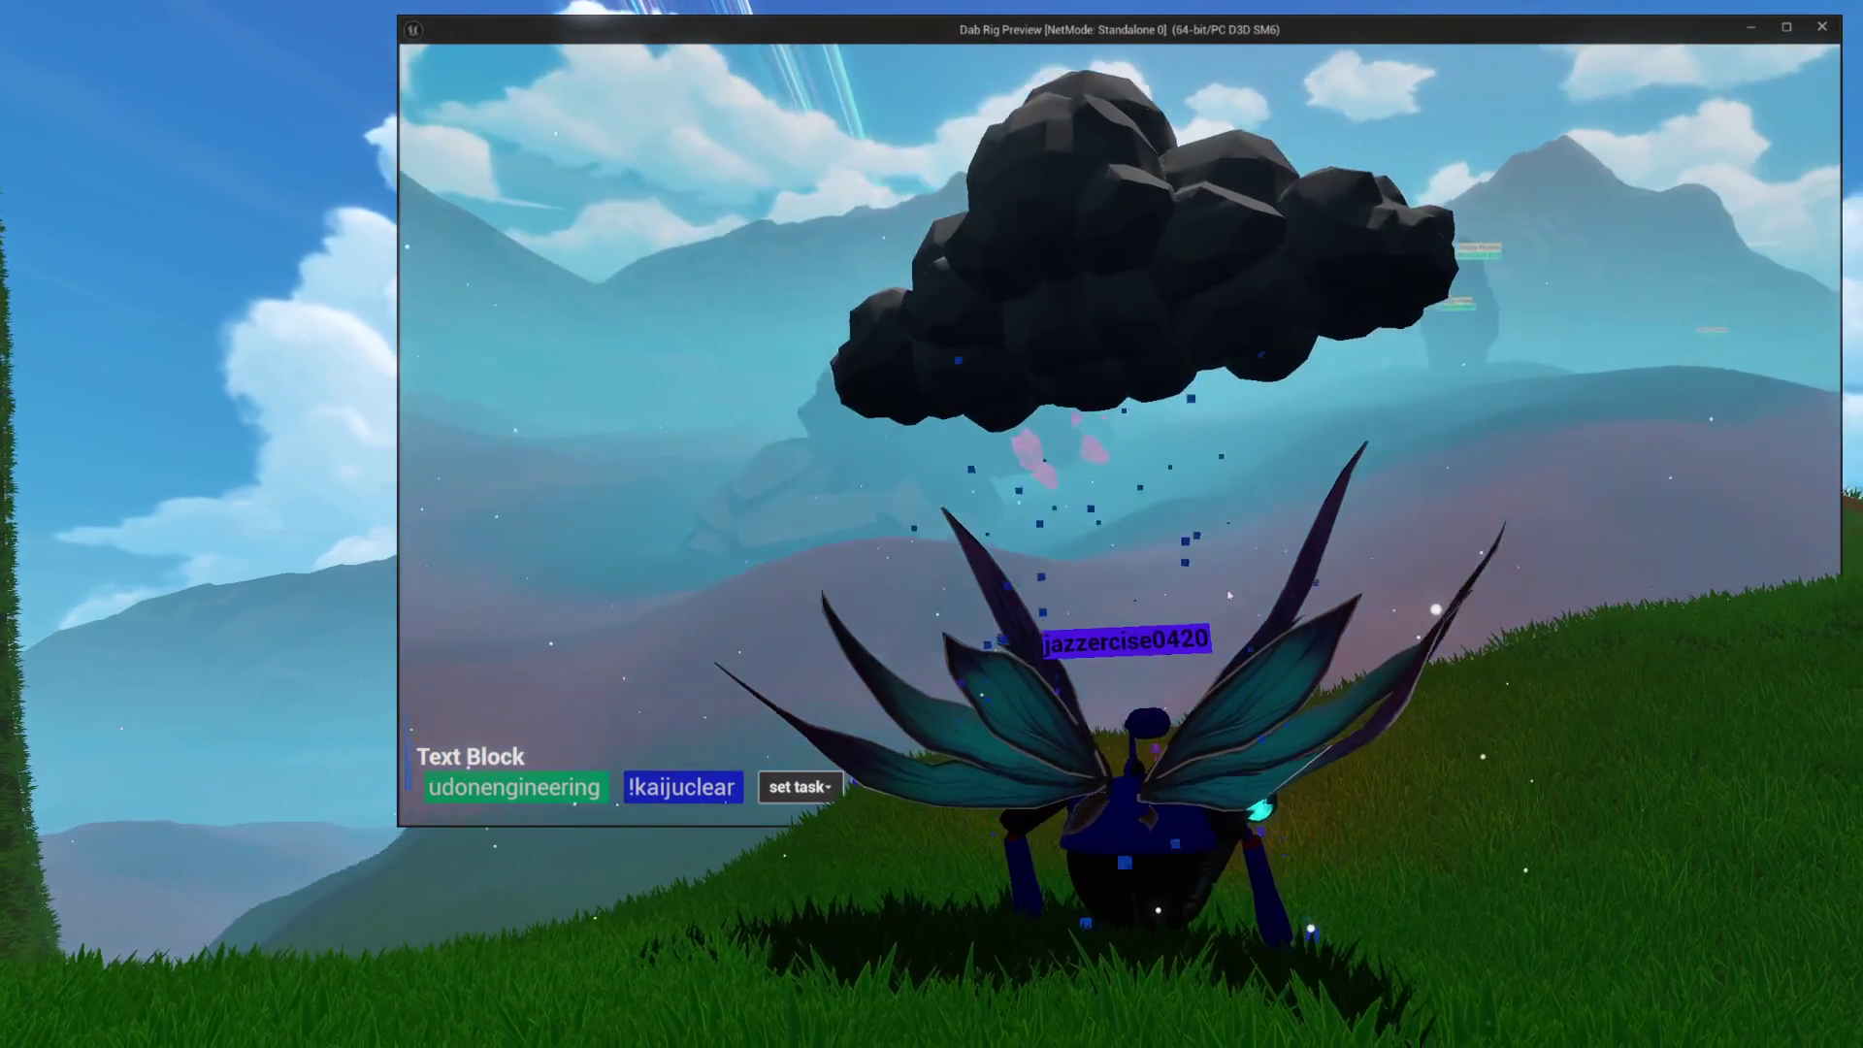
{"action": "key", "text": "w"}
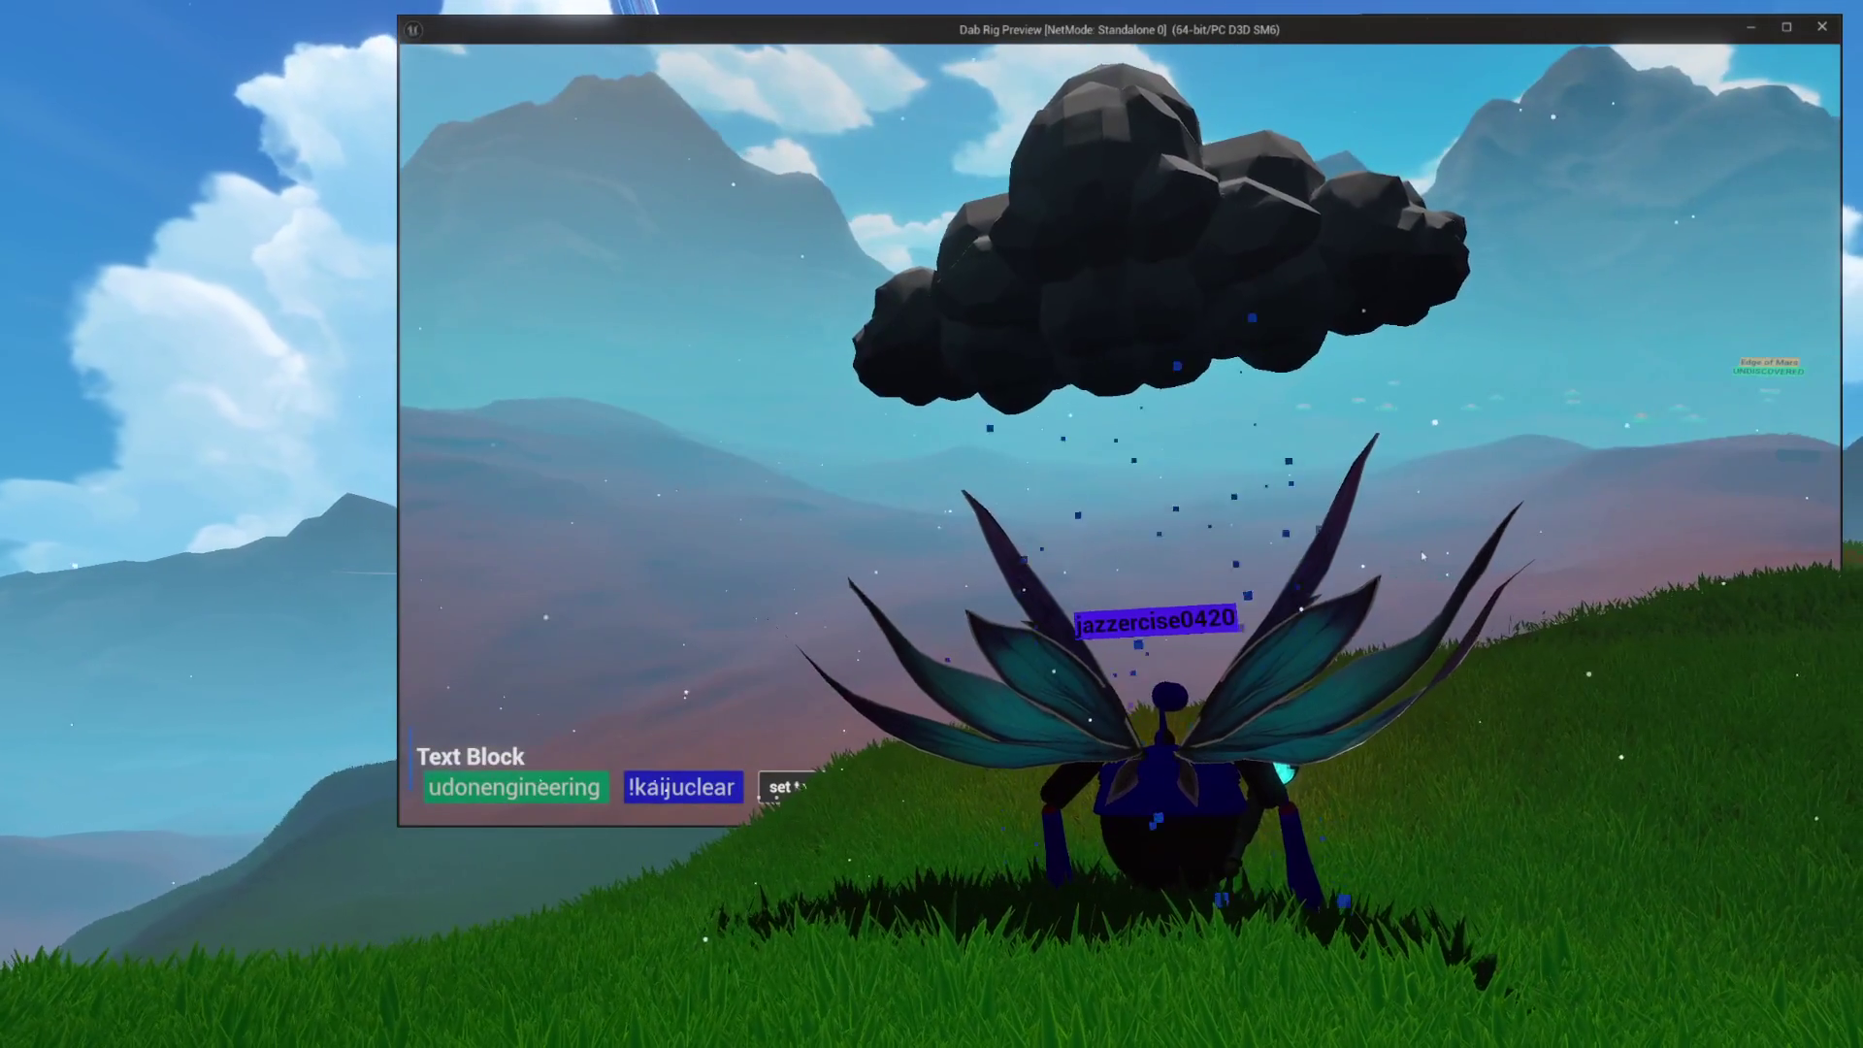
{"action": "key", "text": "Escape"}
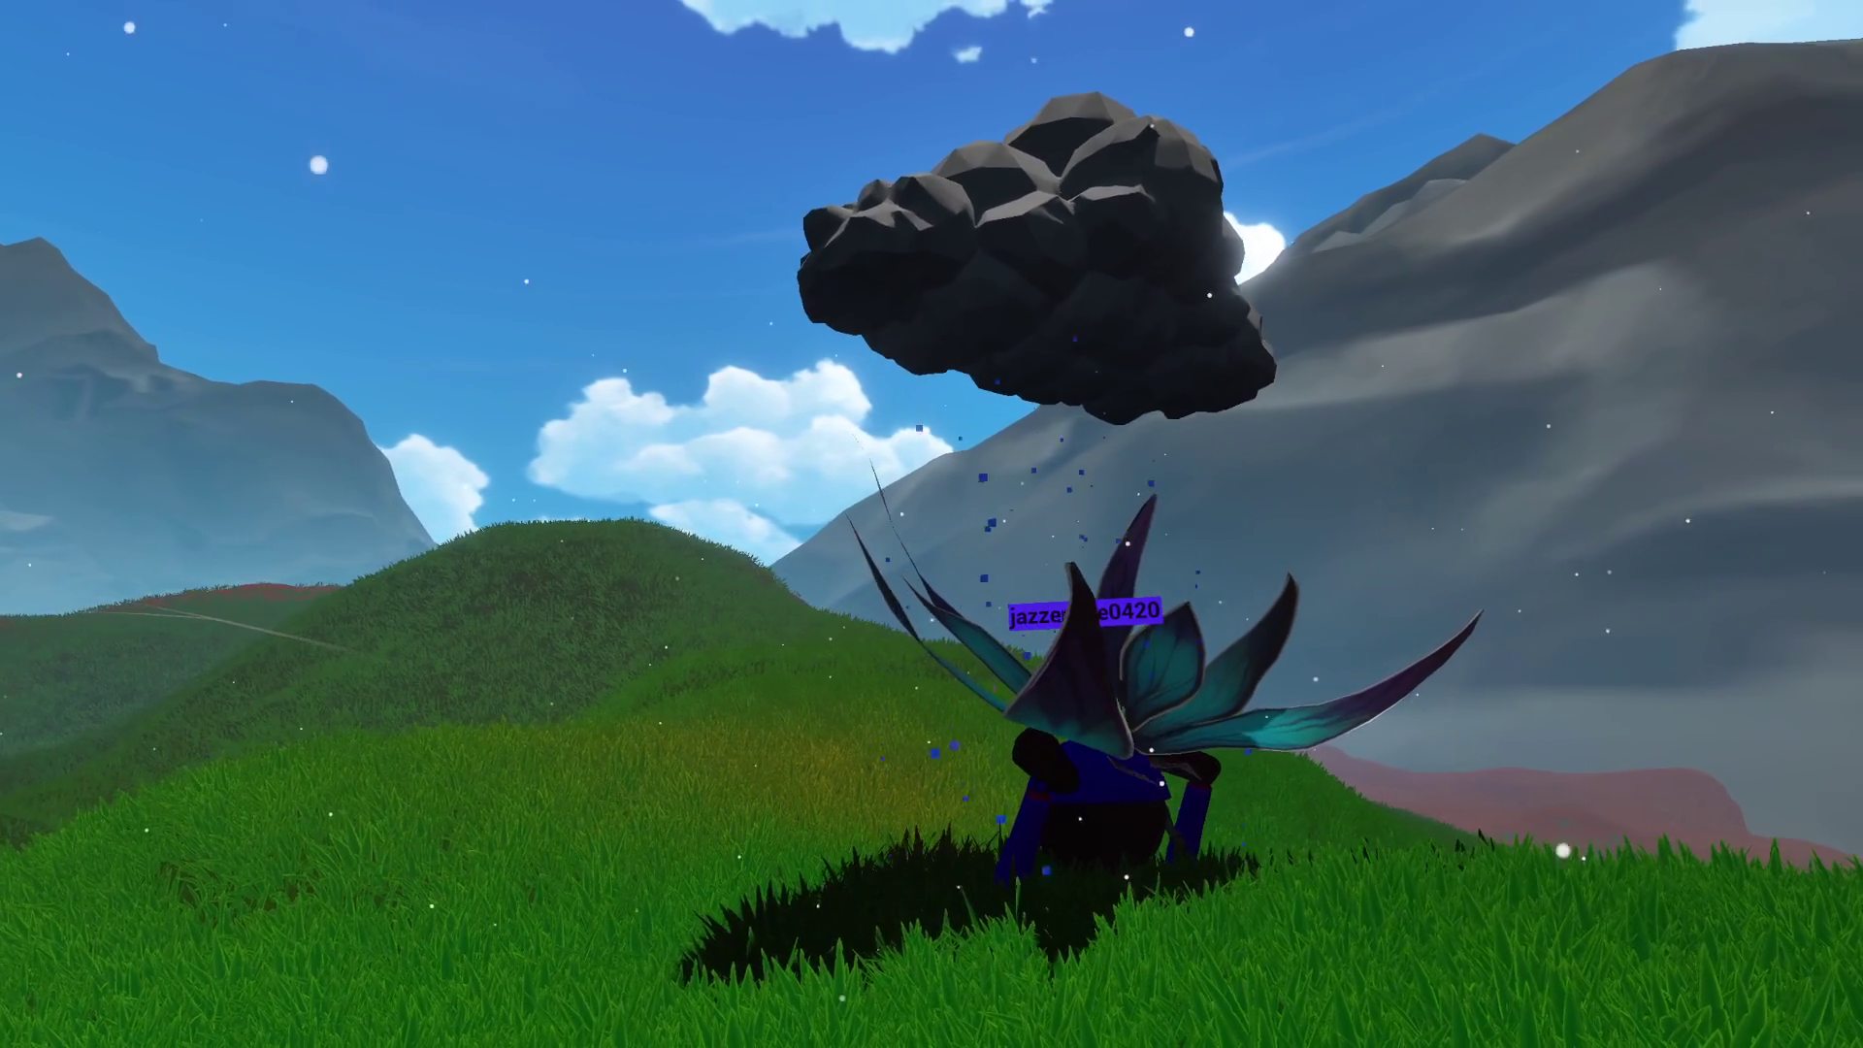
{"action": "scroll", "coordinate": [932, 524], "scroll_direction": "down", "scroll_amount": 5}
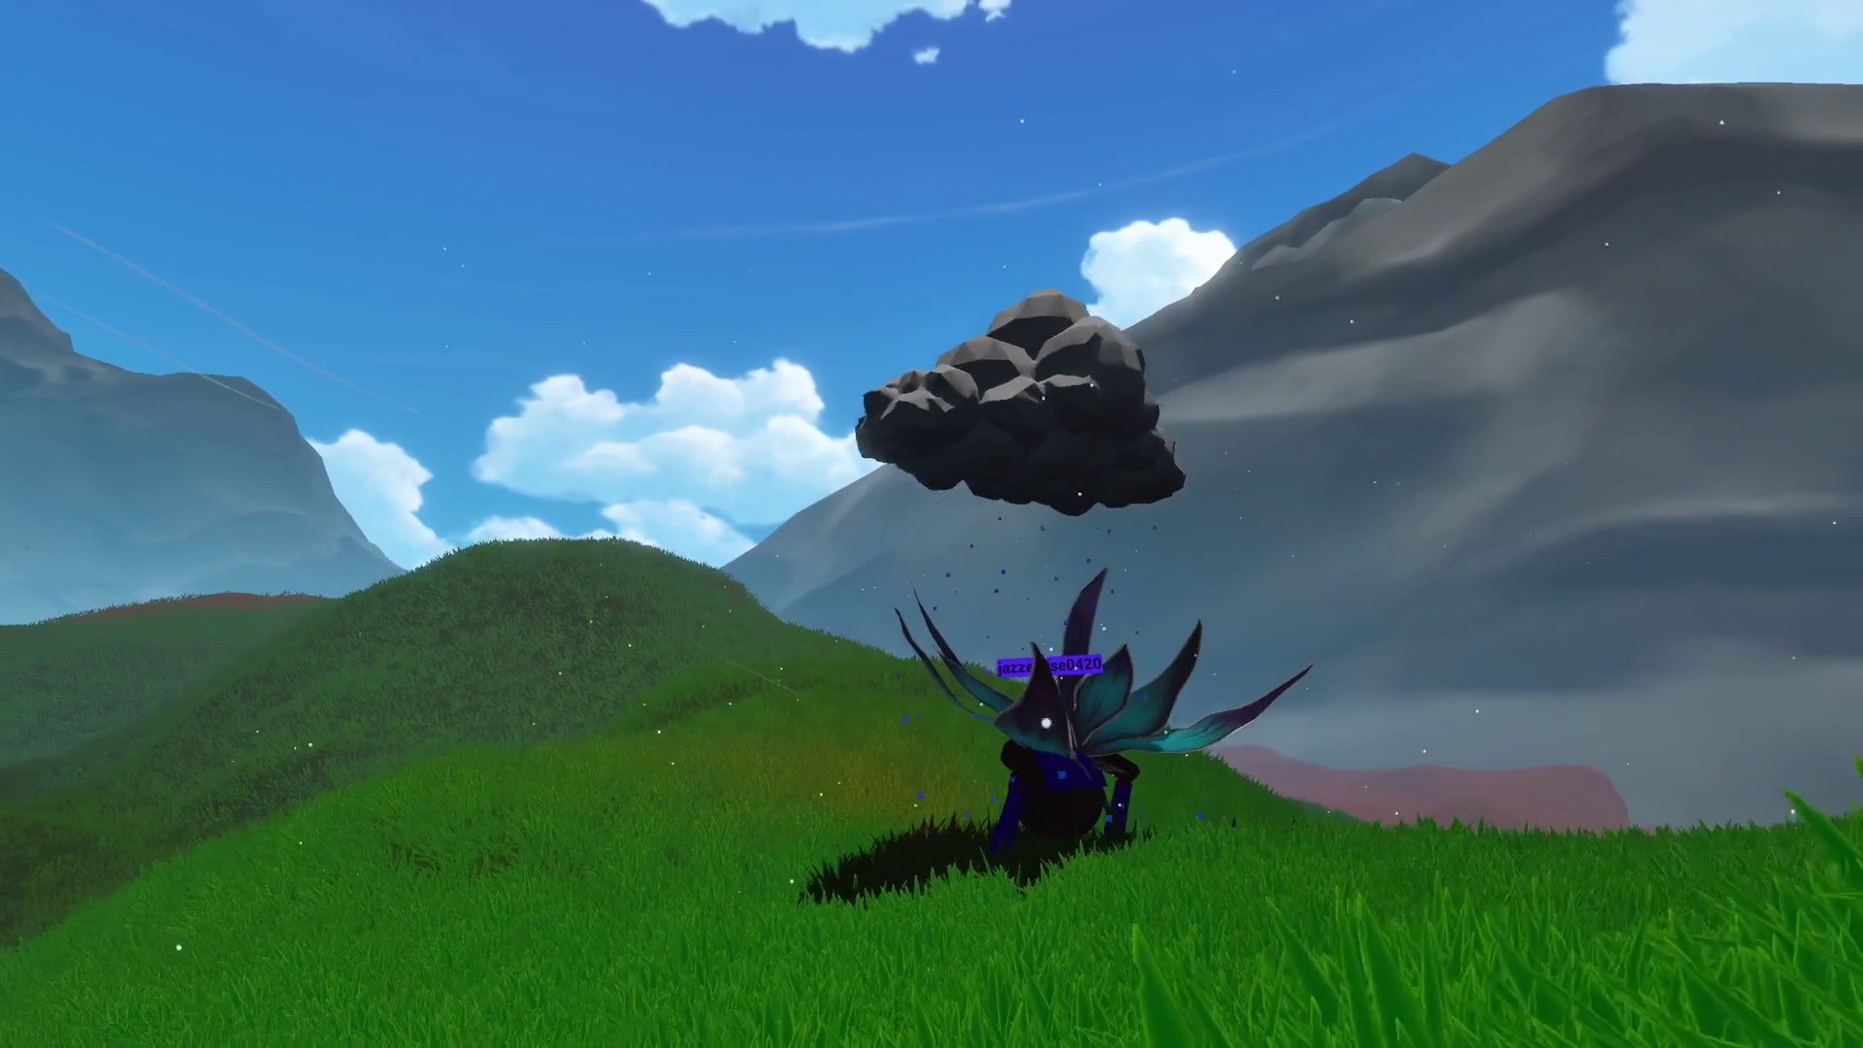